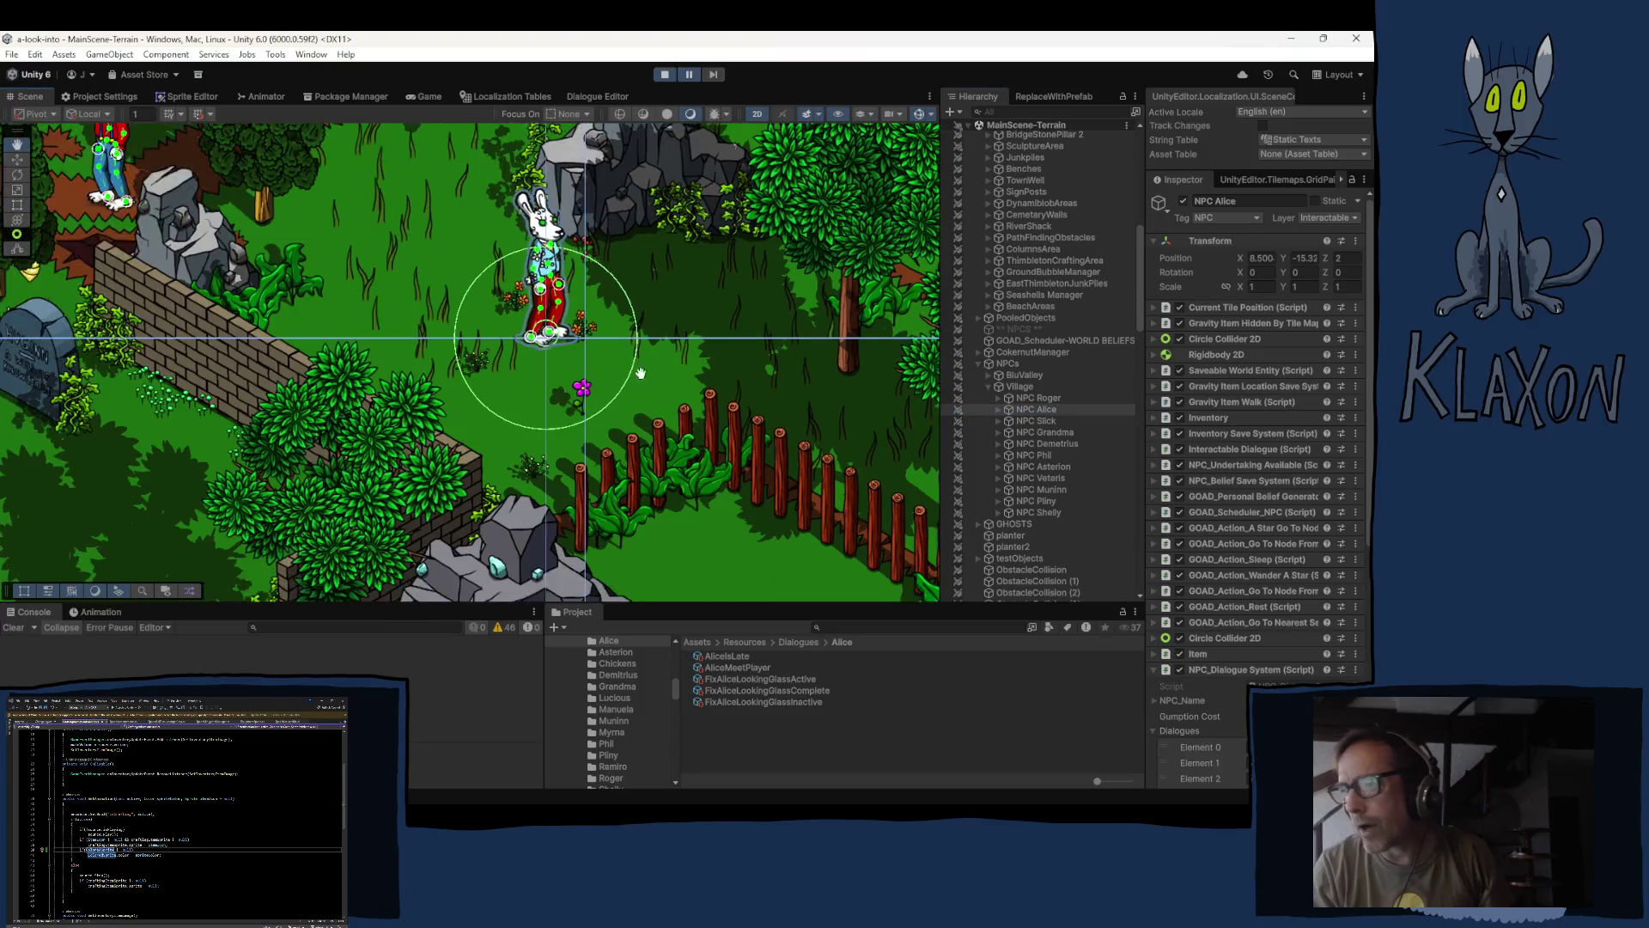
- Pan across the village map and bring up the debug teleport location list
mouse_move(244, 429)
left_mouse_down()
mouse_move(703, 375)
mouse_move(415, 402)
left_mouse_up()
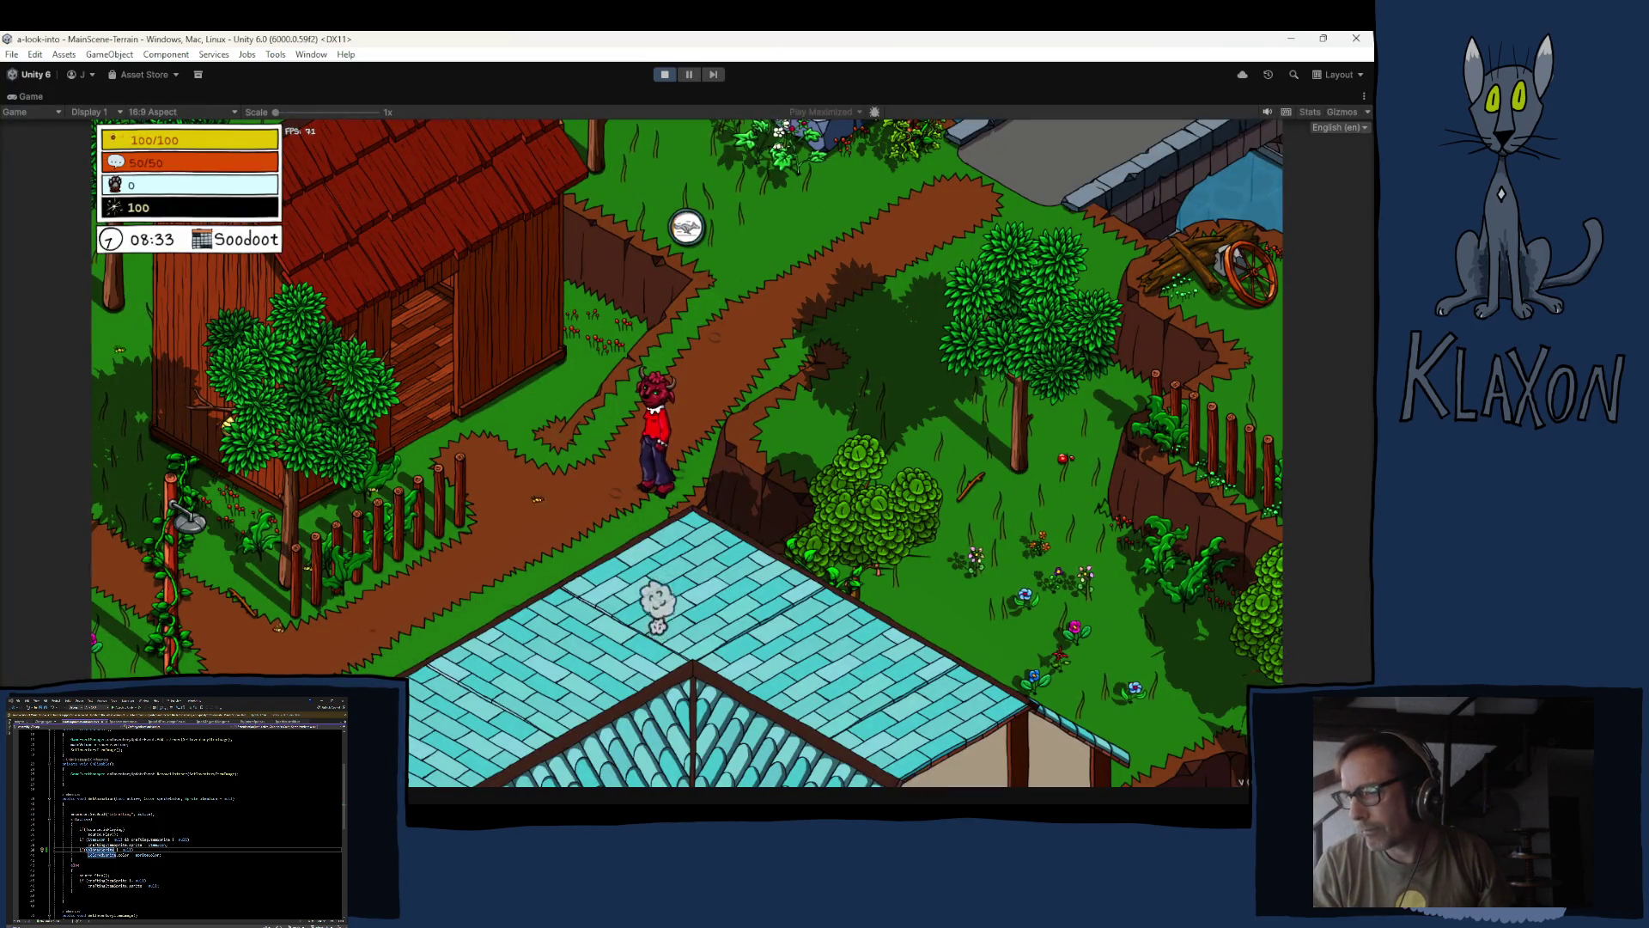
left_click(655, 765)
- Teleport the player to the Graveyard and walk through the forest over to Alice
left_click(614, 700)
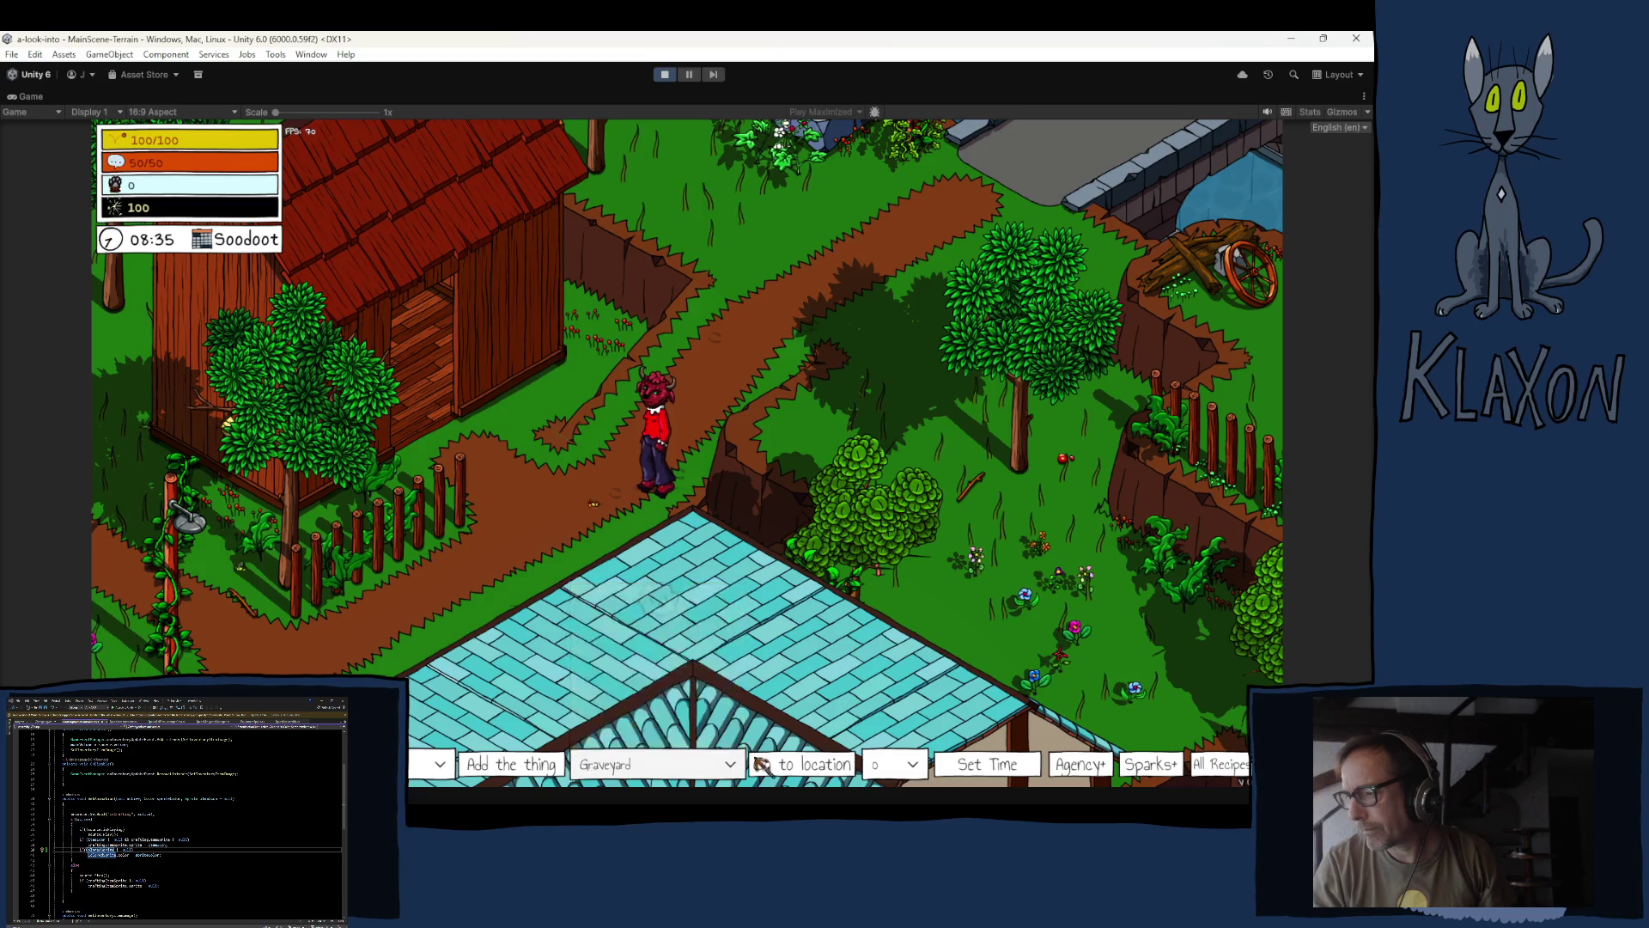
left_click(802, 764)
key("w")
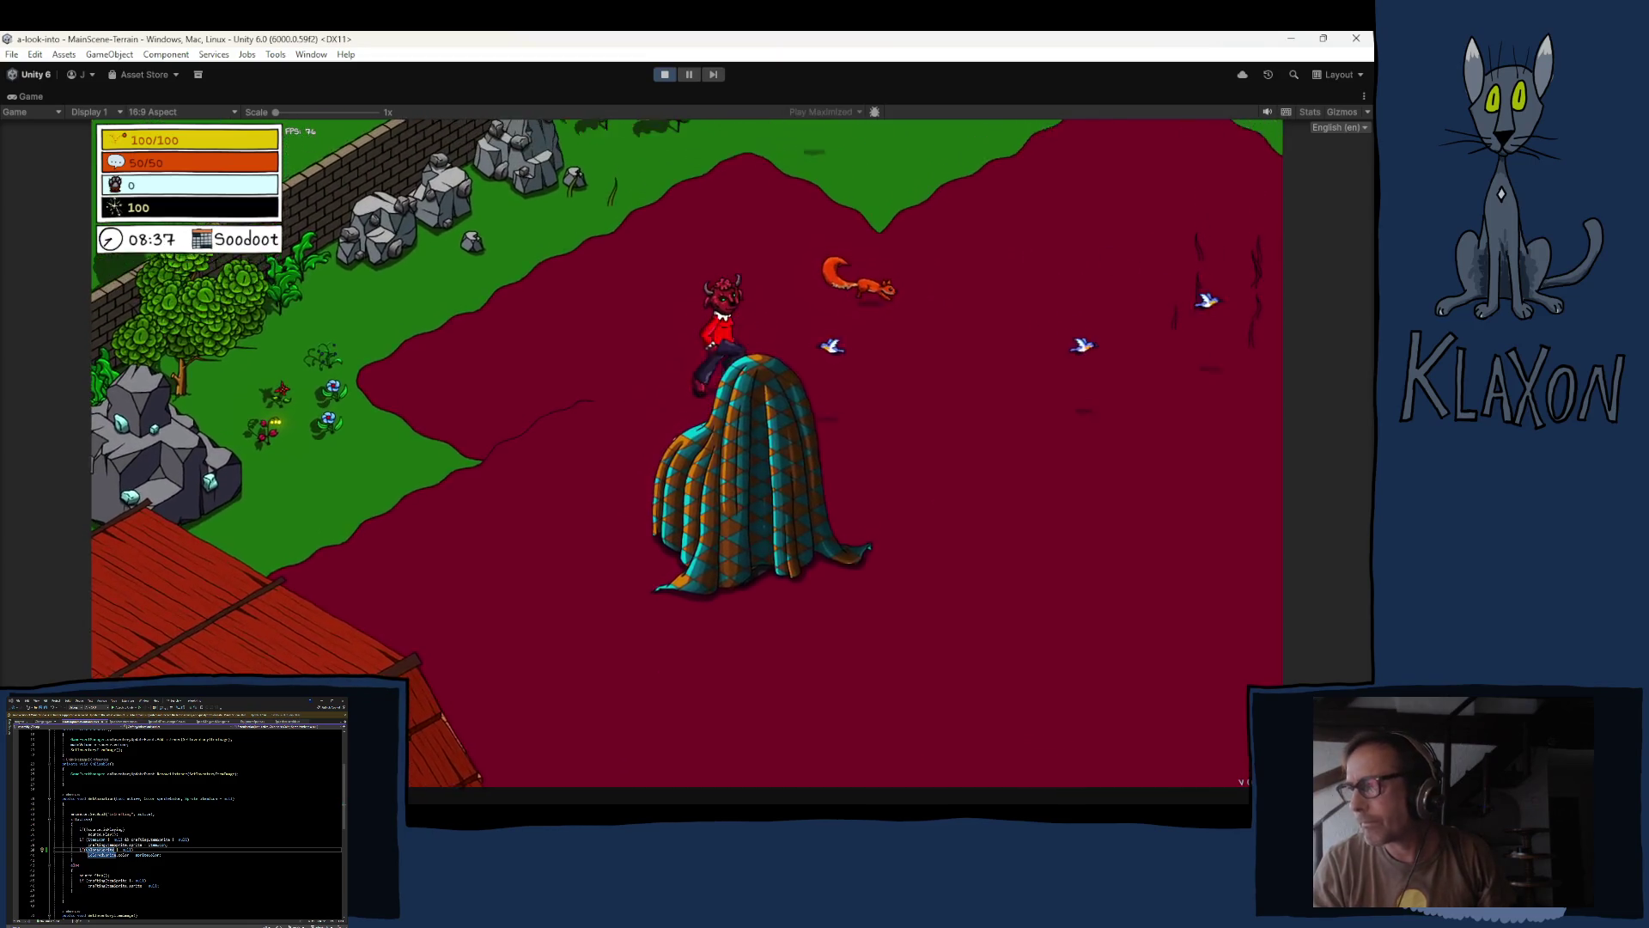
key("w")
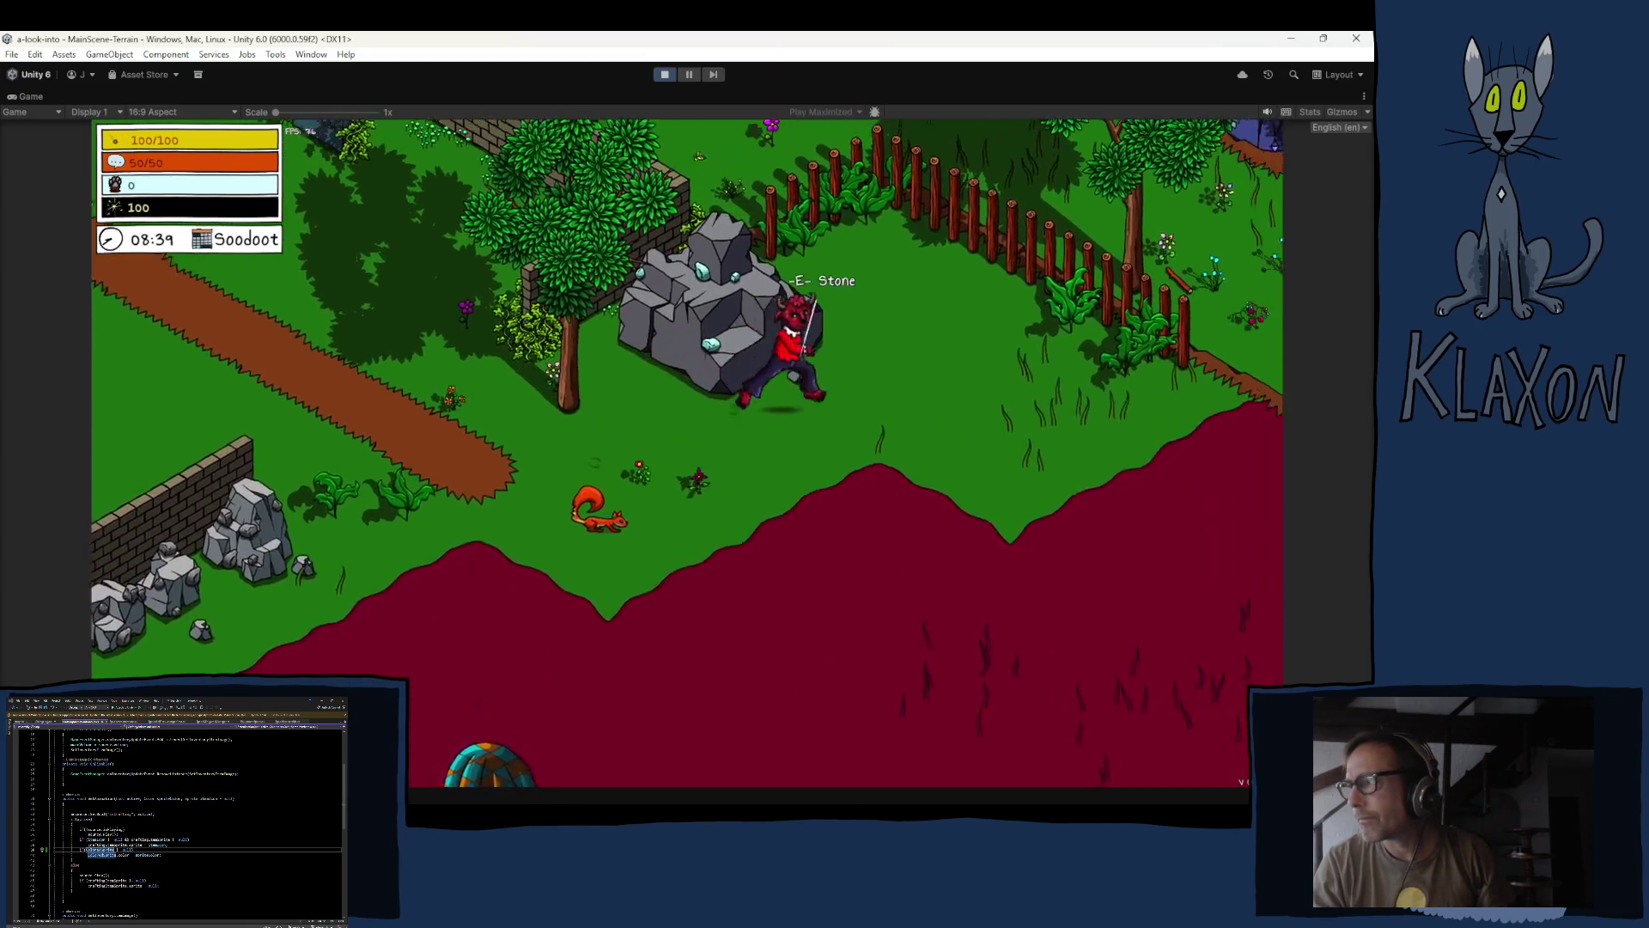
key("a")
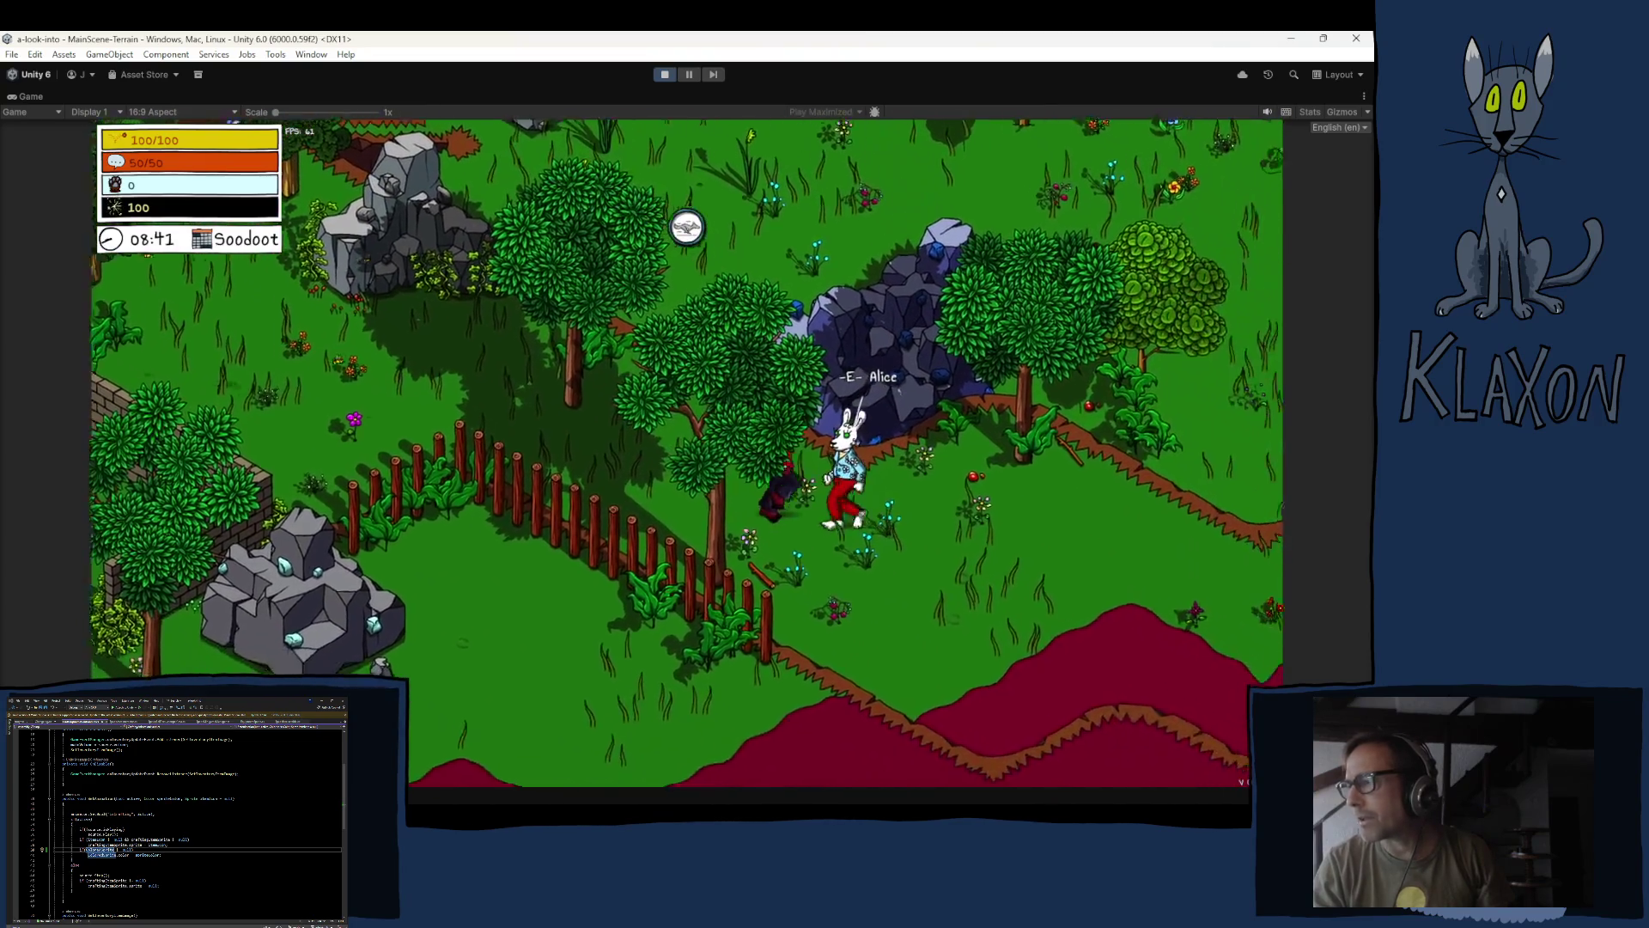
- Talk to Alice through all her dialogue lines, then walk away from her
key("e")
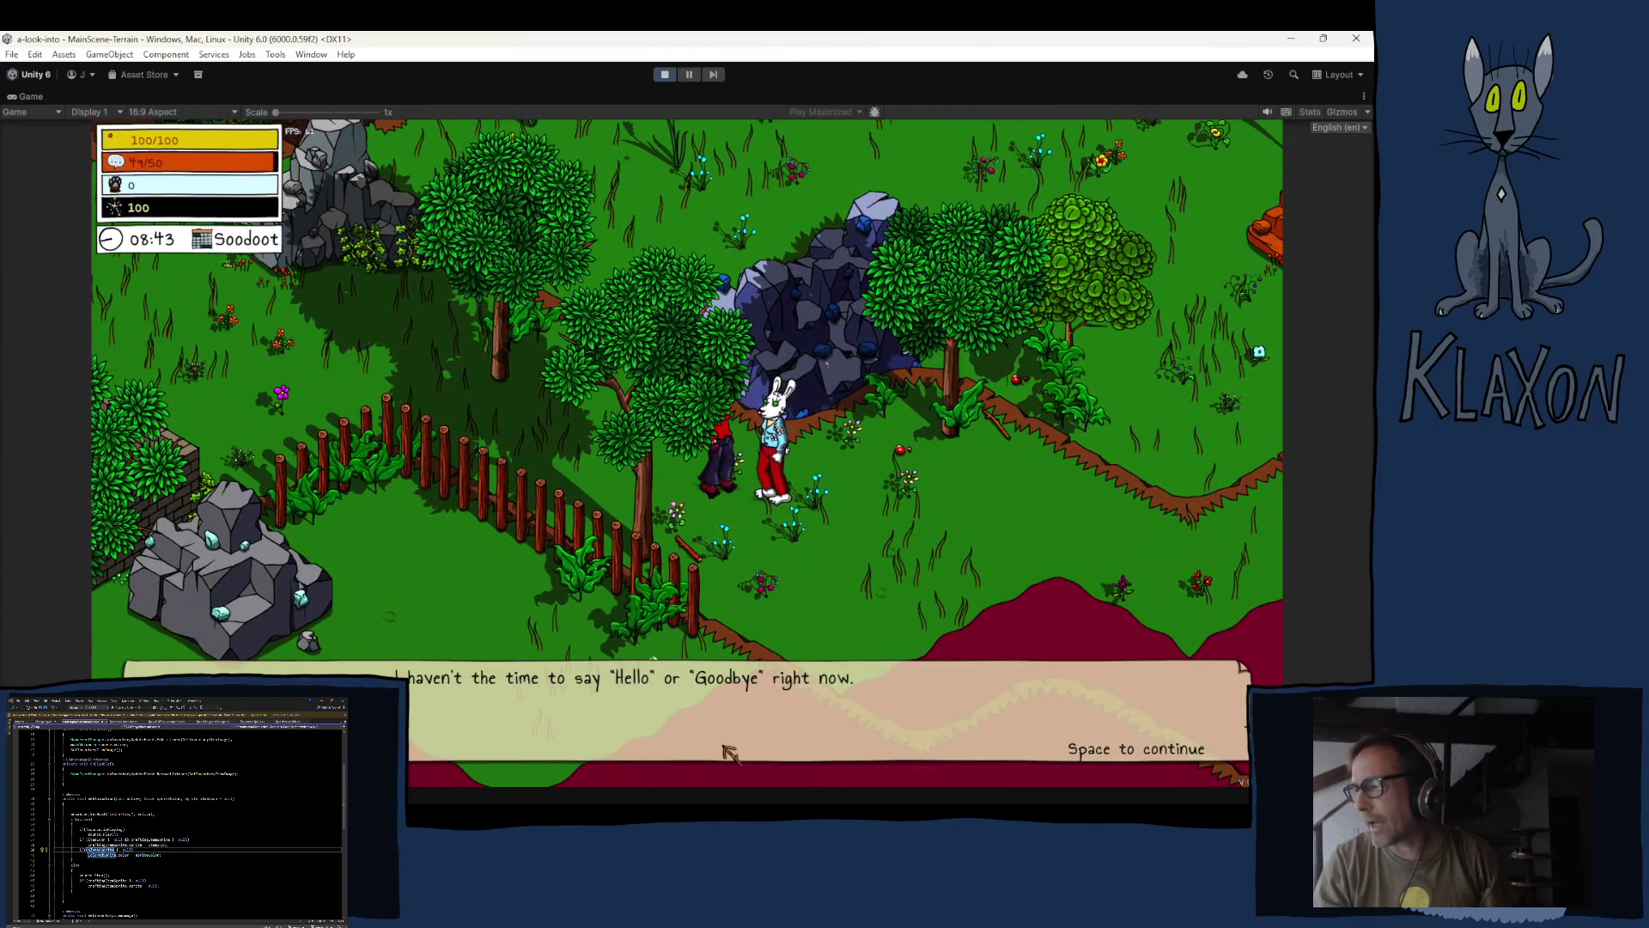
key("space")
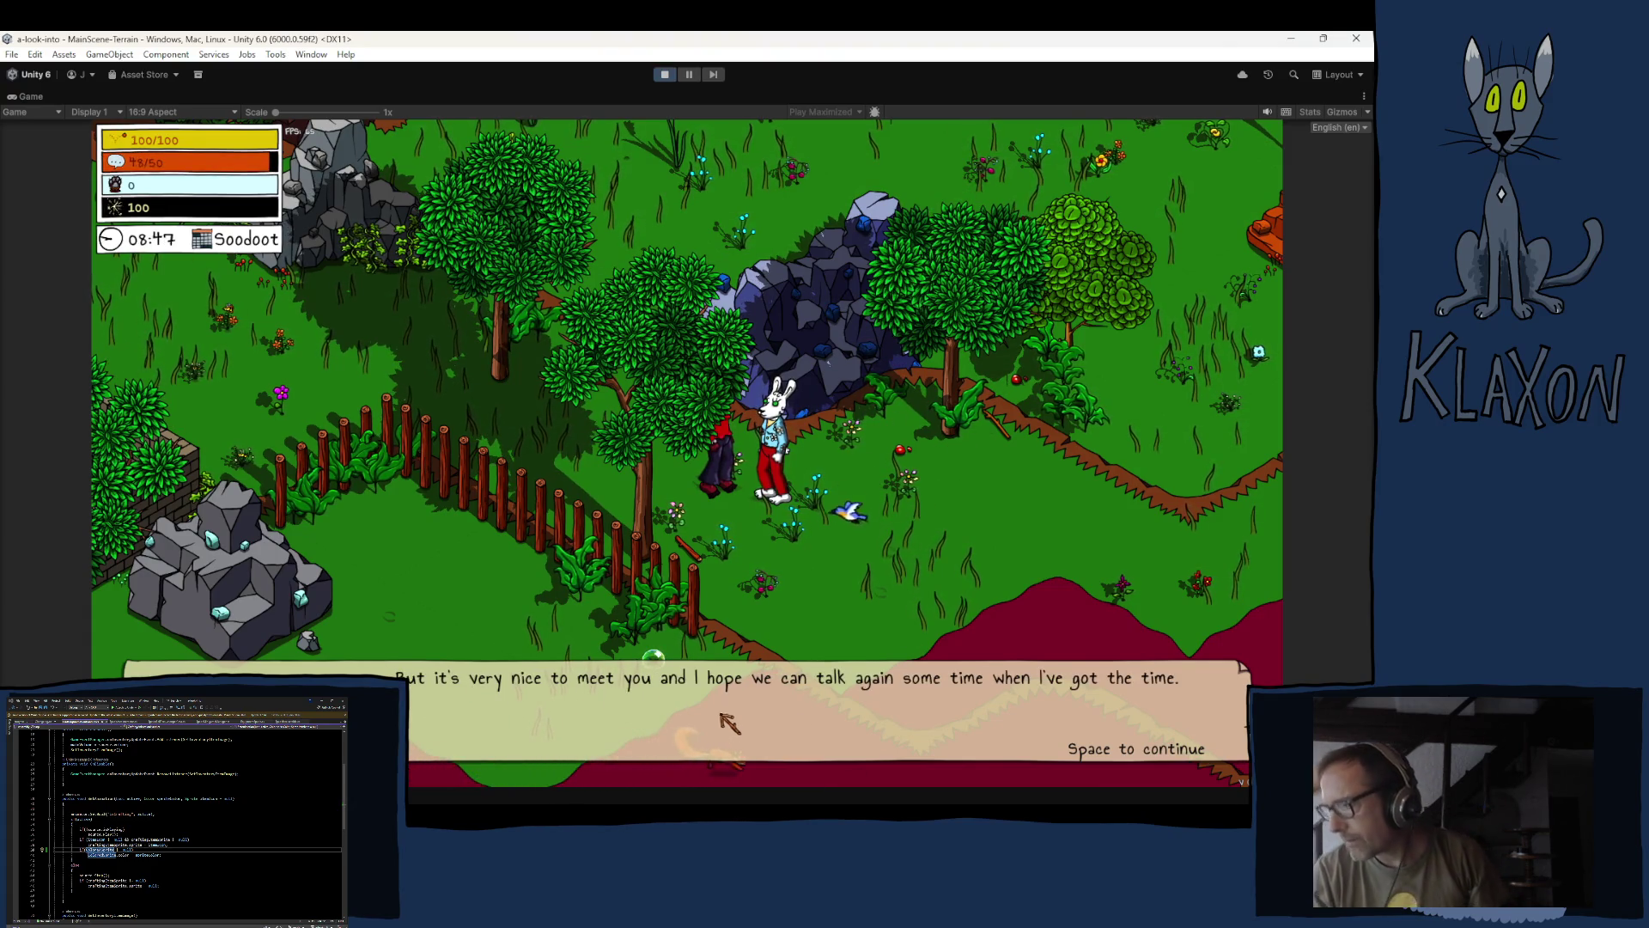
key("space")
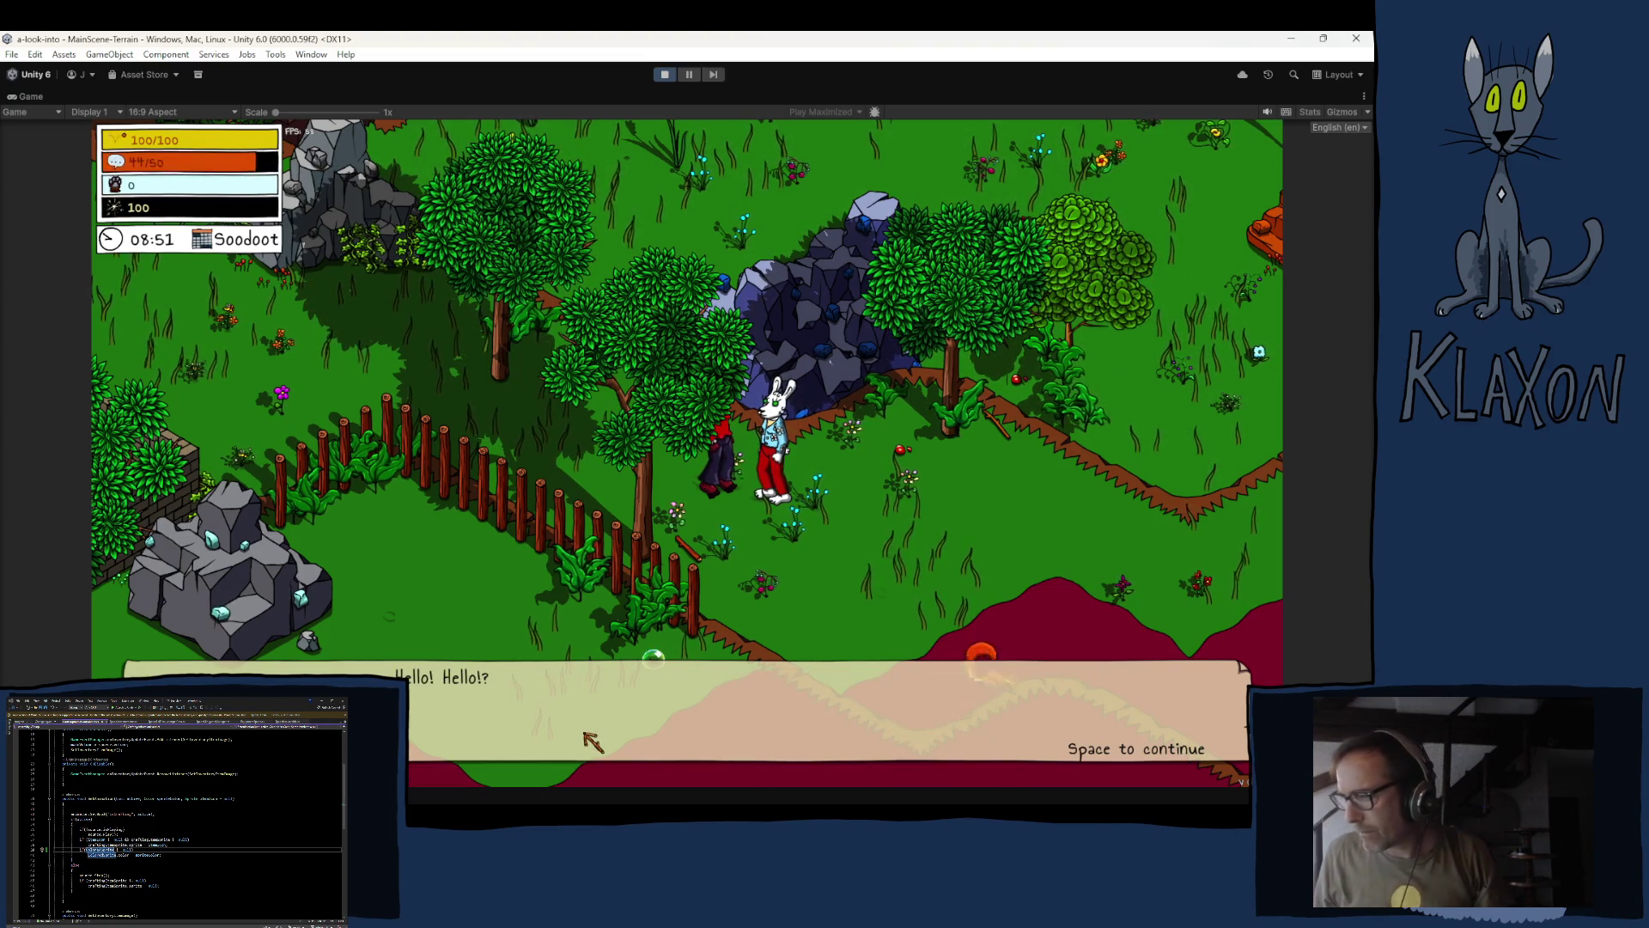
key("space")
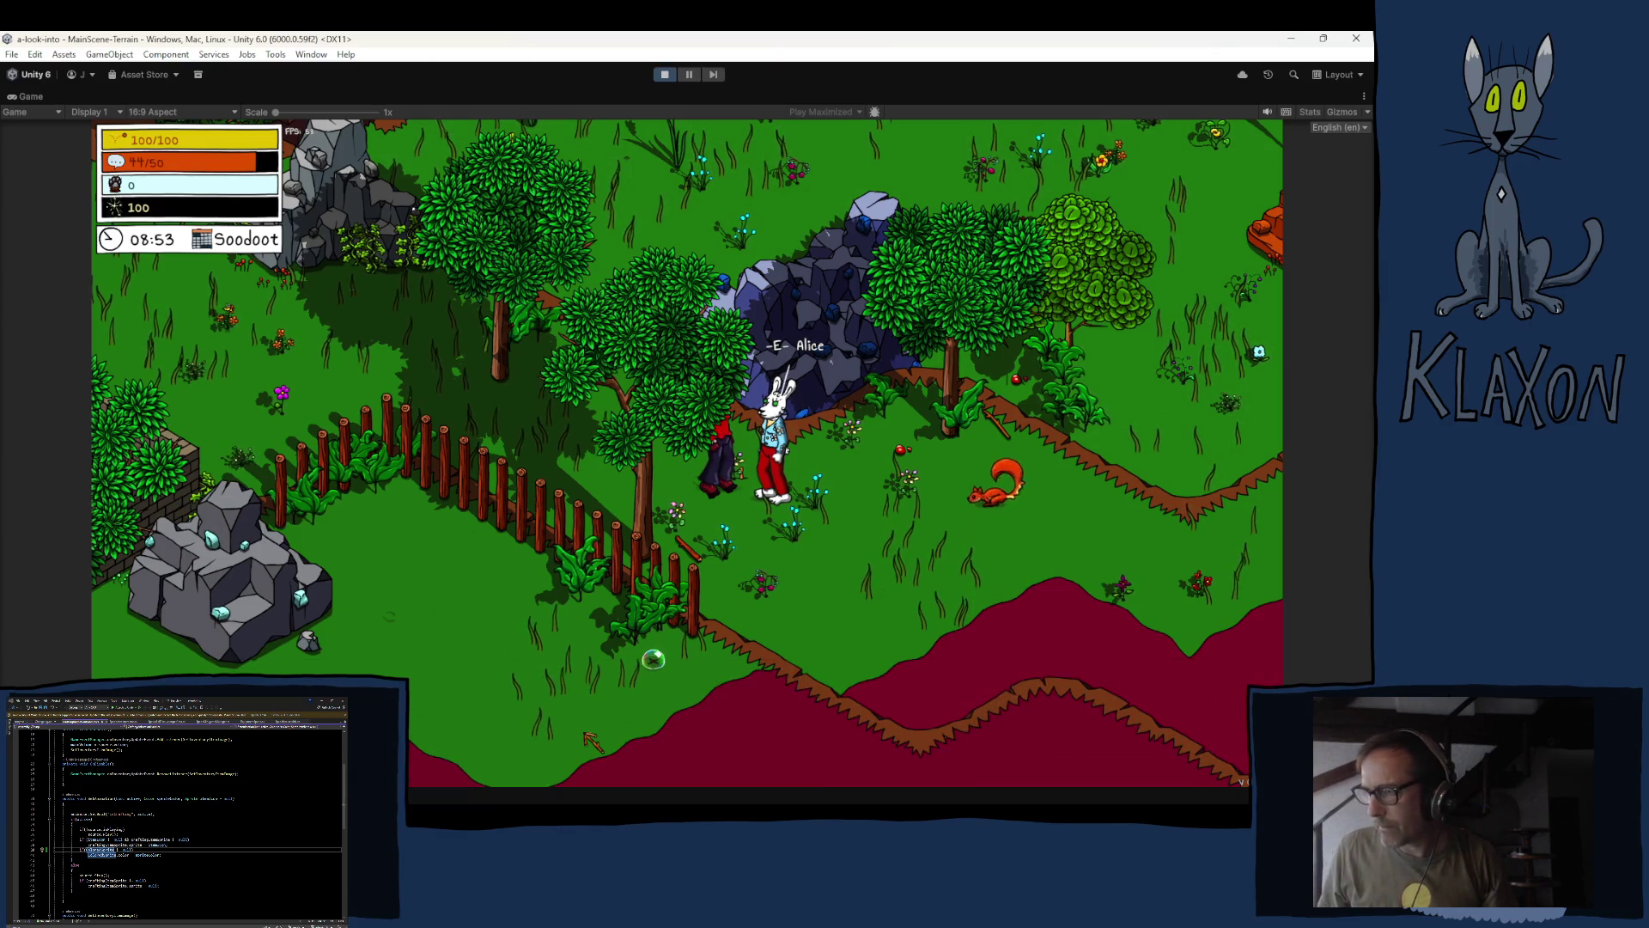
key("s")
key("s")
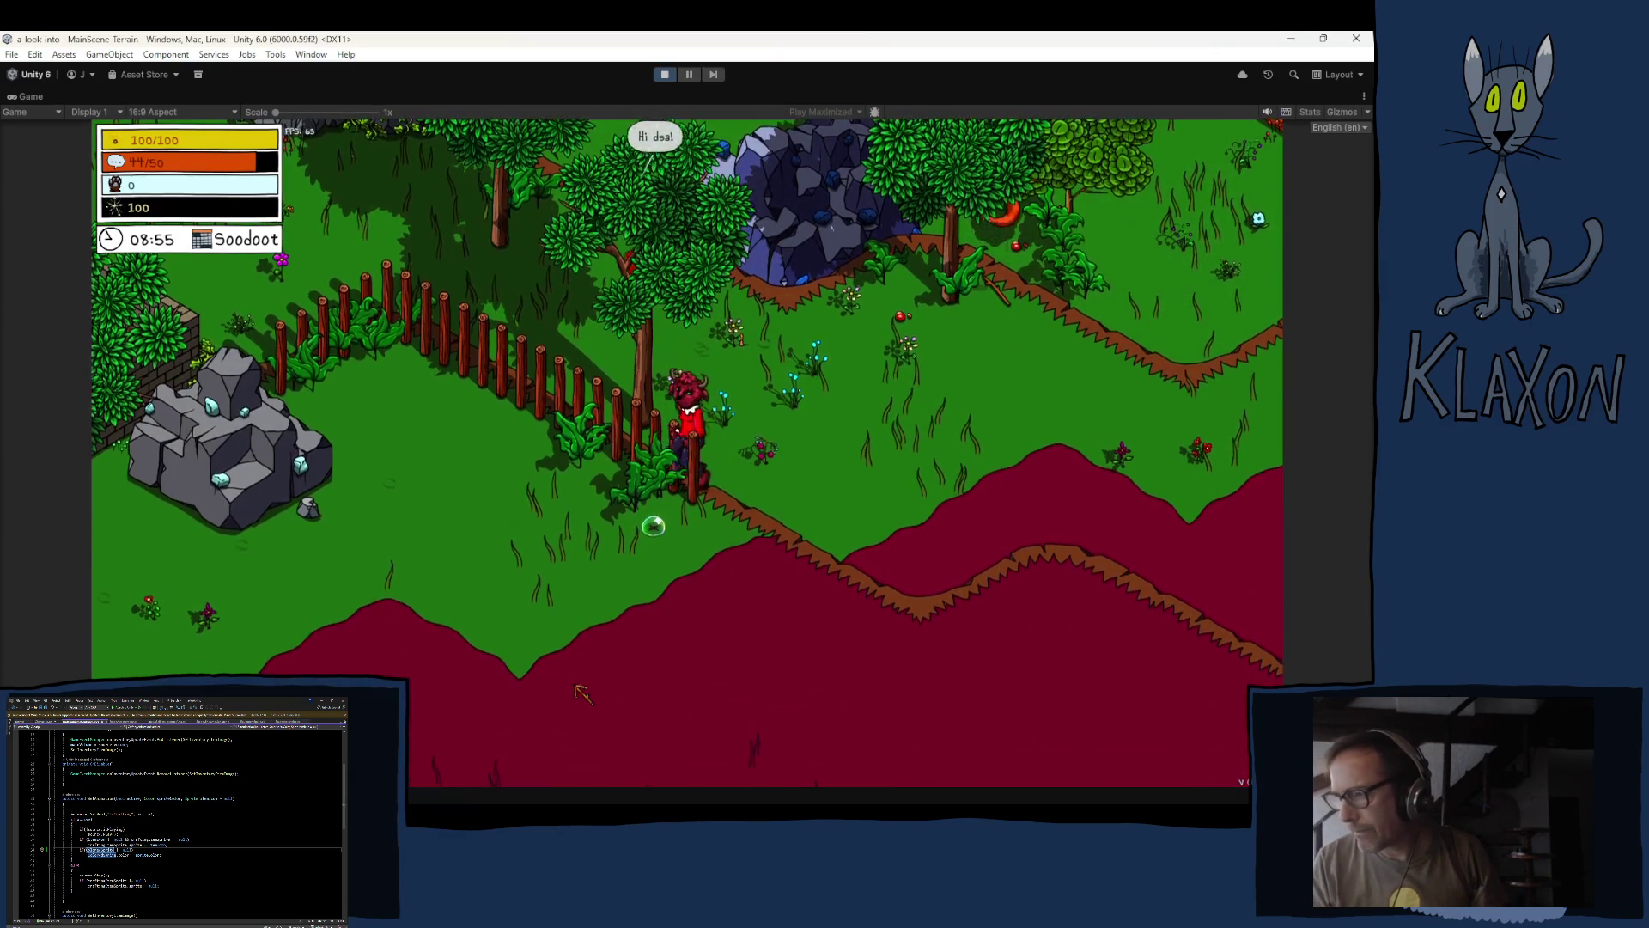
- Walk up-left to pick up the Dynamiblob, then down-left along the path to Slick
key("w+a")
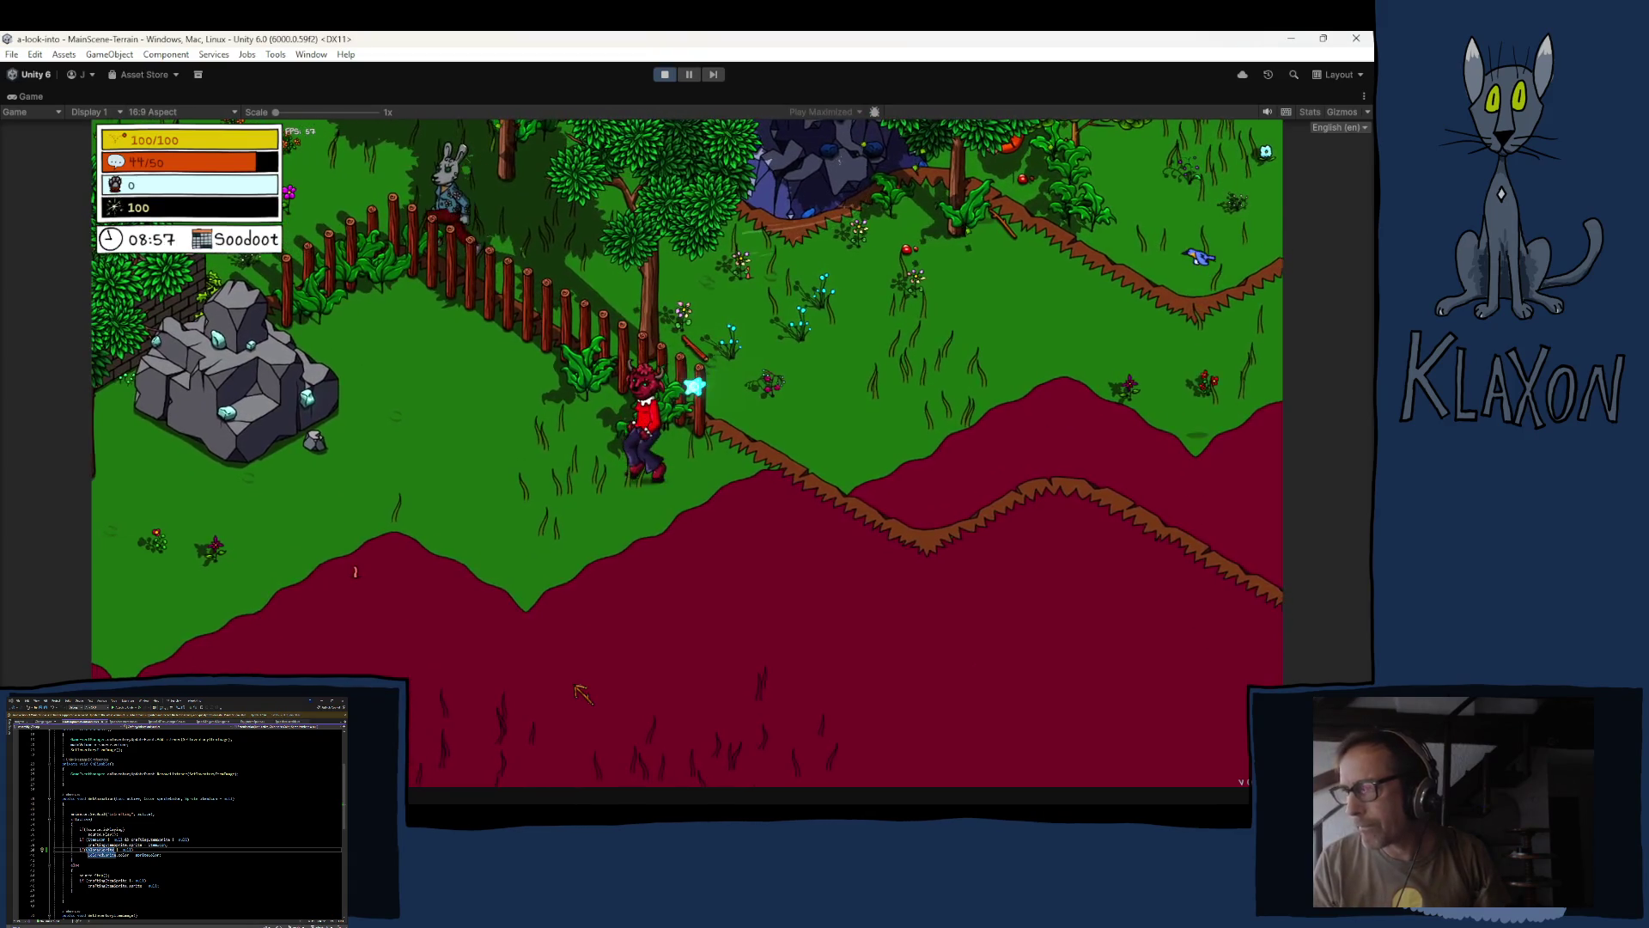
key("w+a")
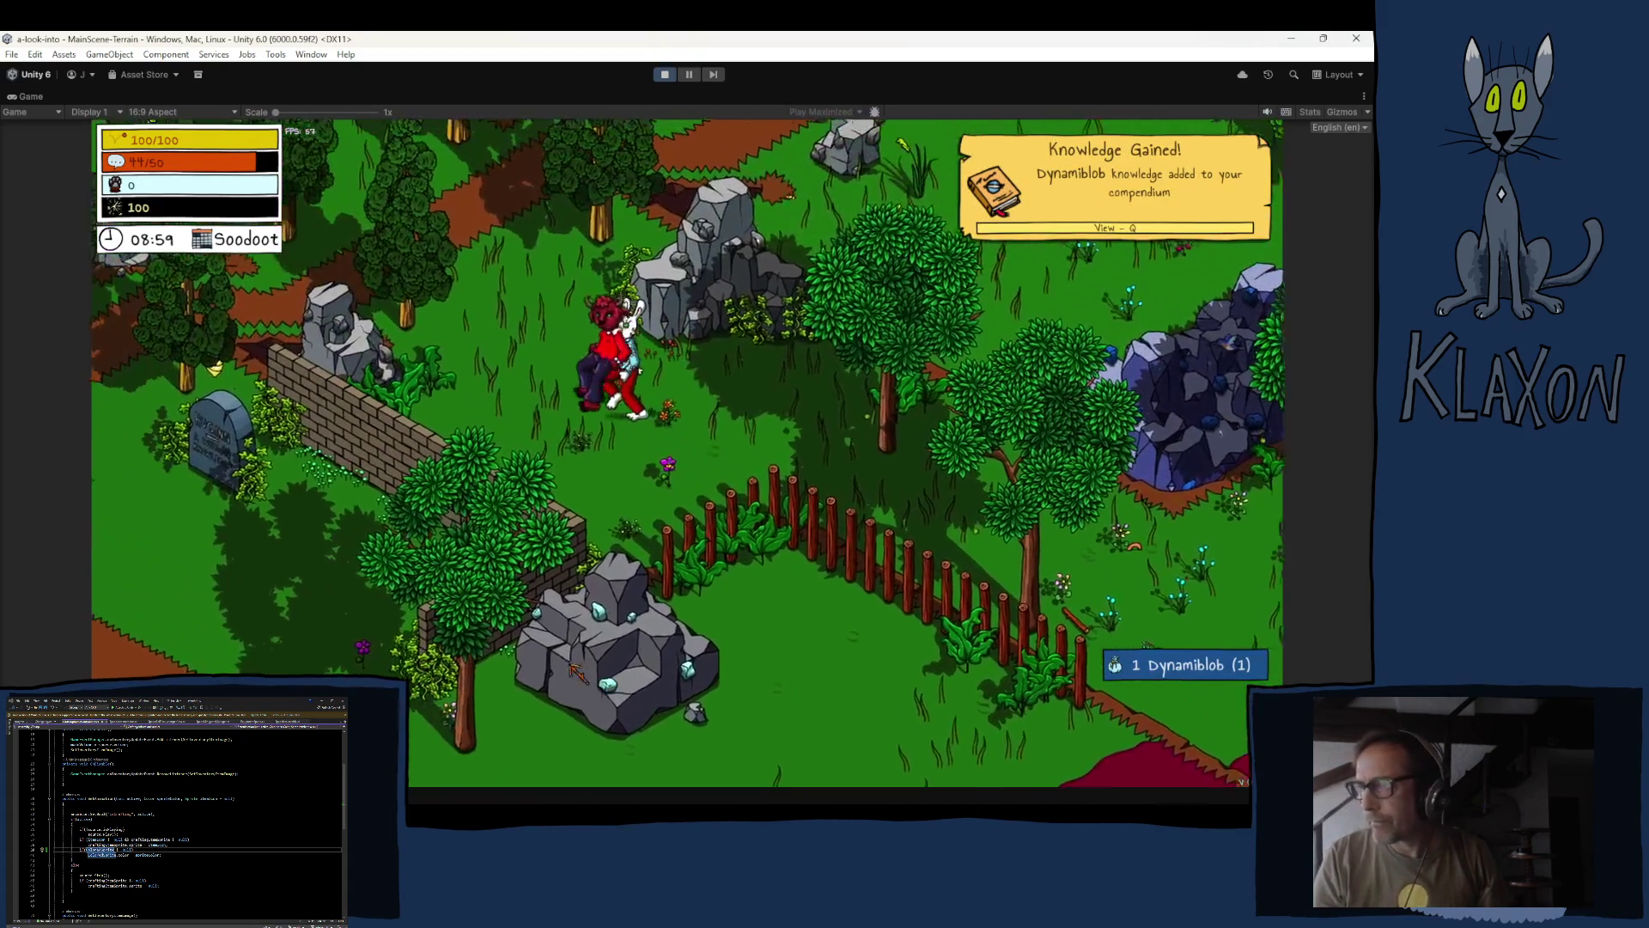
key("w+a")
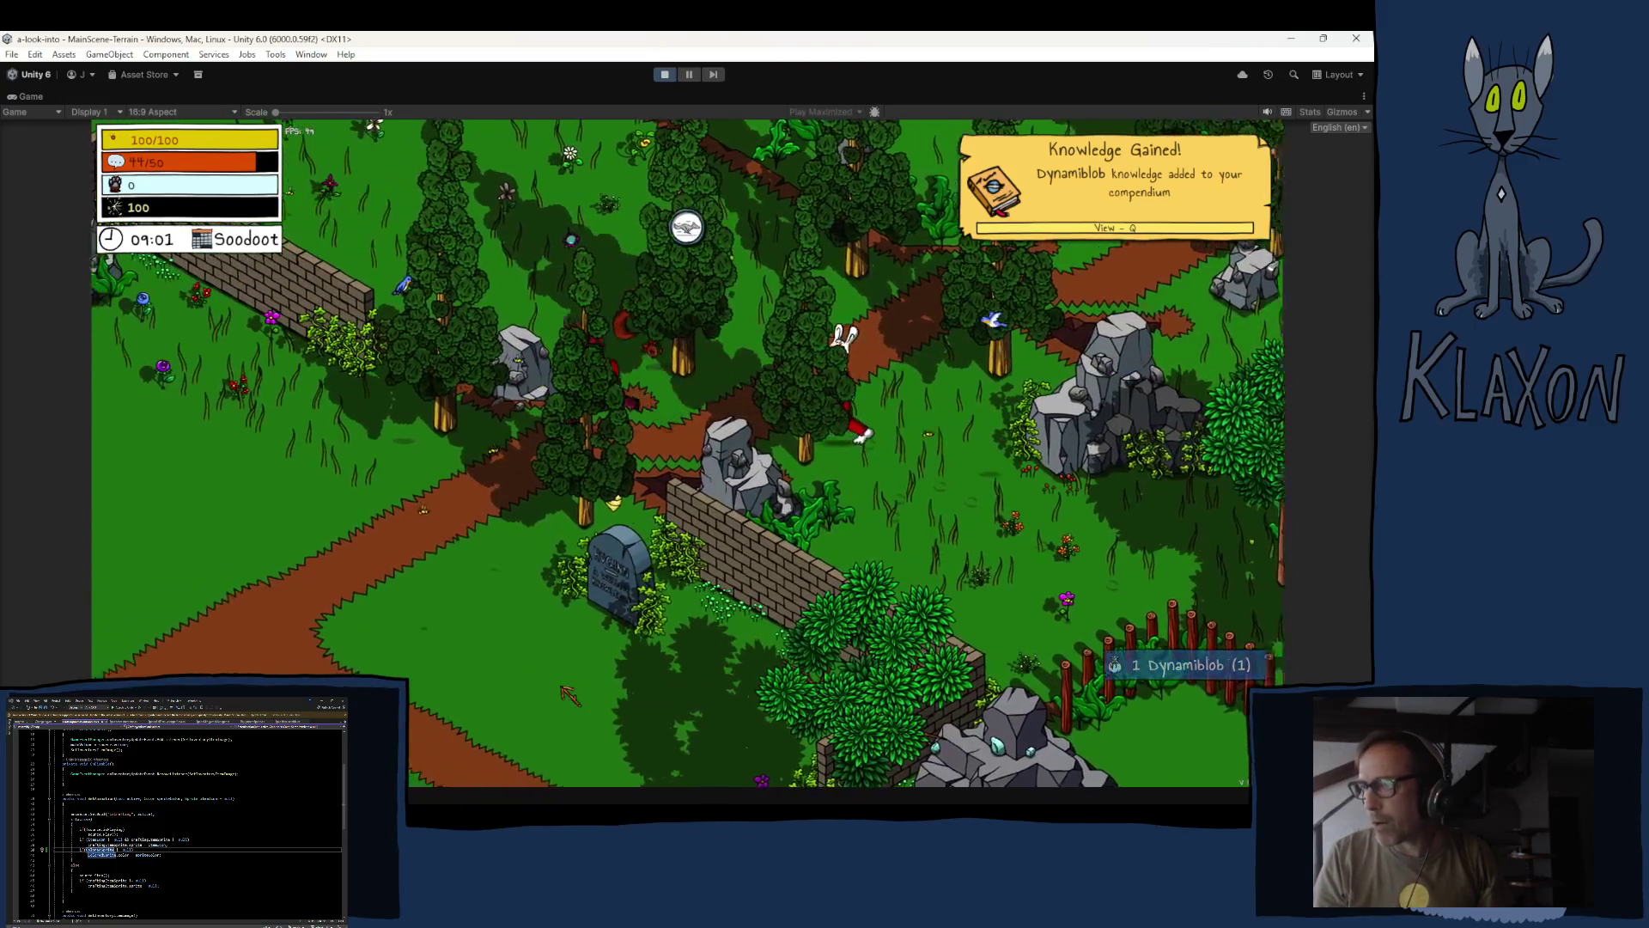
key("s+a")
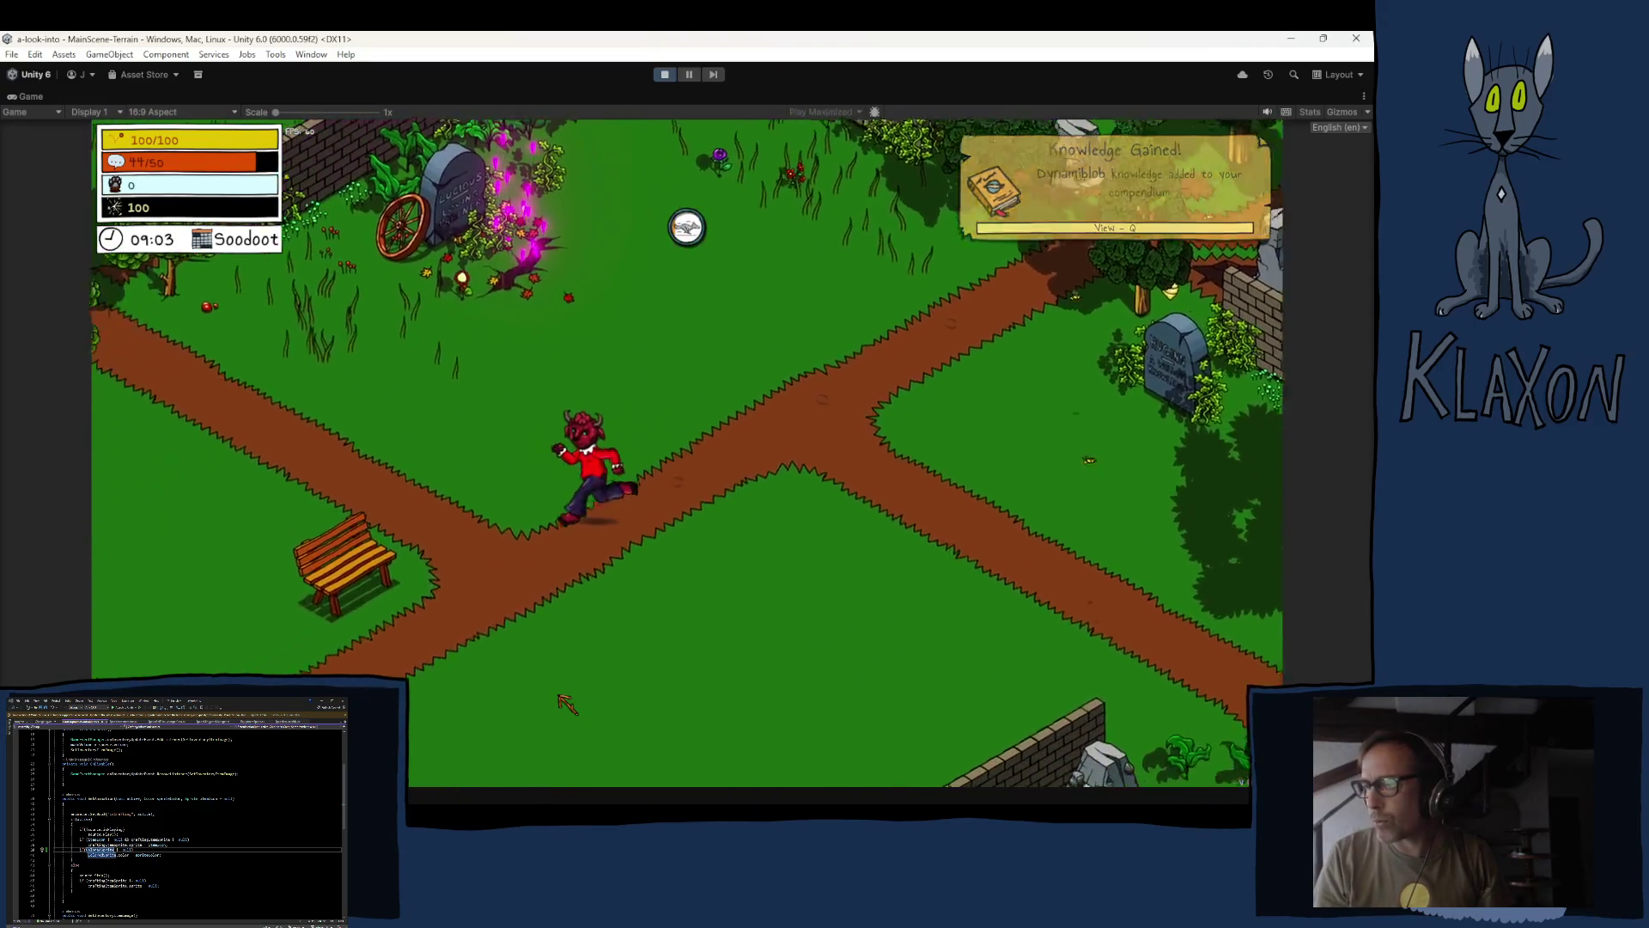
key("s+a")
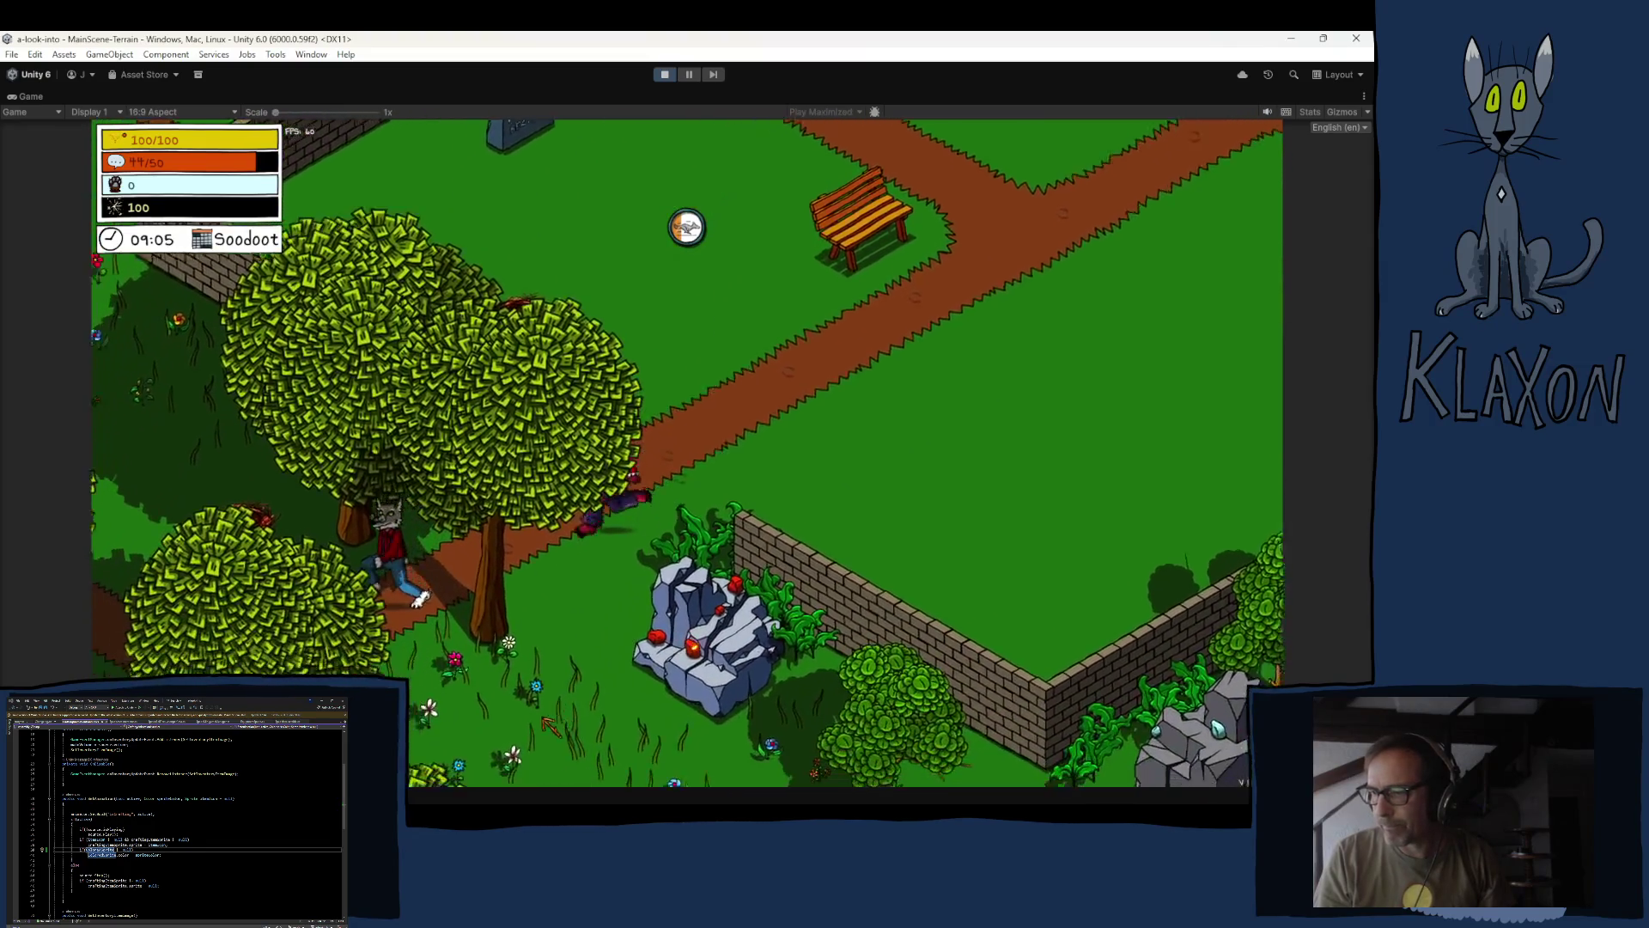
- Talk to Slick through his dialogue lines, then walk away down-left
key("e")
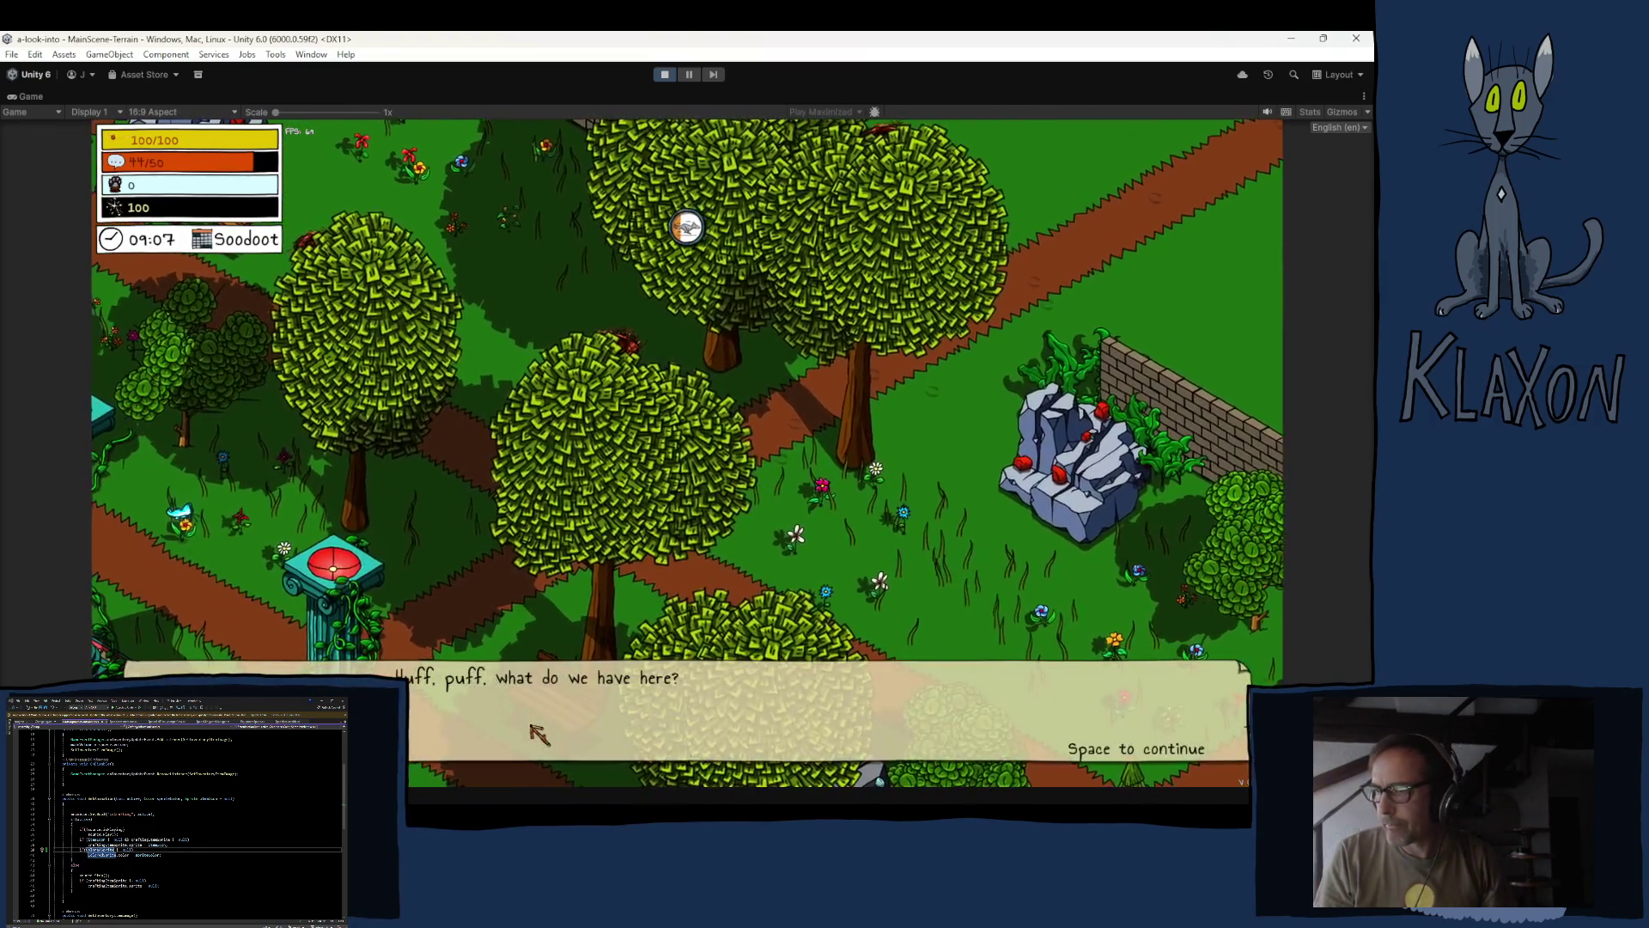
key("space")
key("space")
key("space")
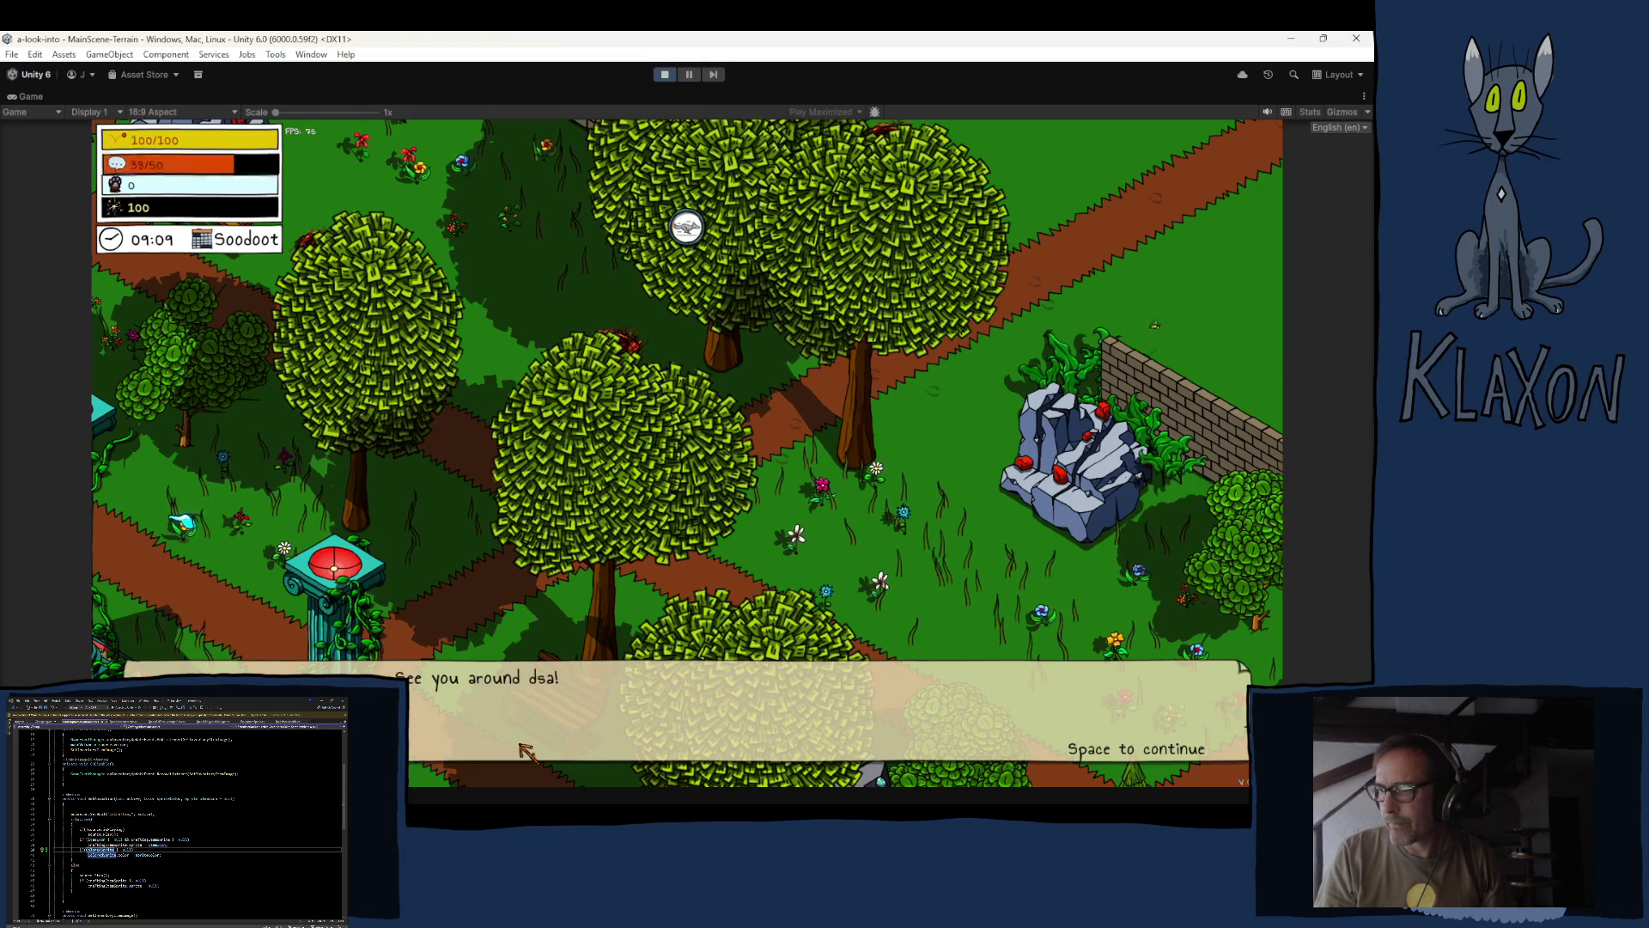
key("space")
key("a")
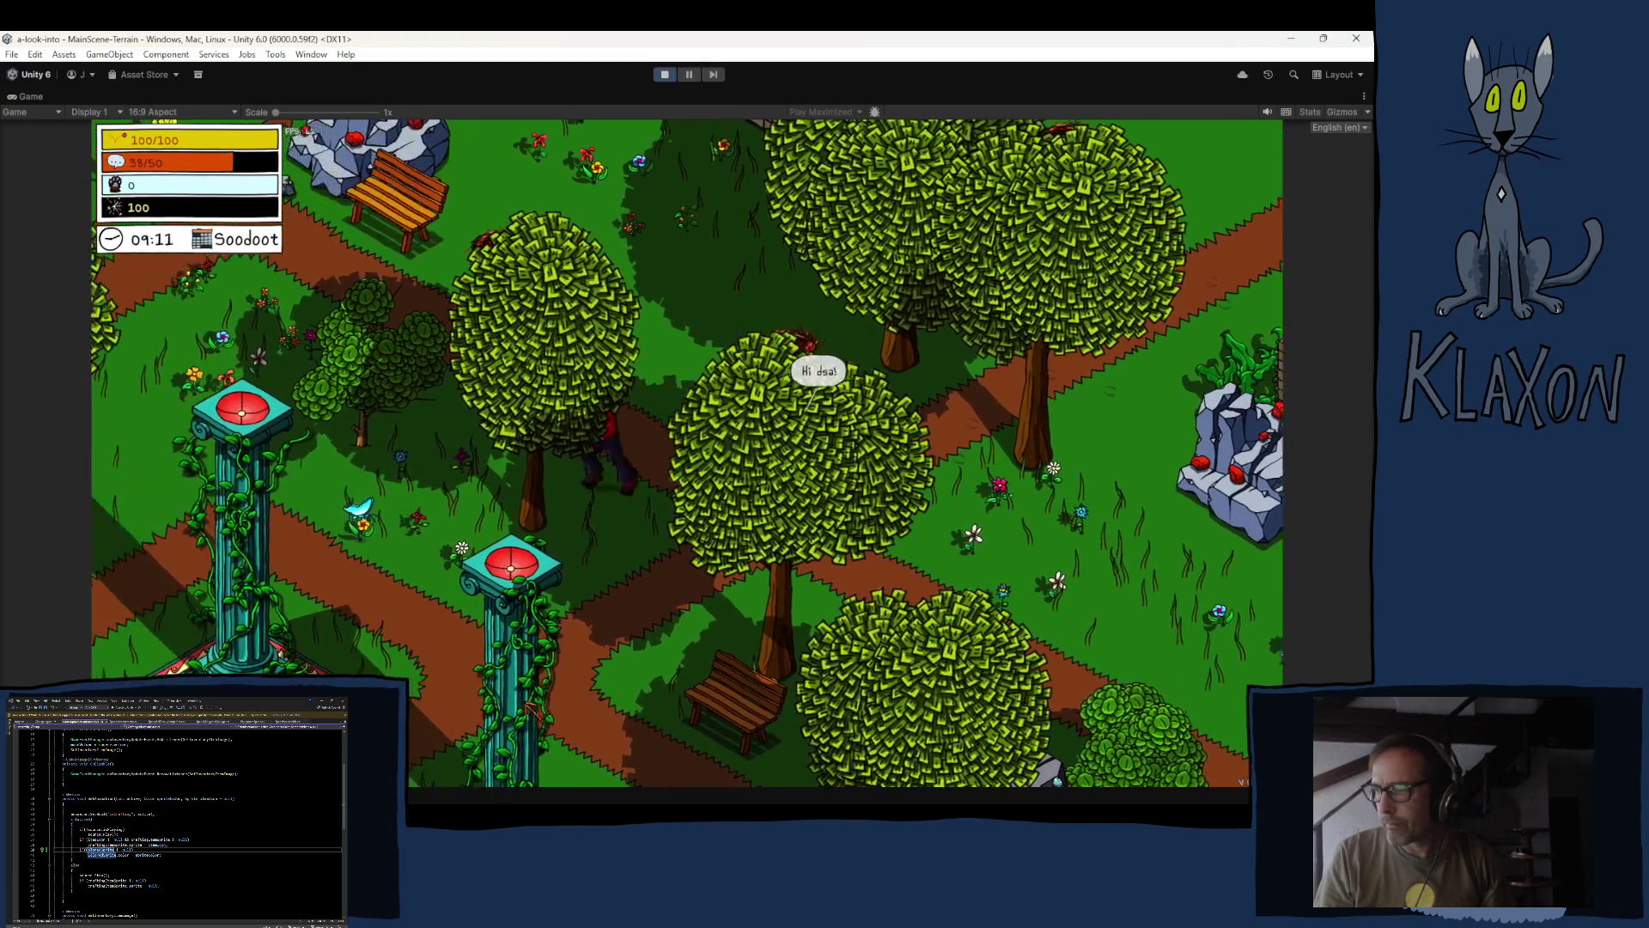
key("s")
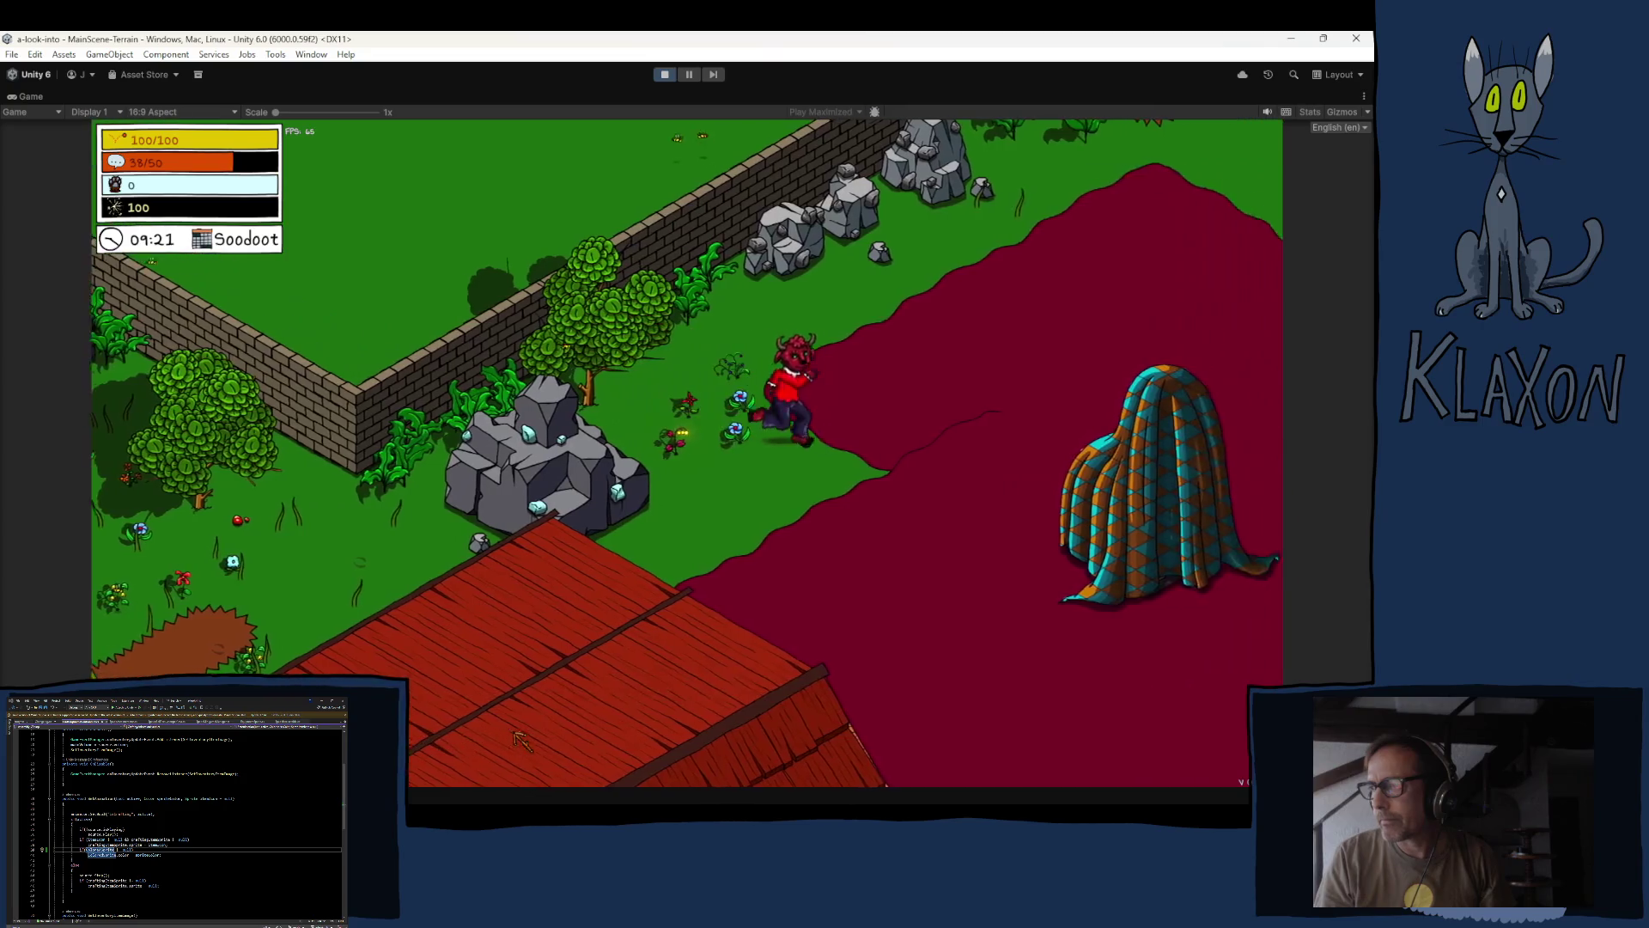
- Run north through the forest past the rocks, then stop the game with Ctrl+P
key("w")
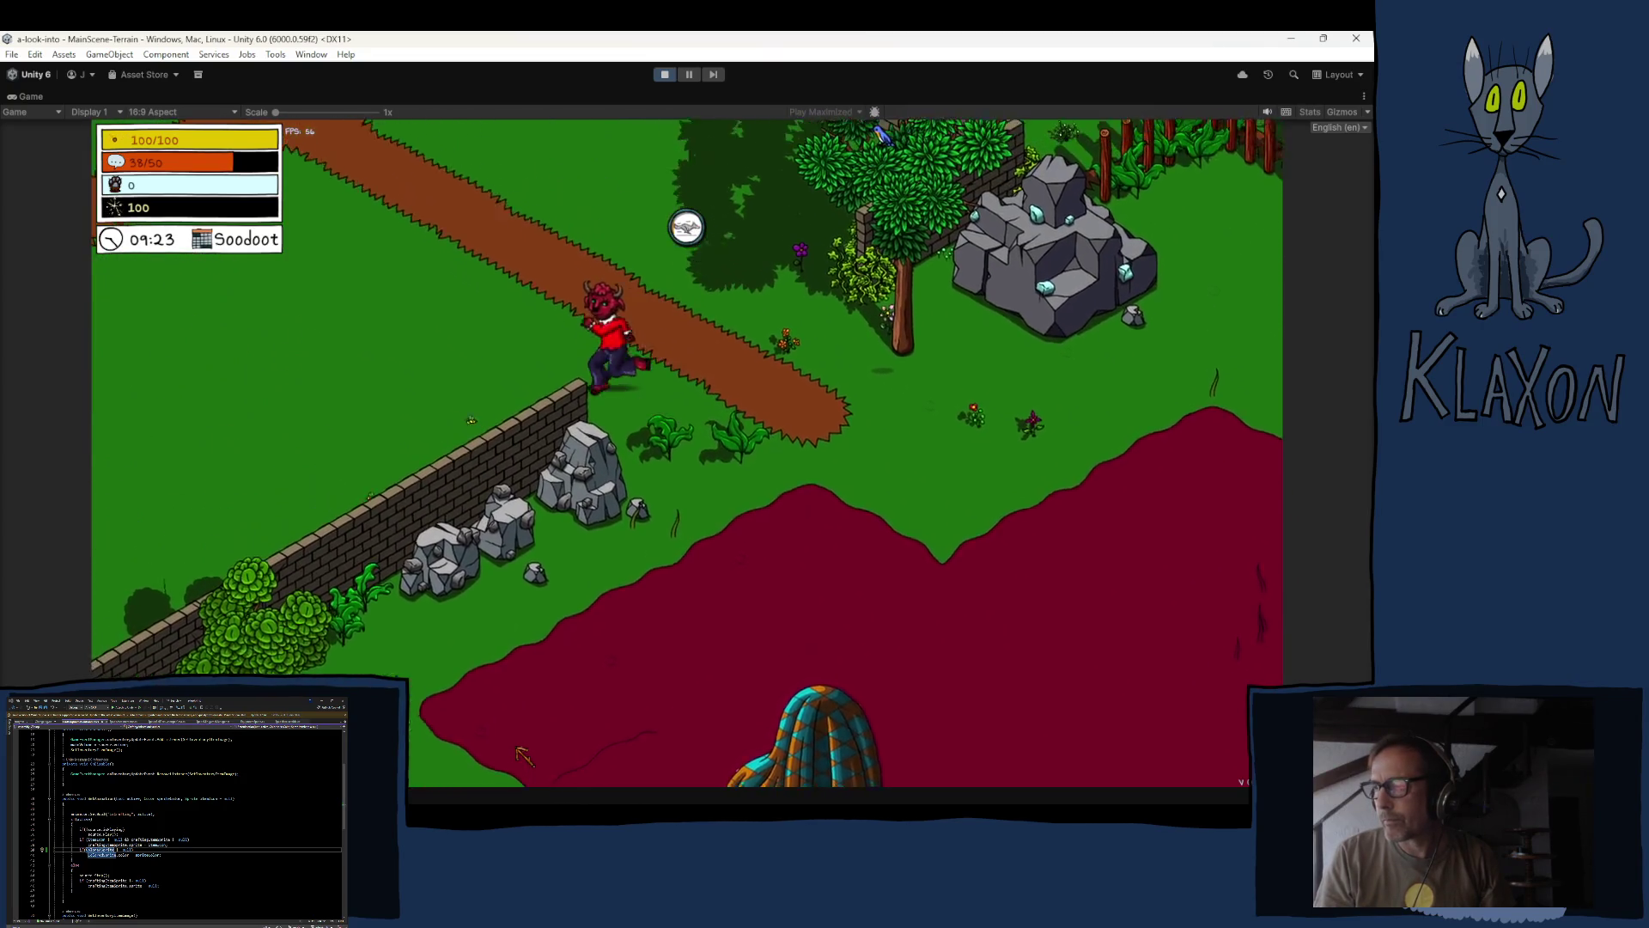
key("w")
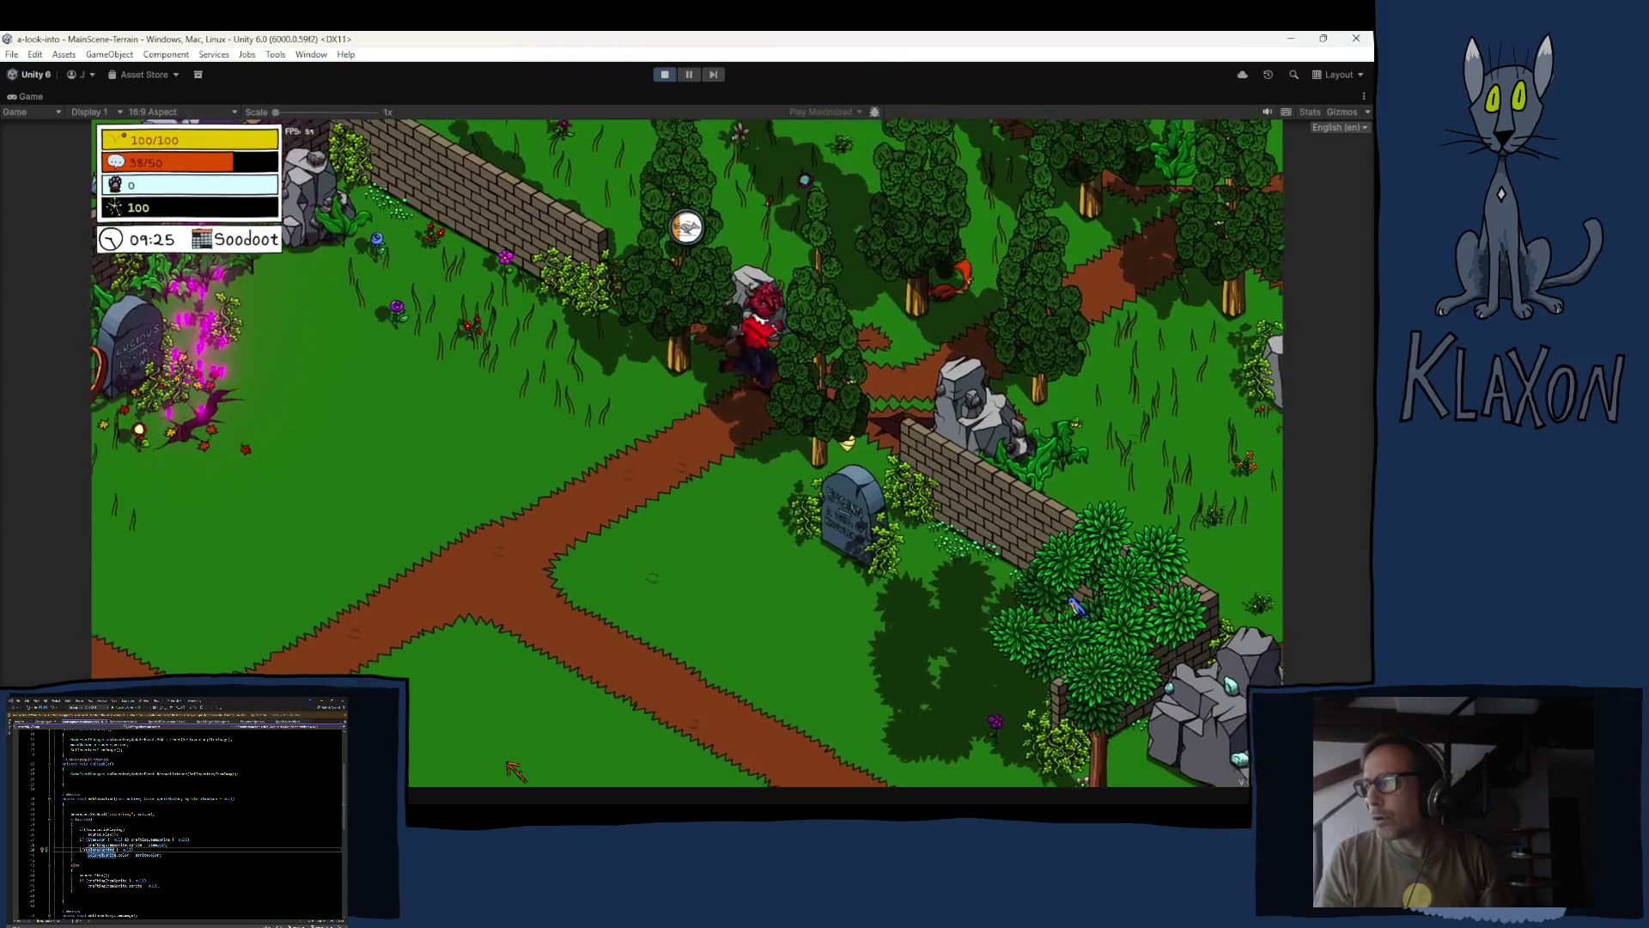
key("w")
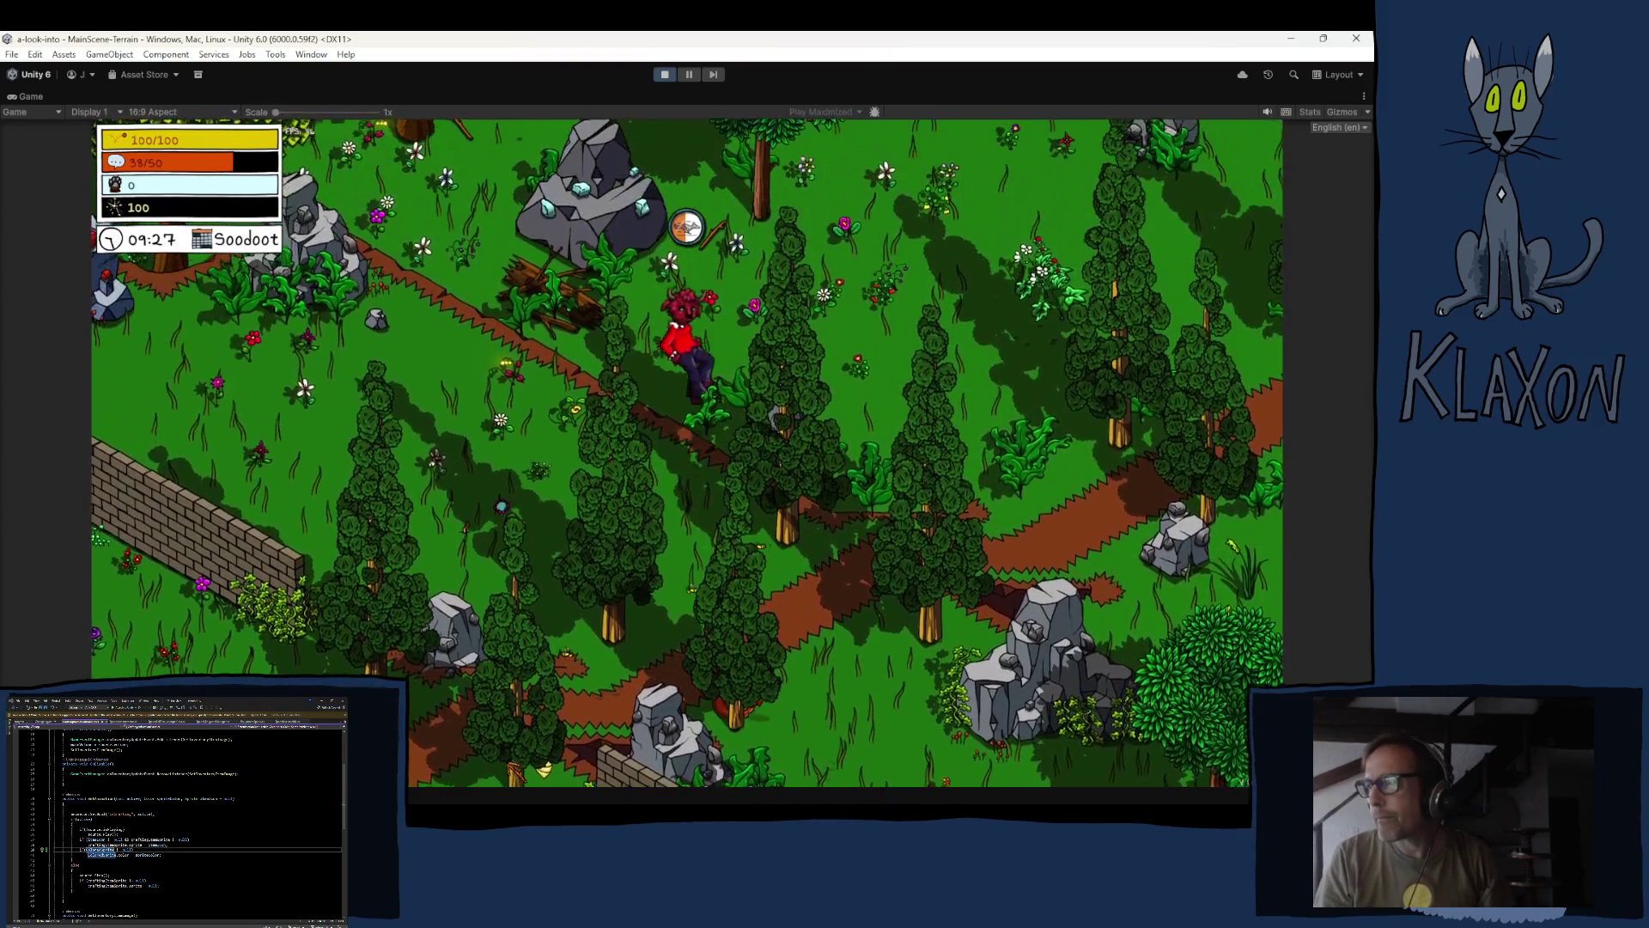
key("w")
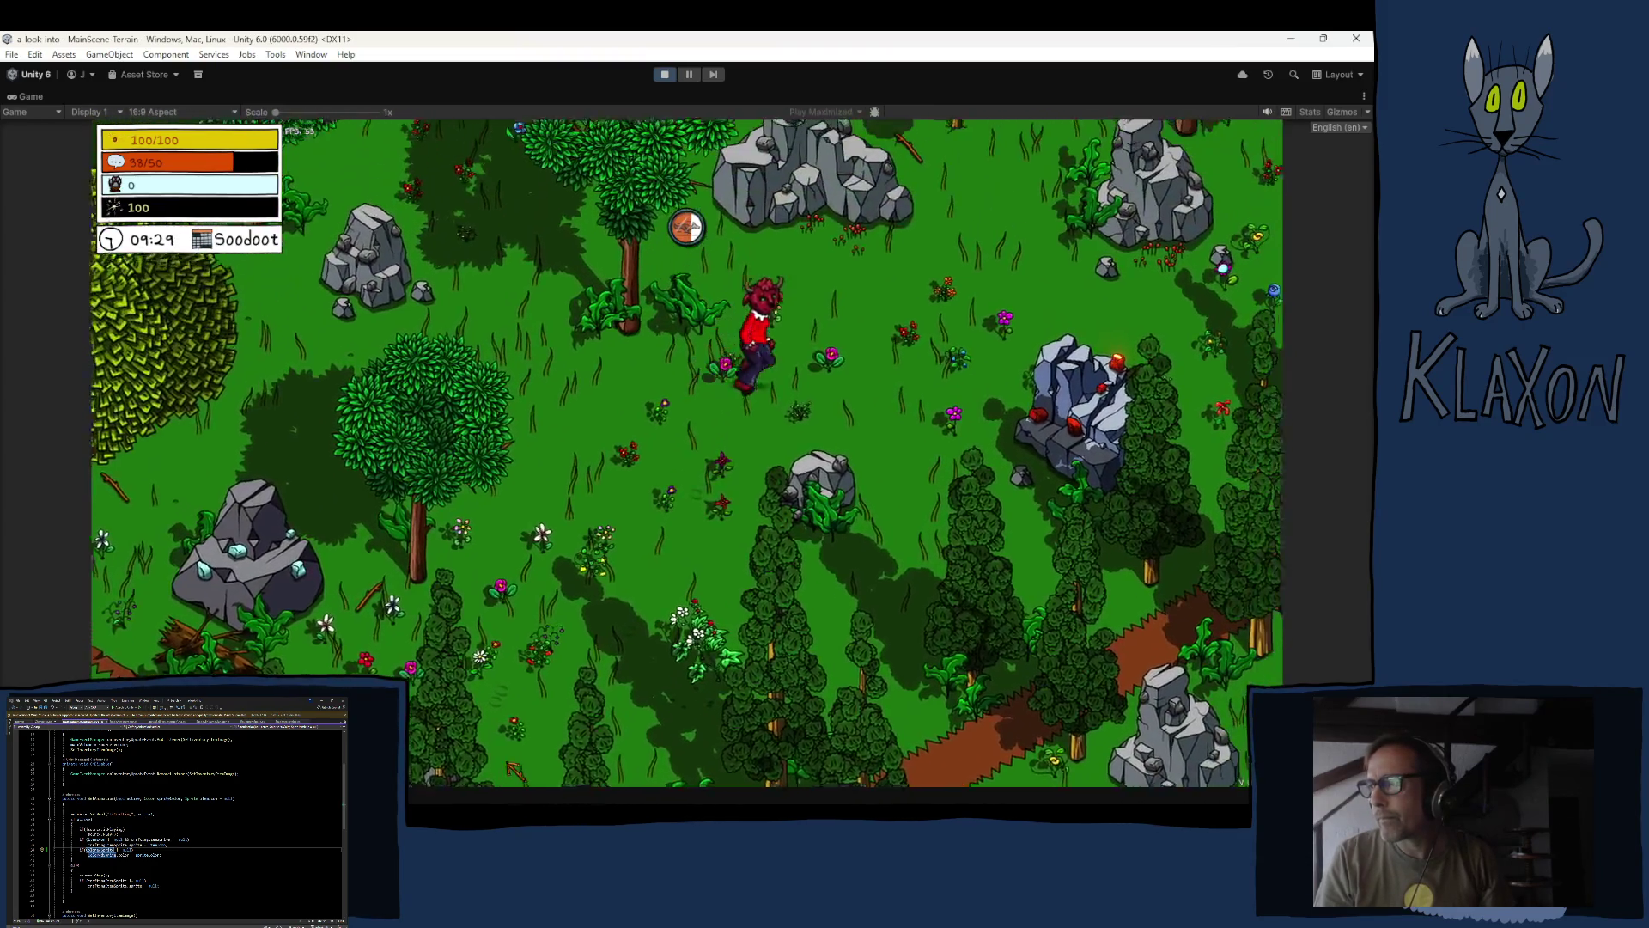
key("w")
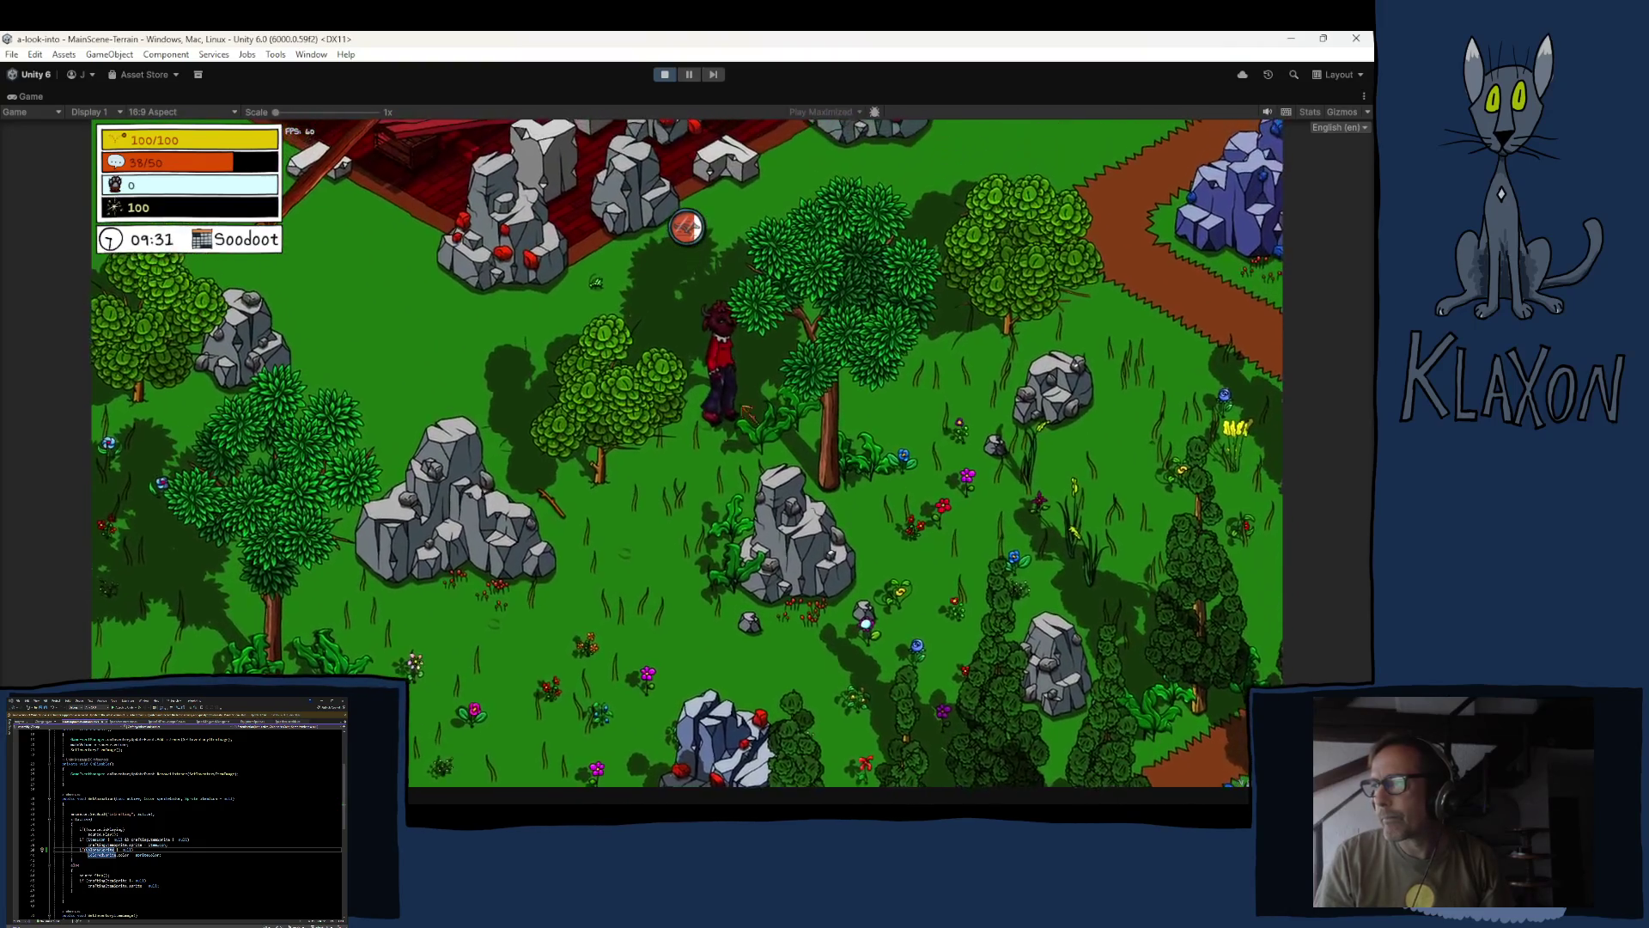
key("ctrl+p")
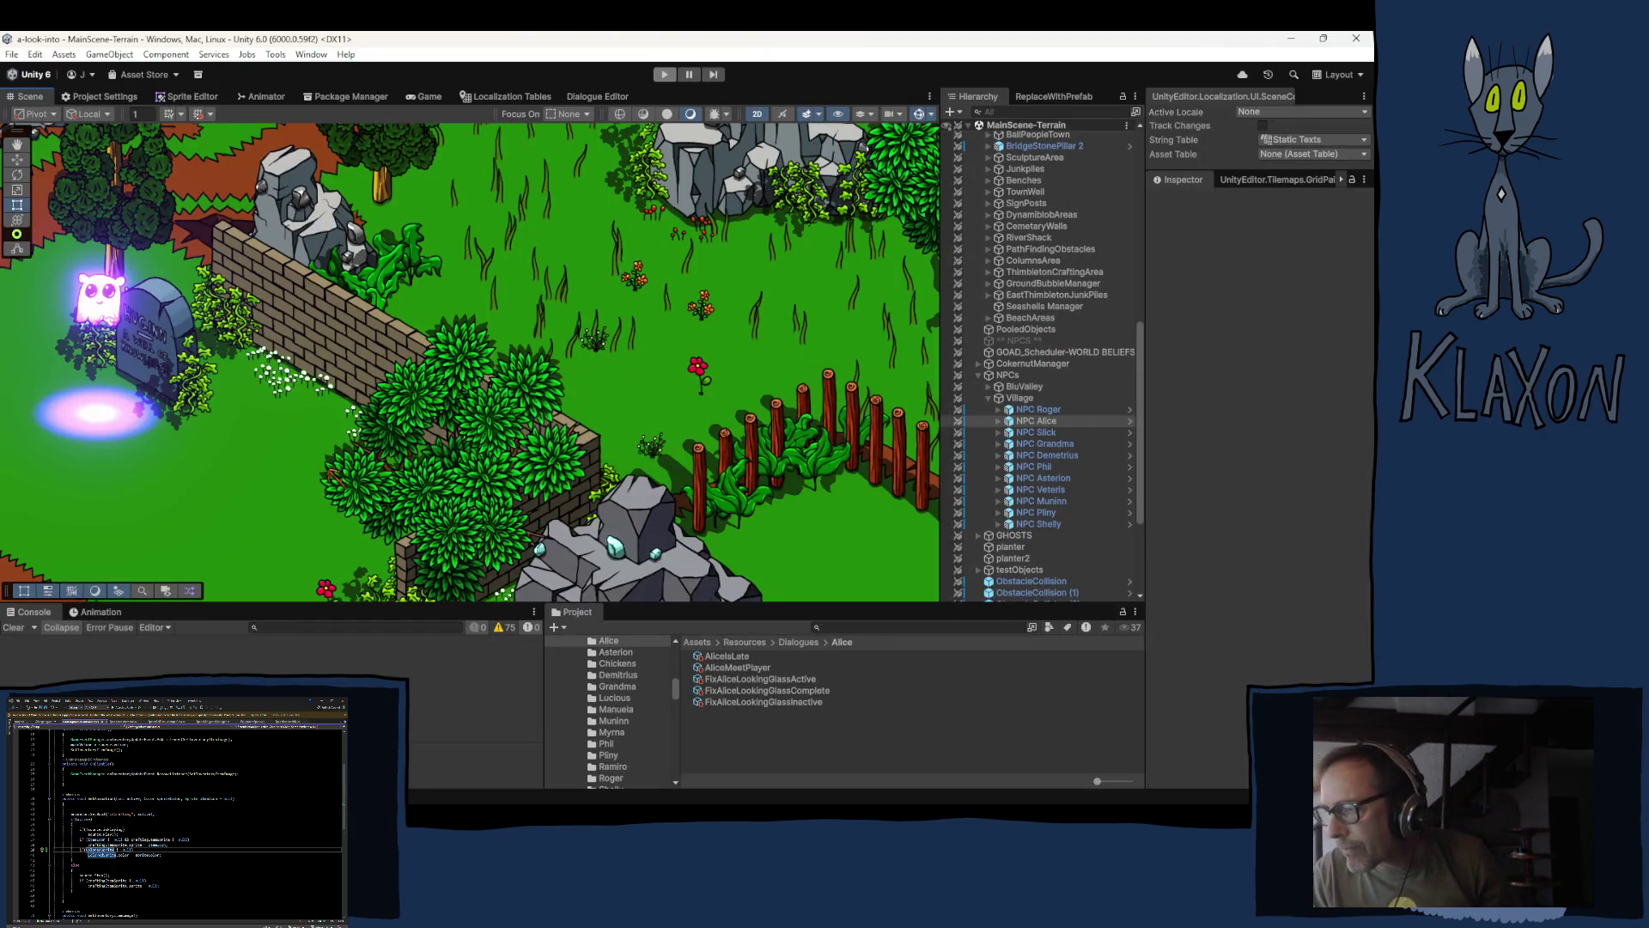
scroll(1059, 511, "down", 5)
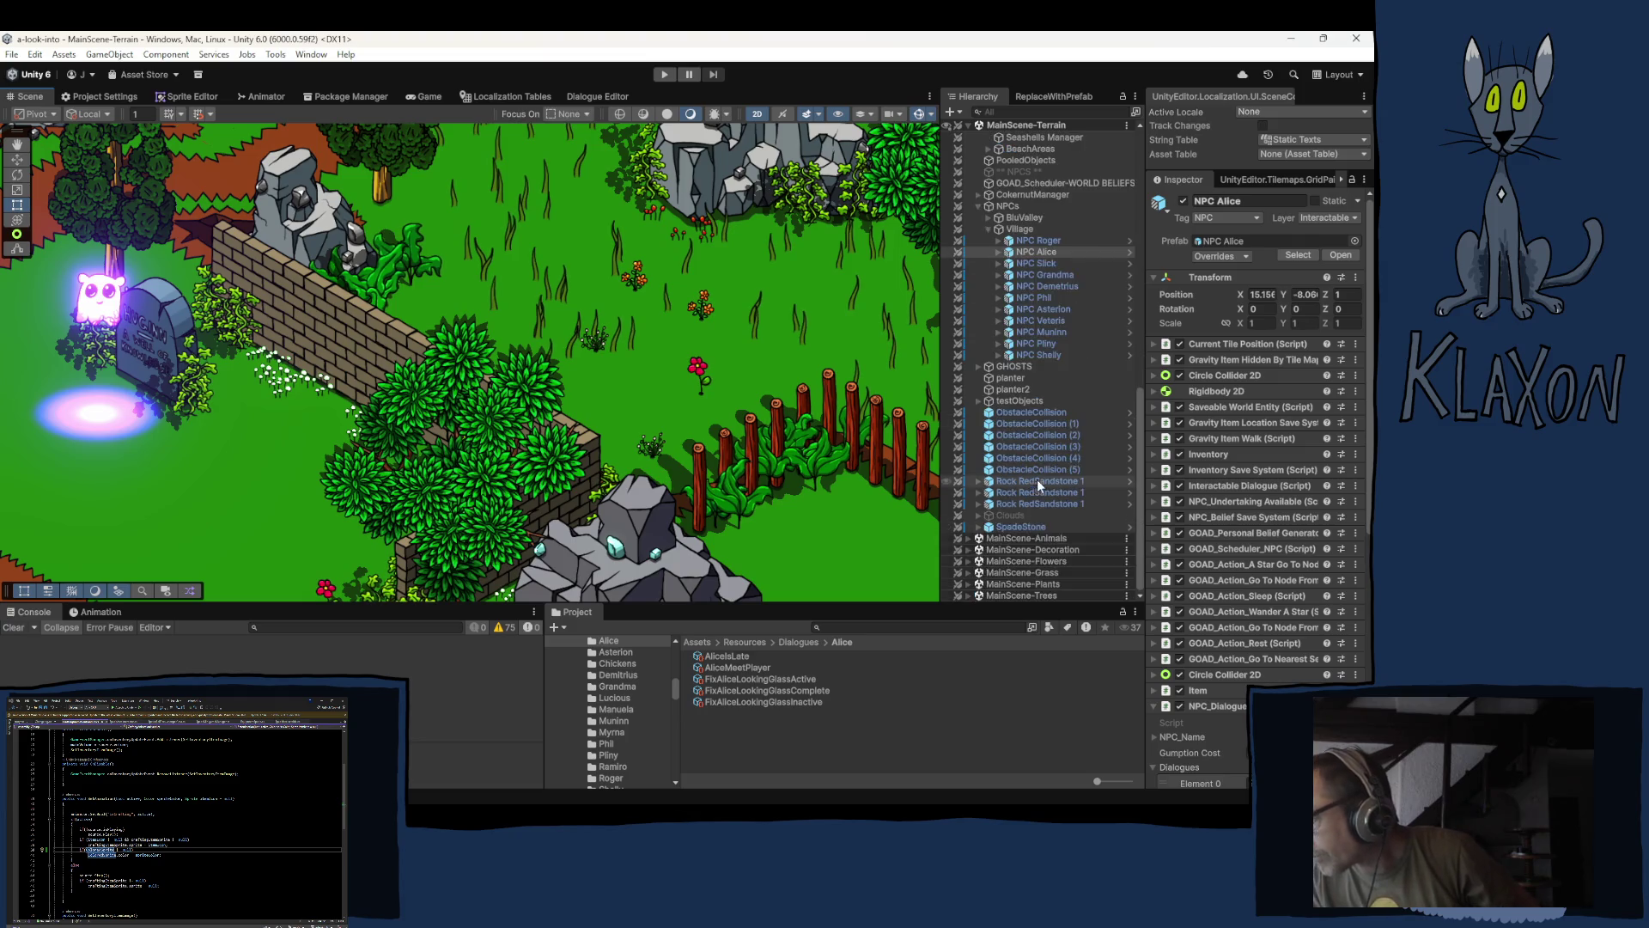
scroll(604, 713, "up", 5)
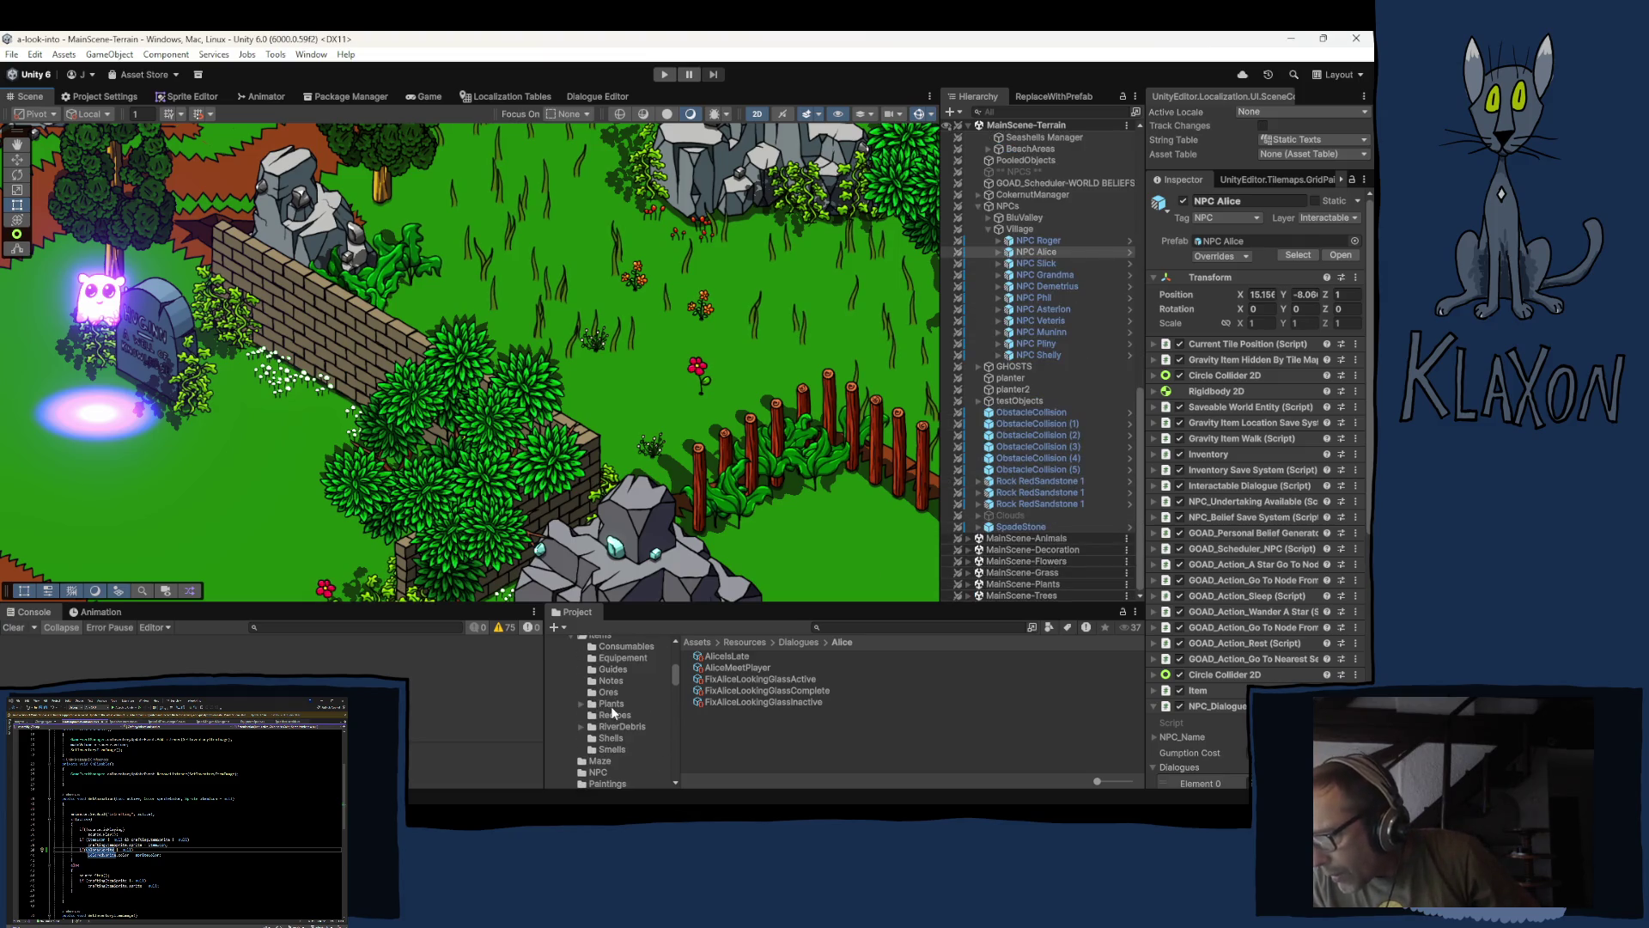
scroll(616, 669, "up", 2)
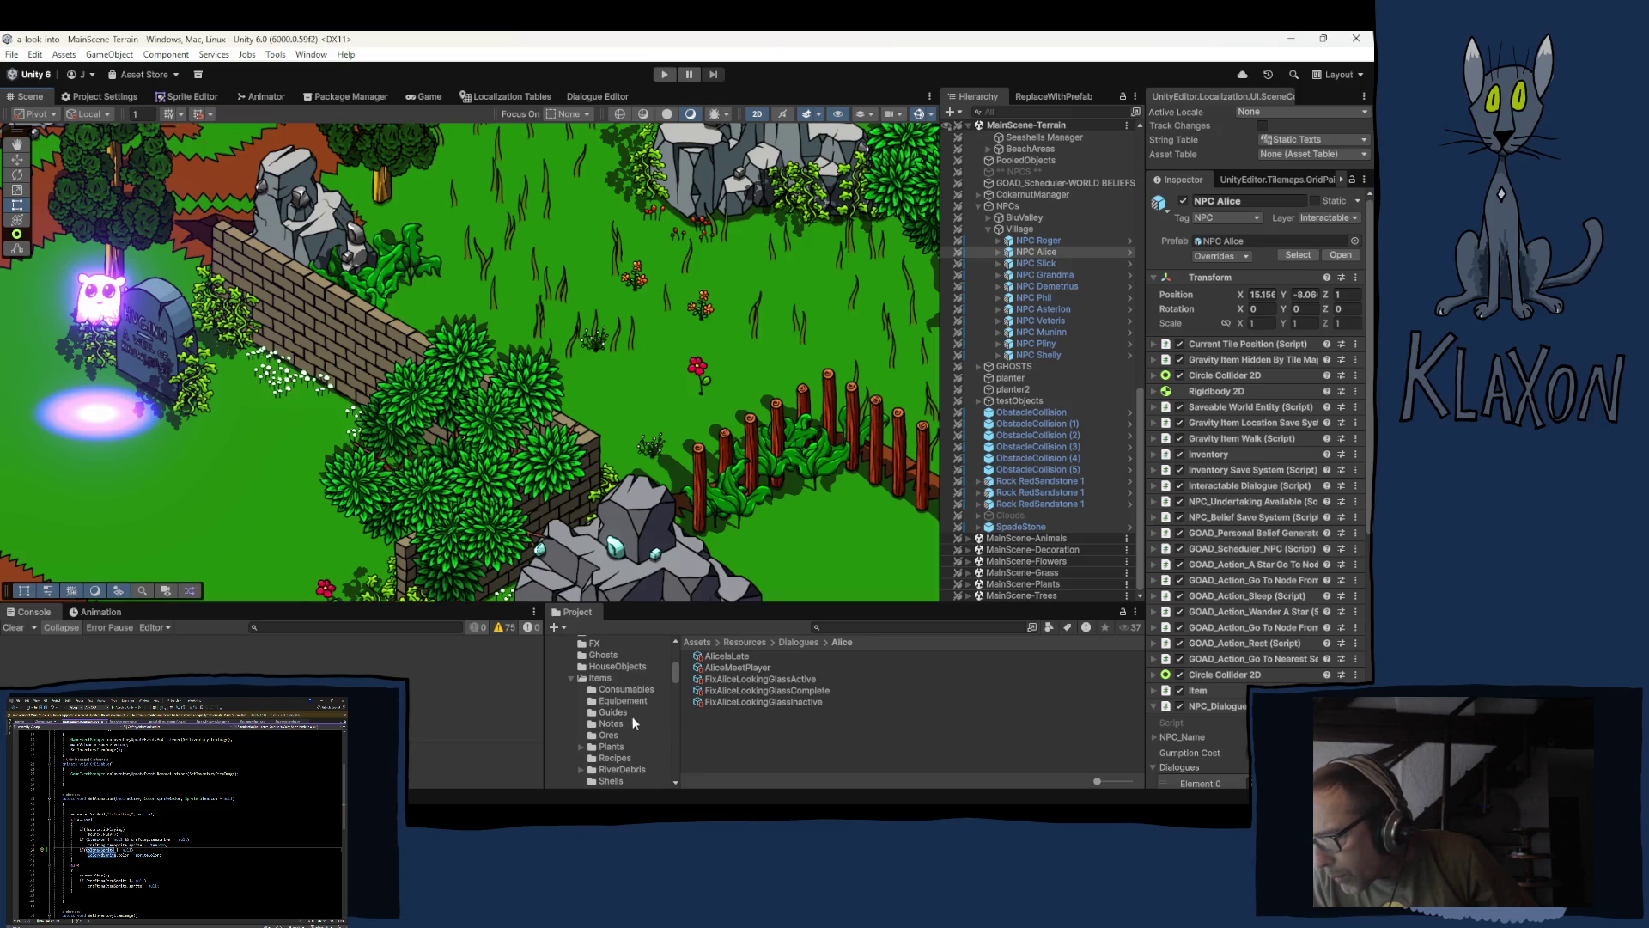
scroll(632, 715, "down", 3)
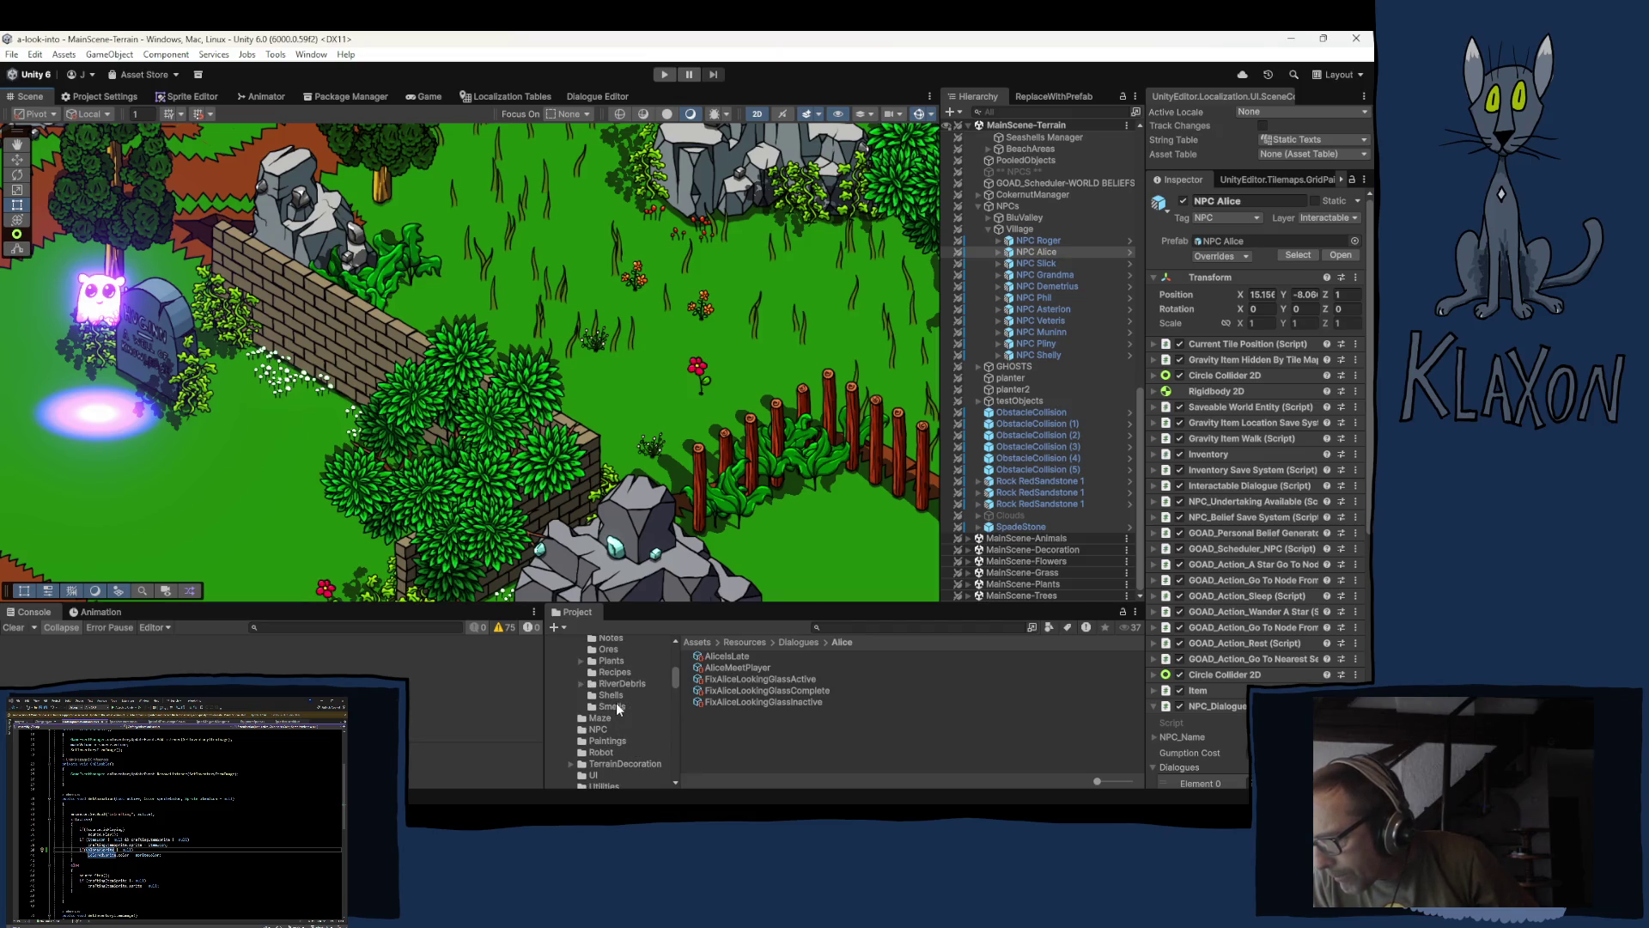
scroll(632, 692, "down", 2)
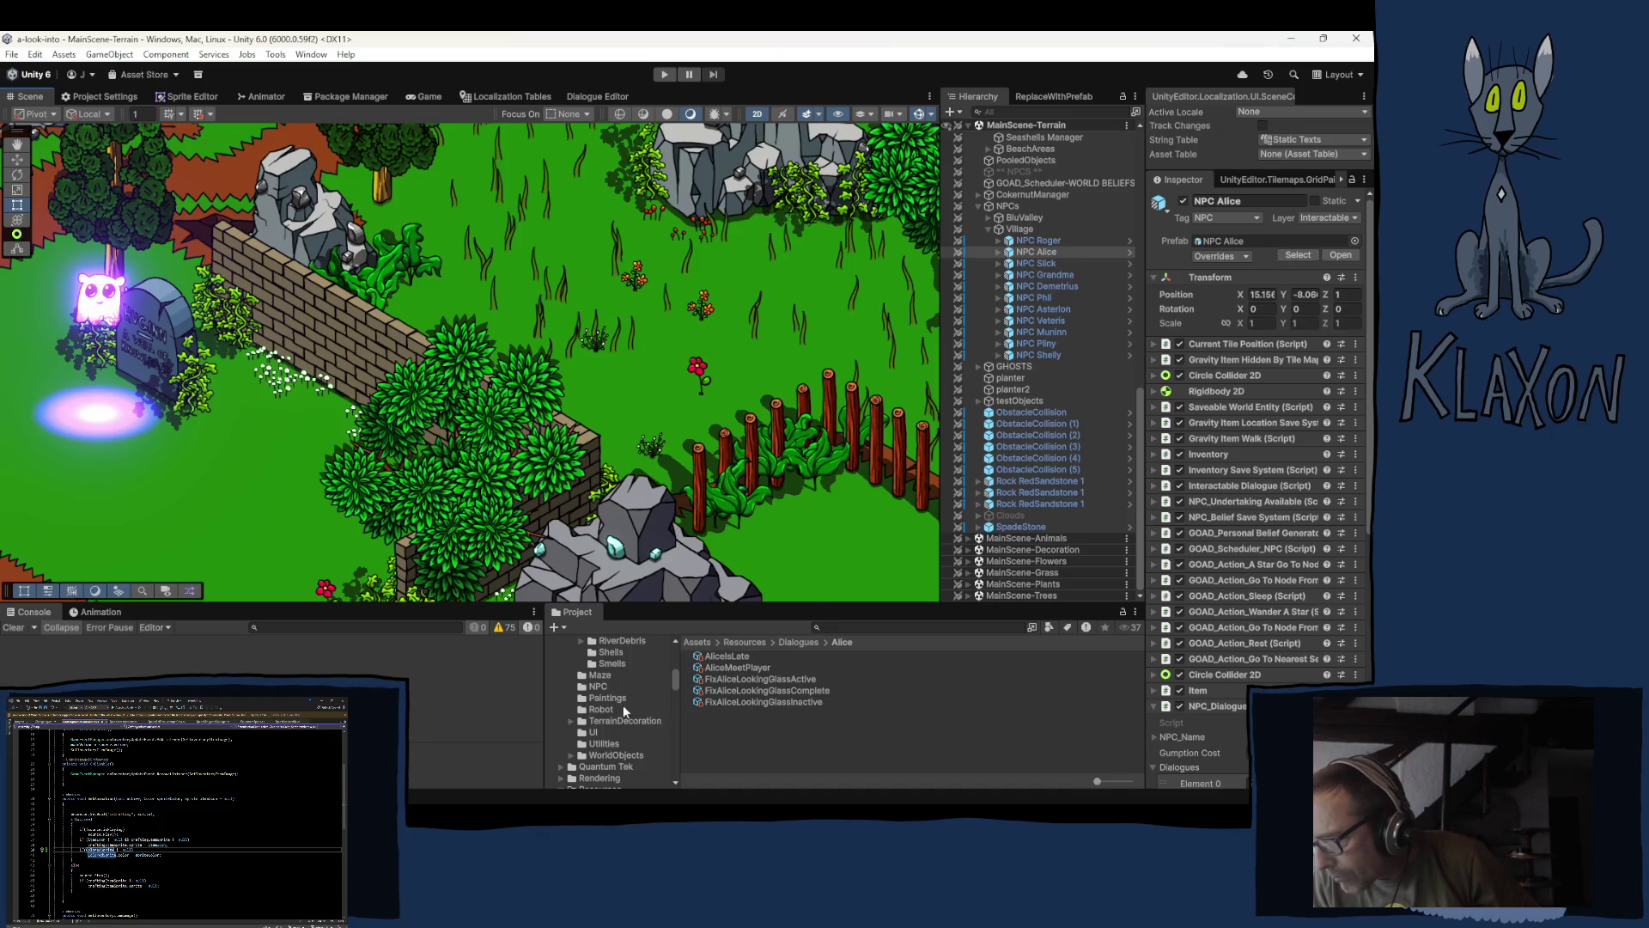
- Browse the Utilities and then WorldObjects prefab folders in the Project window
left_click(605, 743)
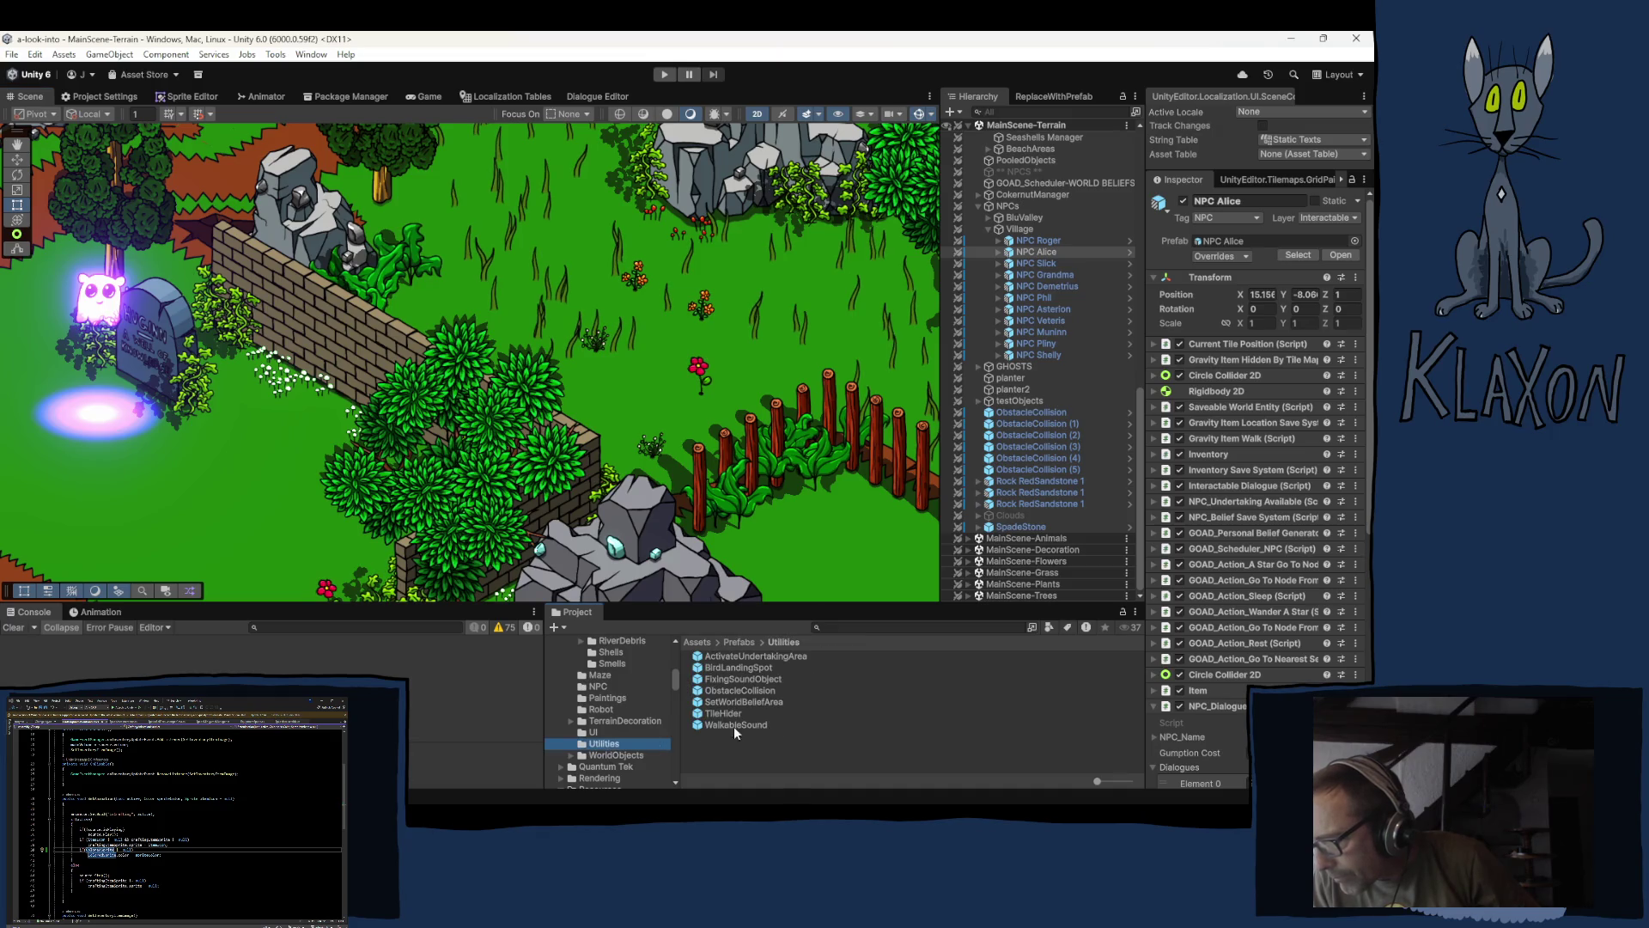
left_click(620, 755)
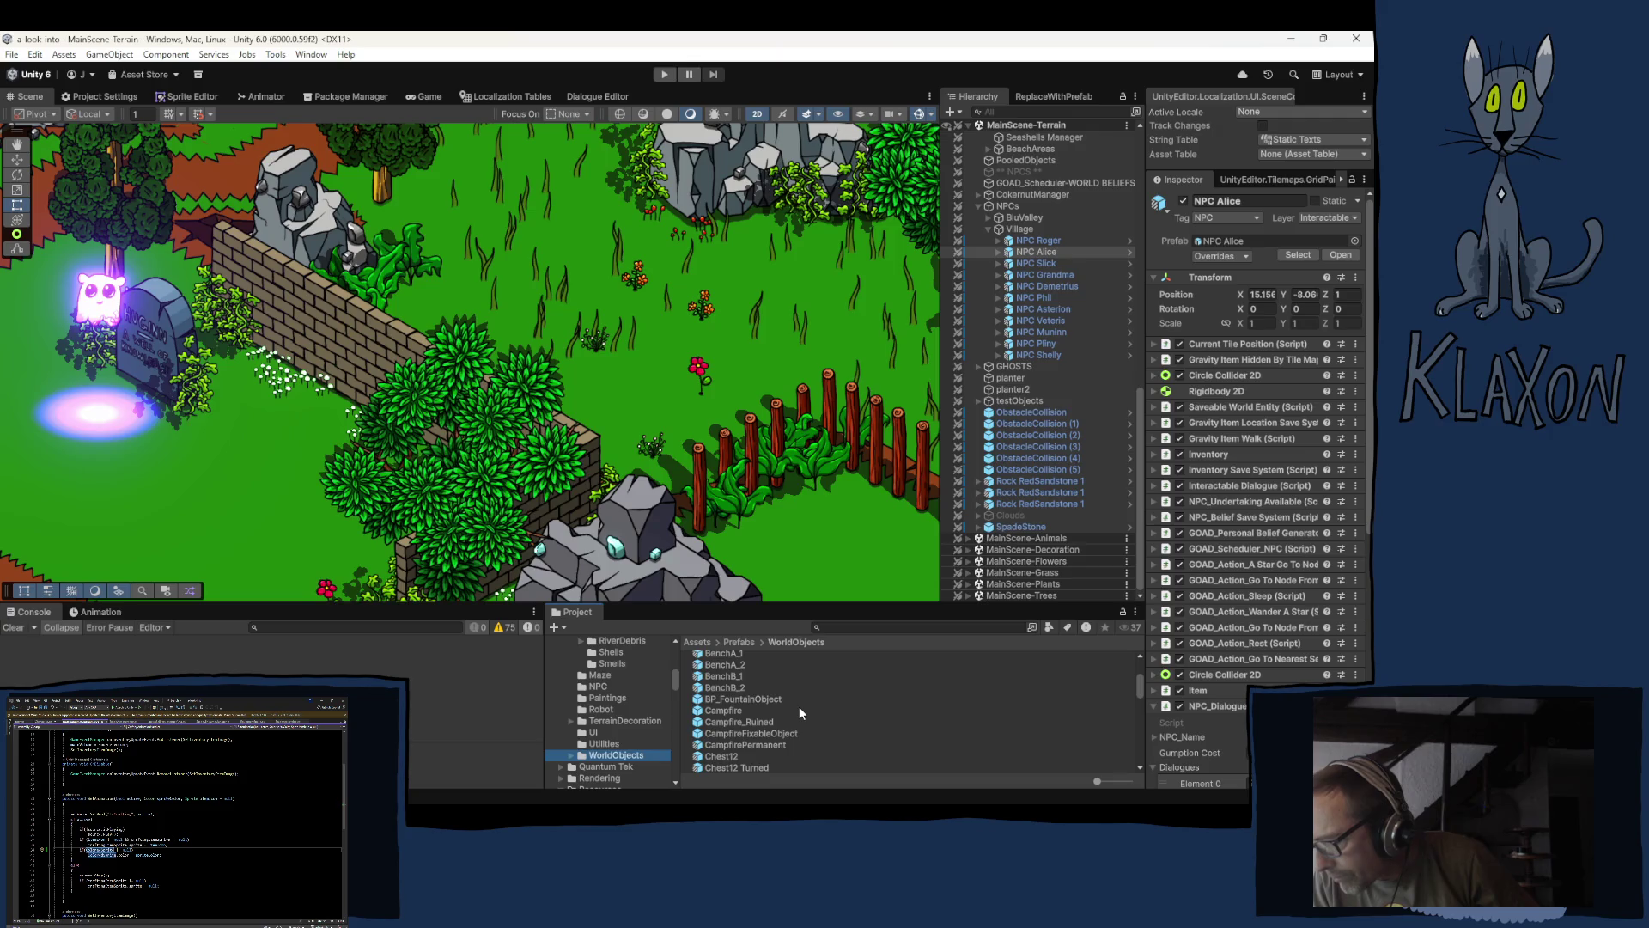
scroll(799, 706, "down", 3)
scroll(800, 706, "down", 2)
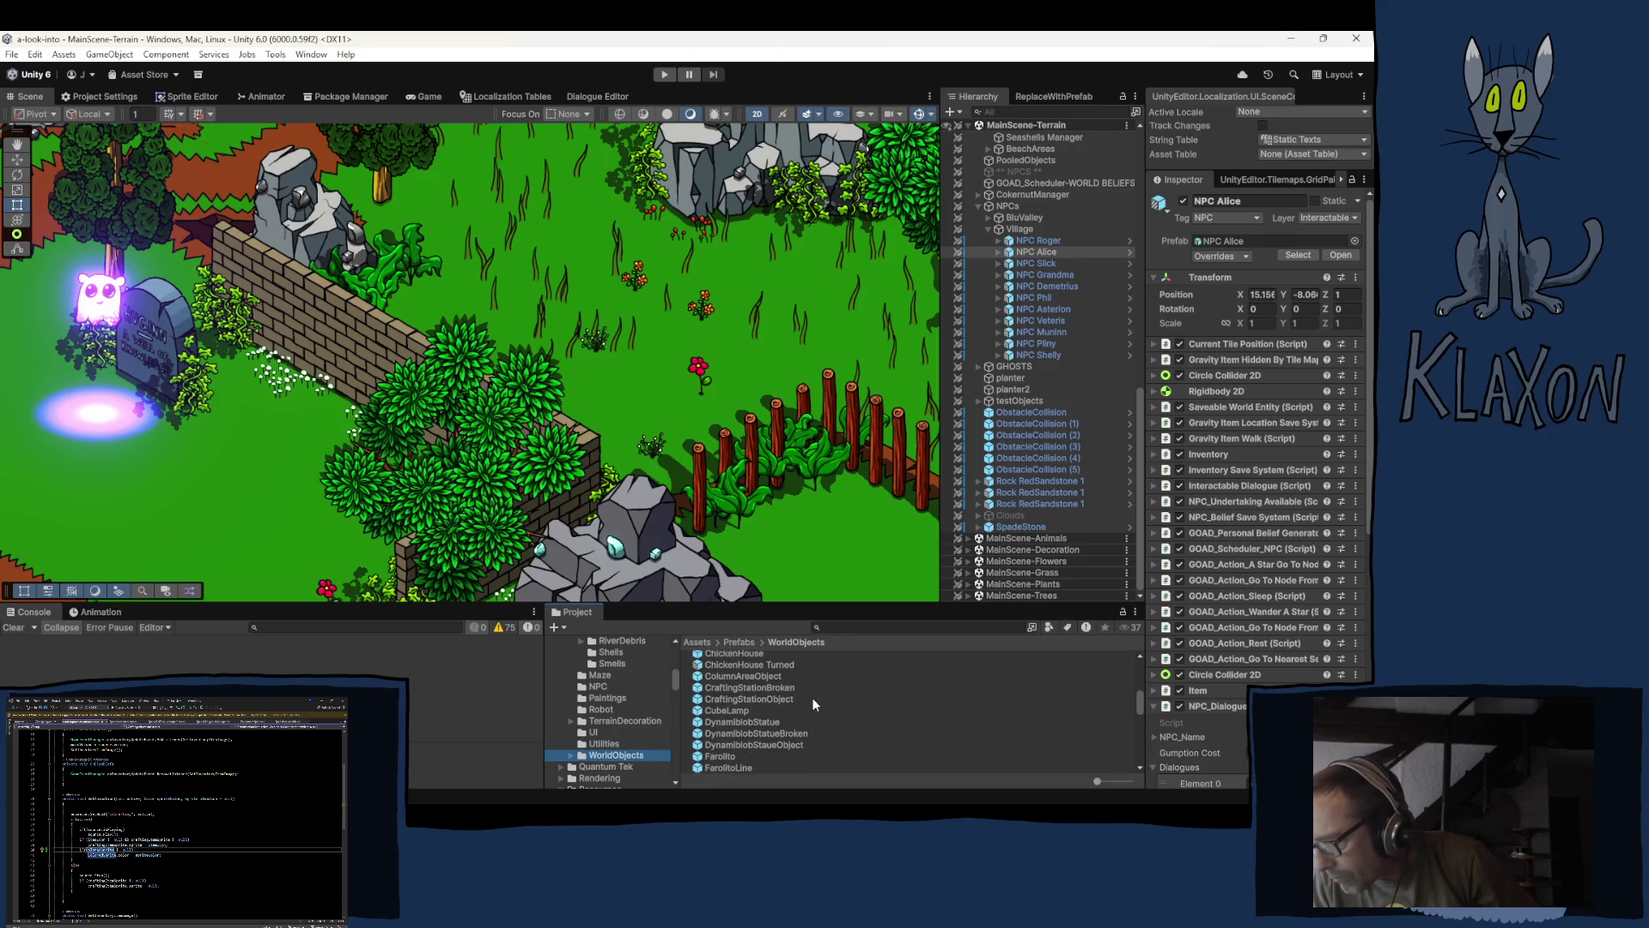
scroll(791, 717, "up", 2)
scroll(787, 718, "up", 2)
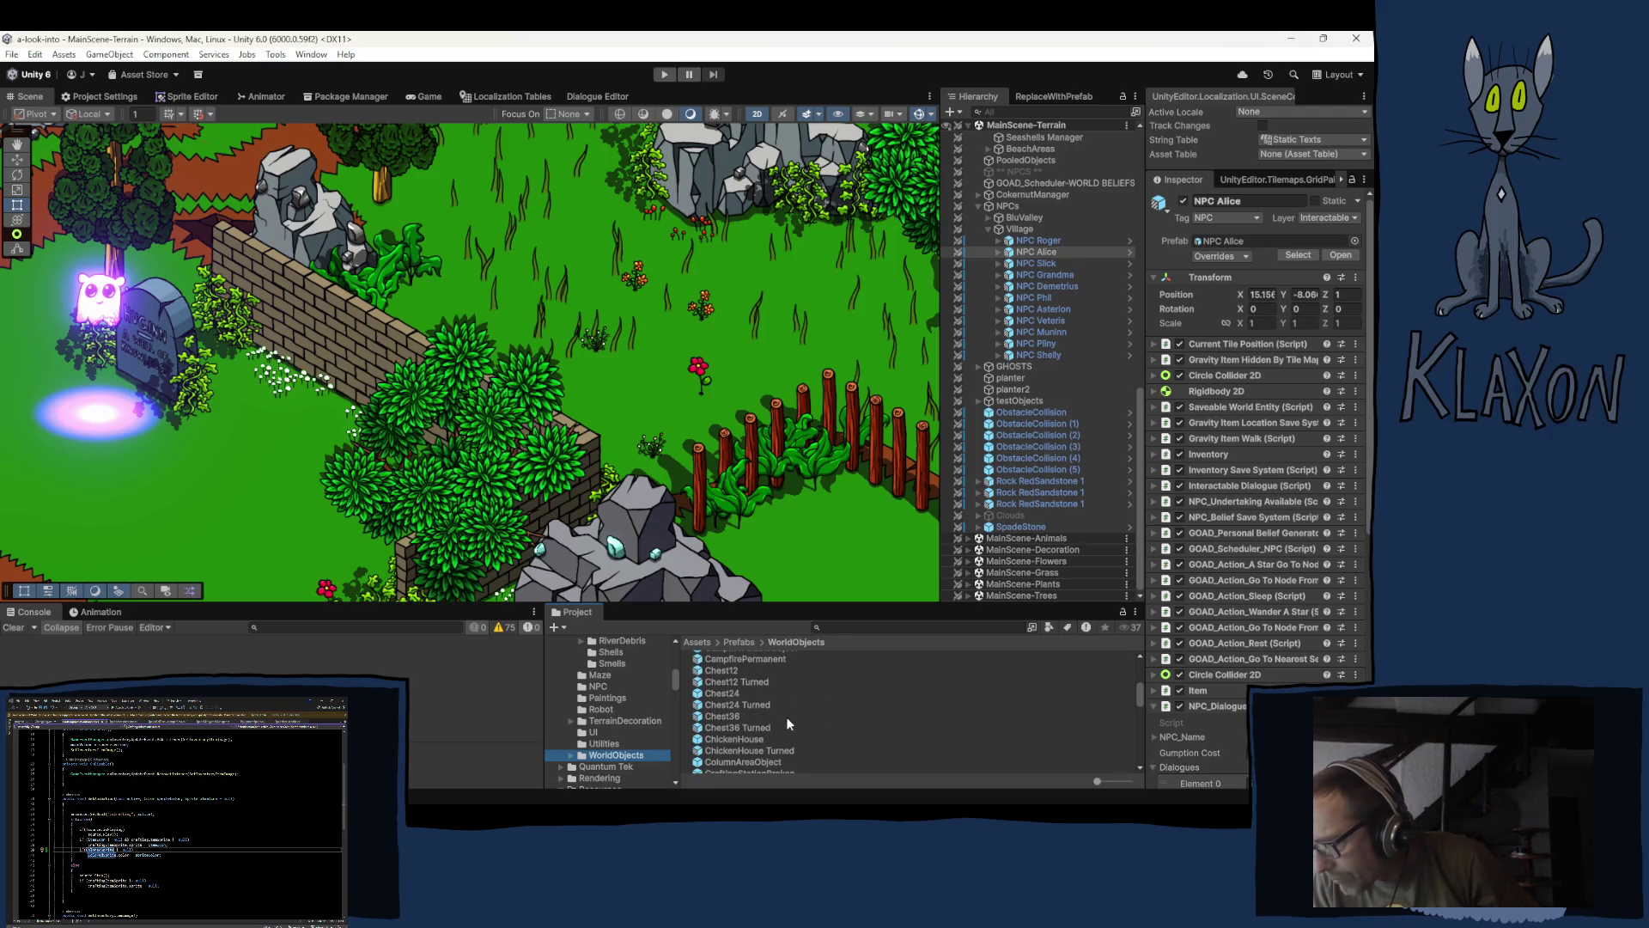
scroll(786, 716, "up", 2)
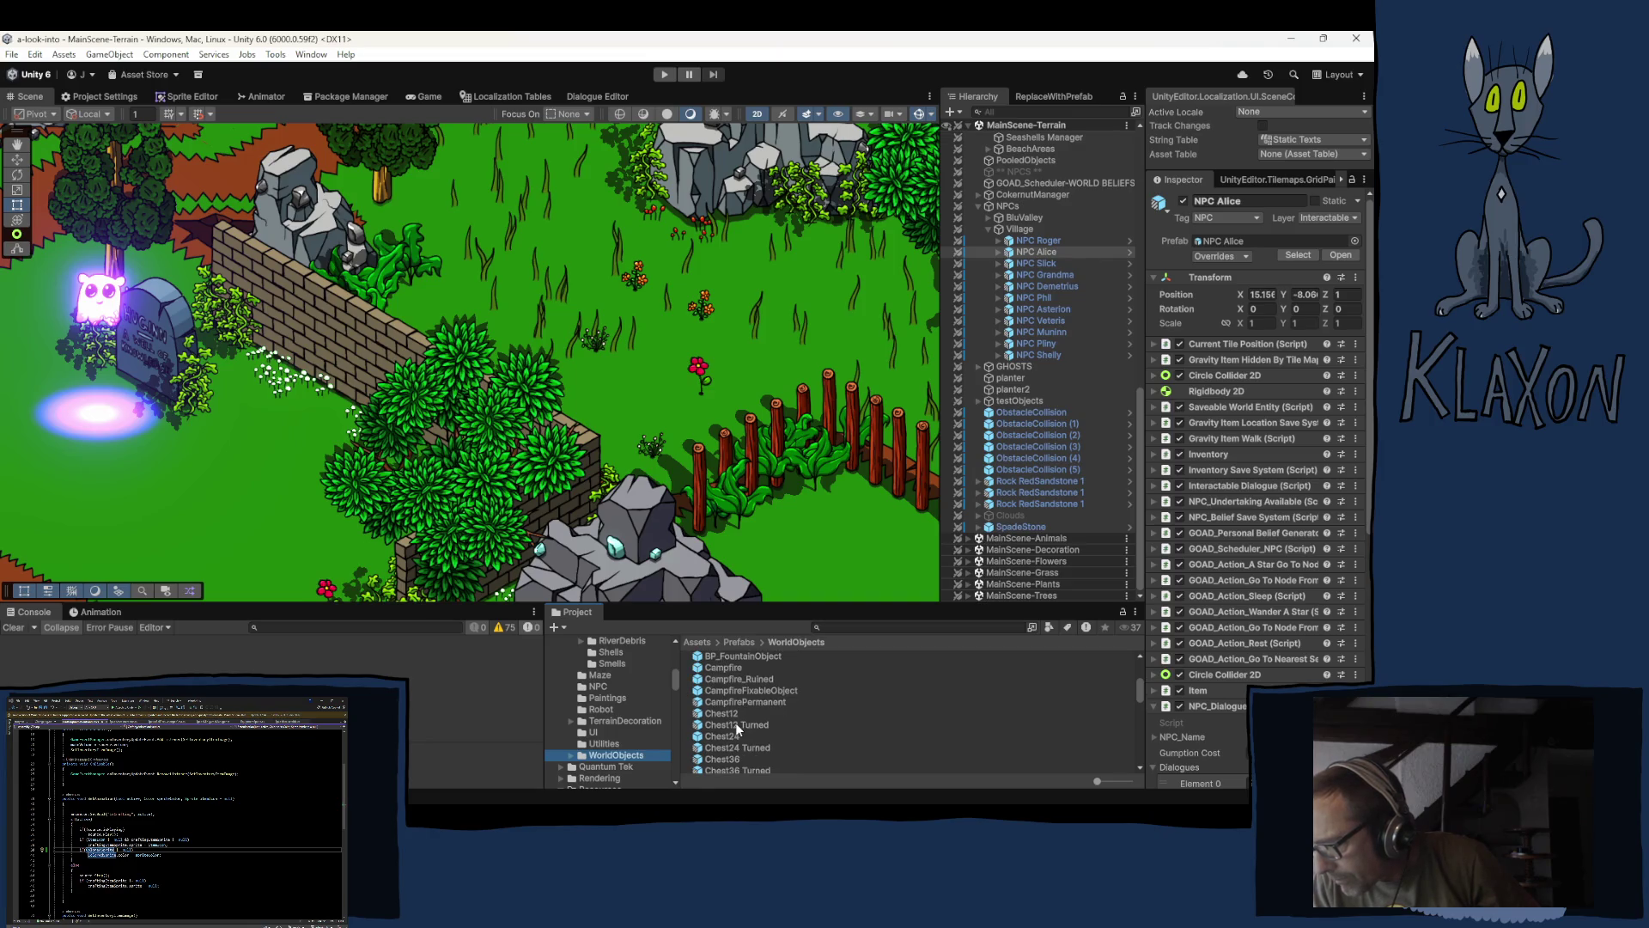
scroll(782, 708, "down", 3)
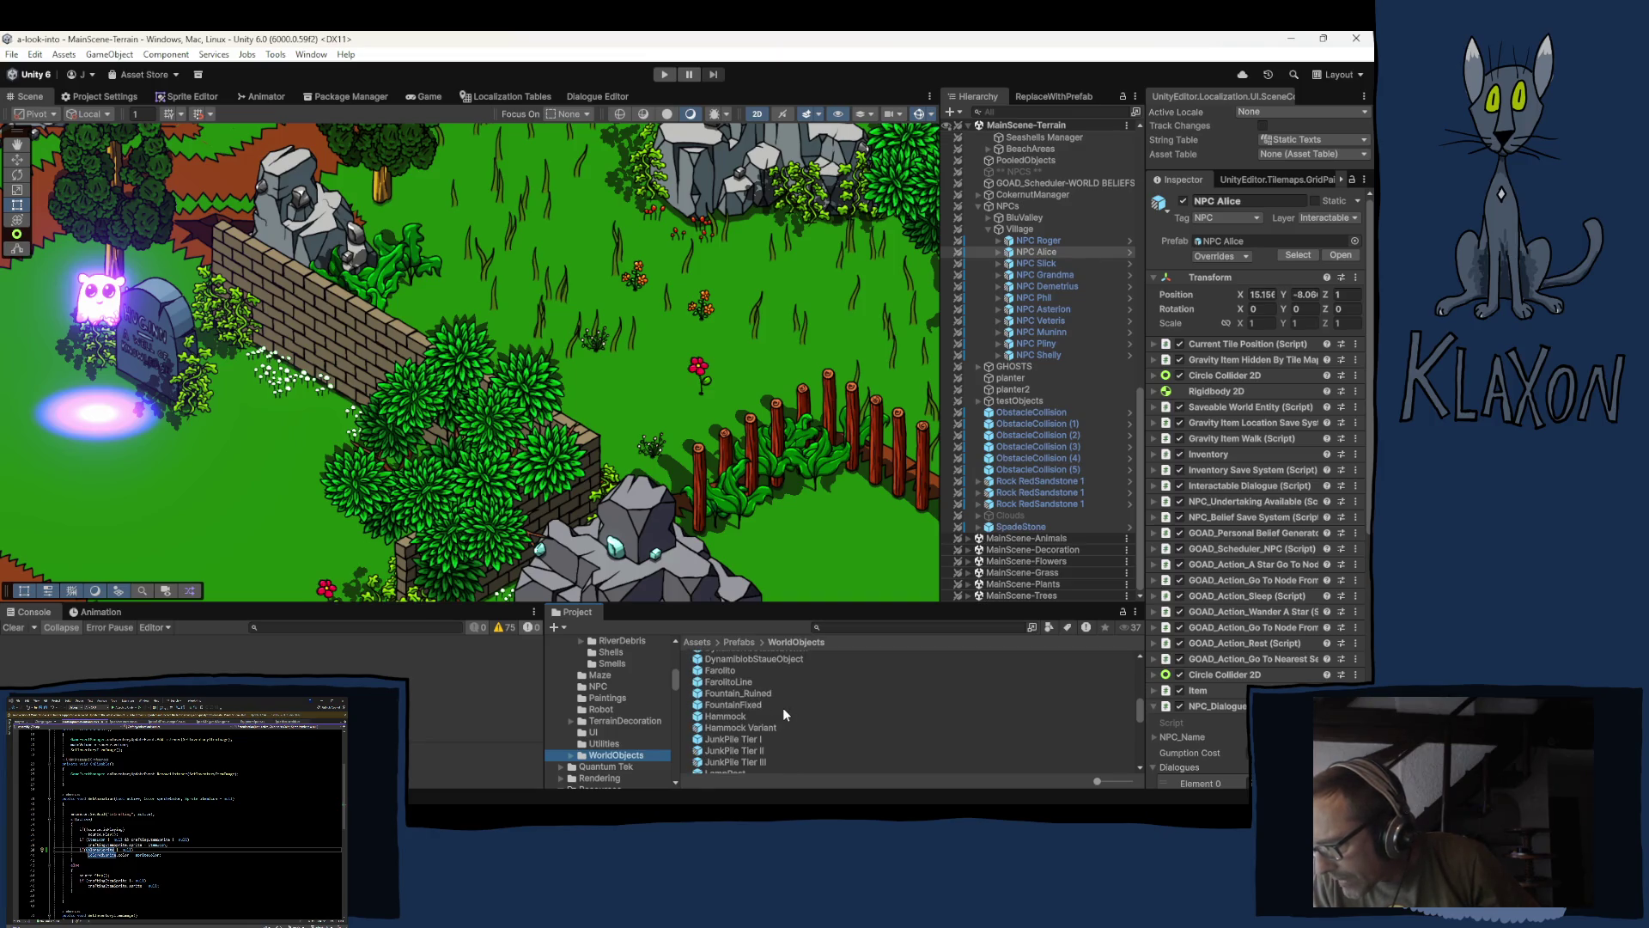
scroll(782, 708, "down", 3)
scroll(783, 707, "down", 3)
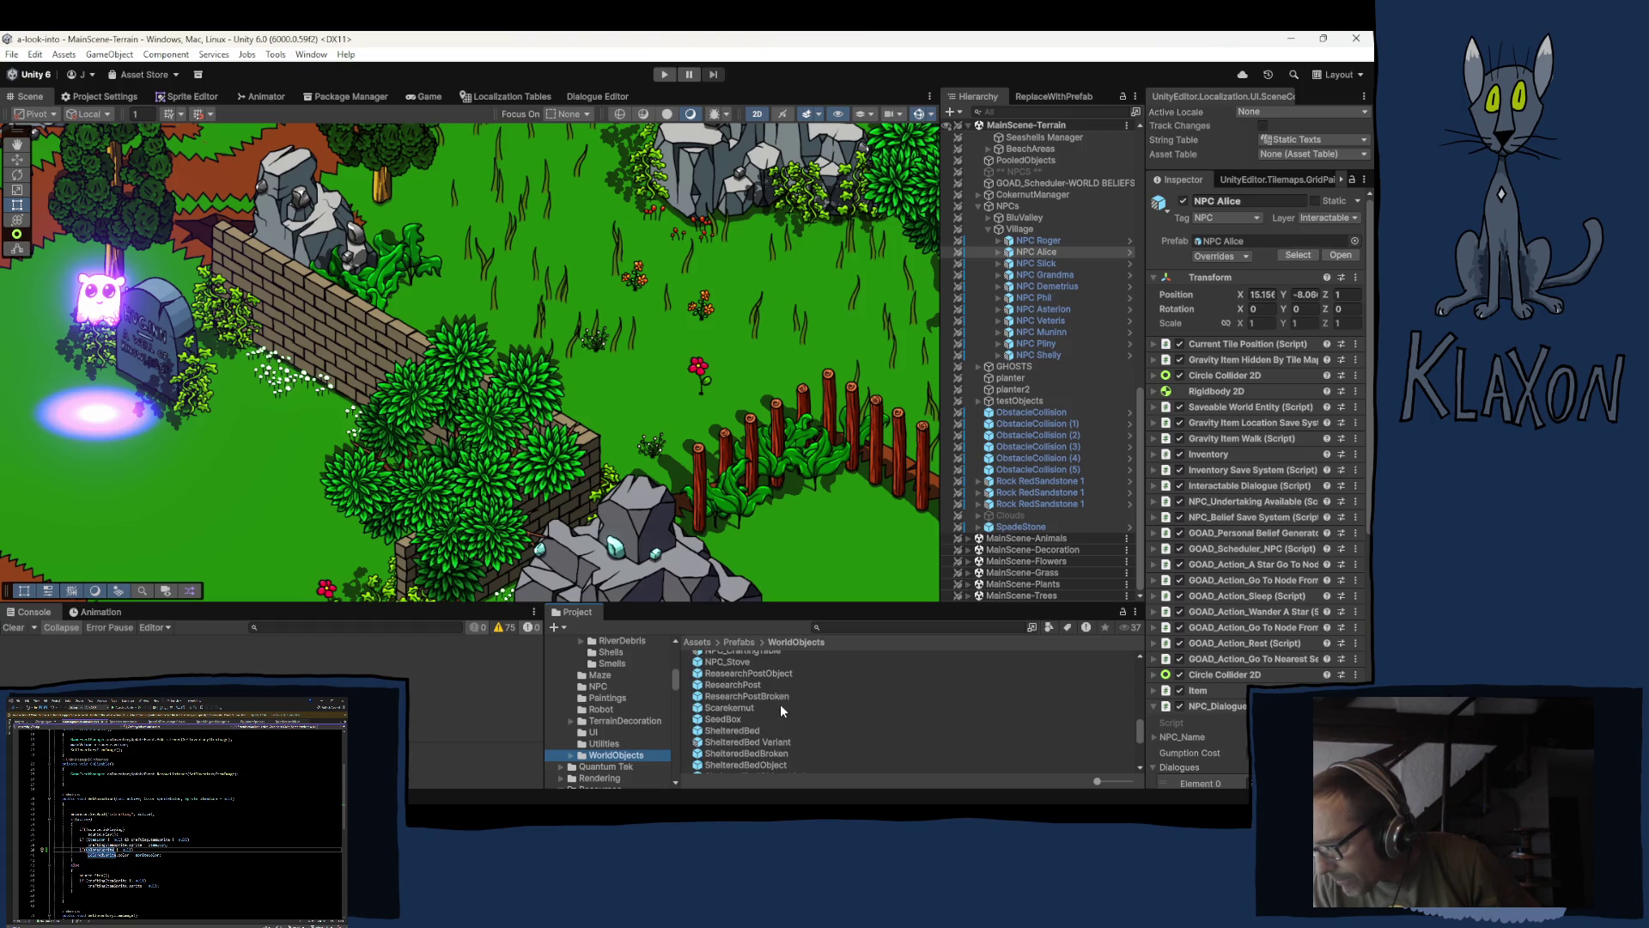
scroll(781, 704, "down", 3)
scroll(773, 698, "down", 3)
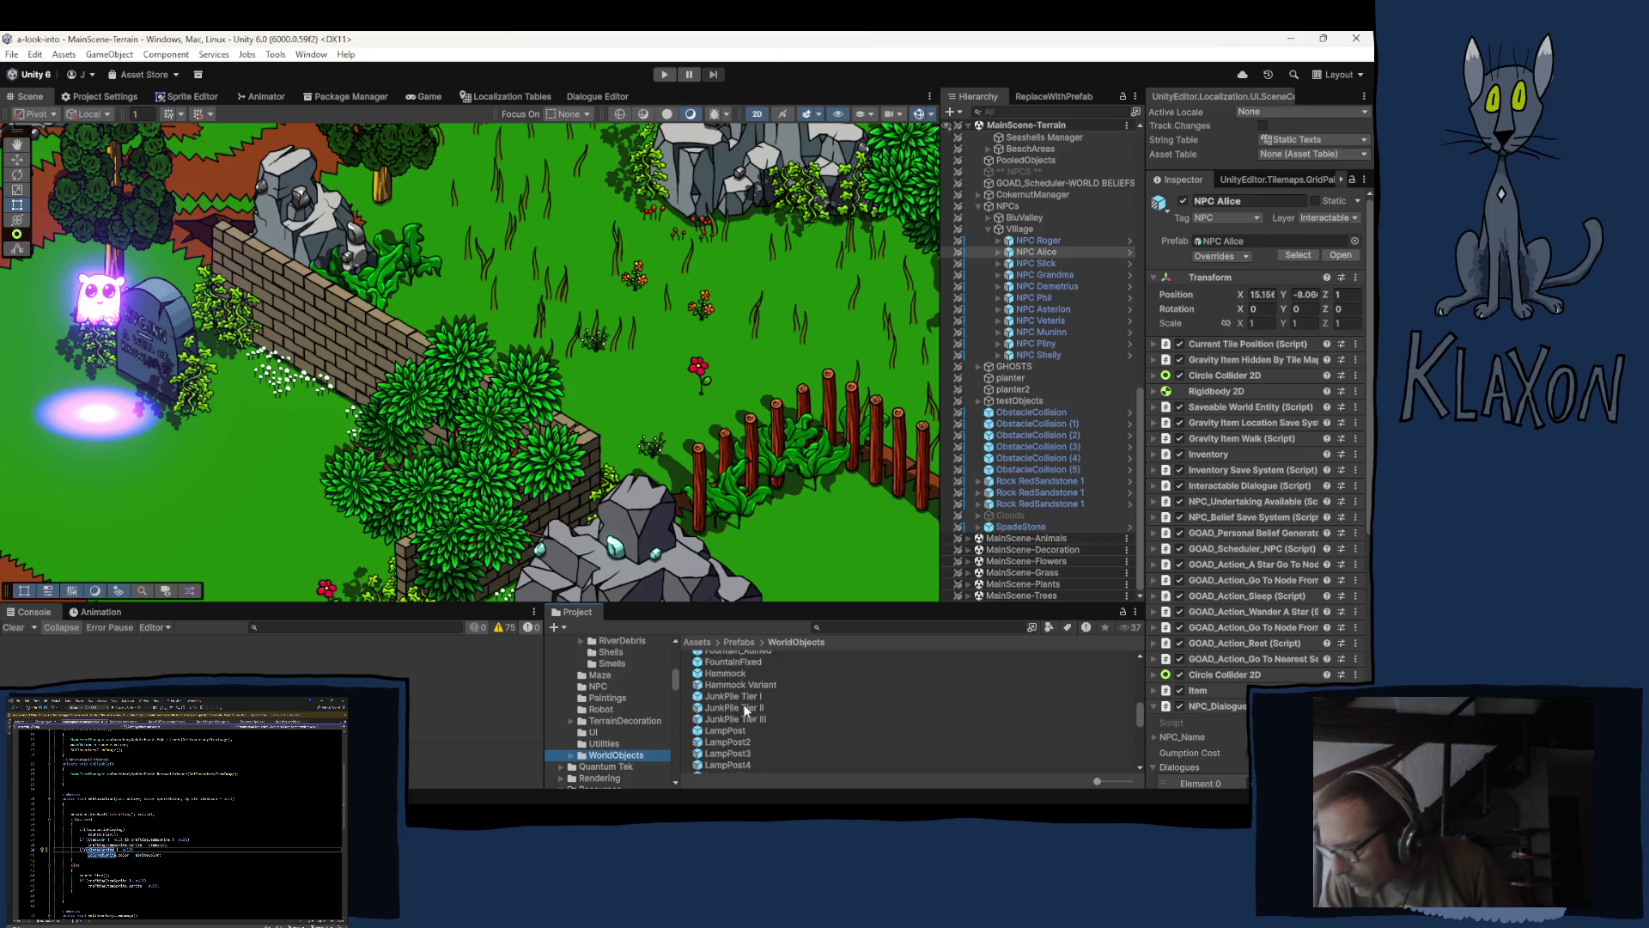
scroll(773, 719, "up", 10)
scroll(791, 720, "down", 1)
scroll(790, 720, "down", 2)
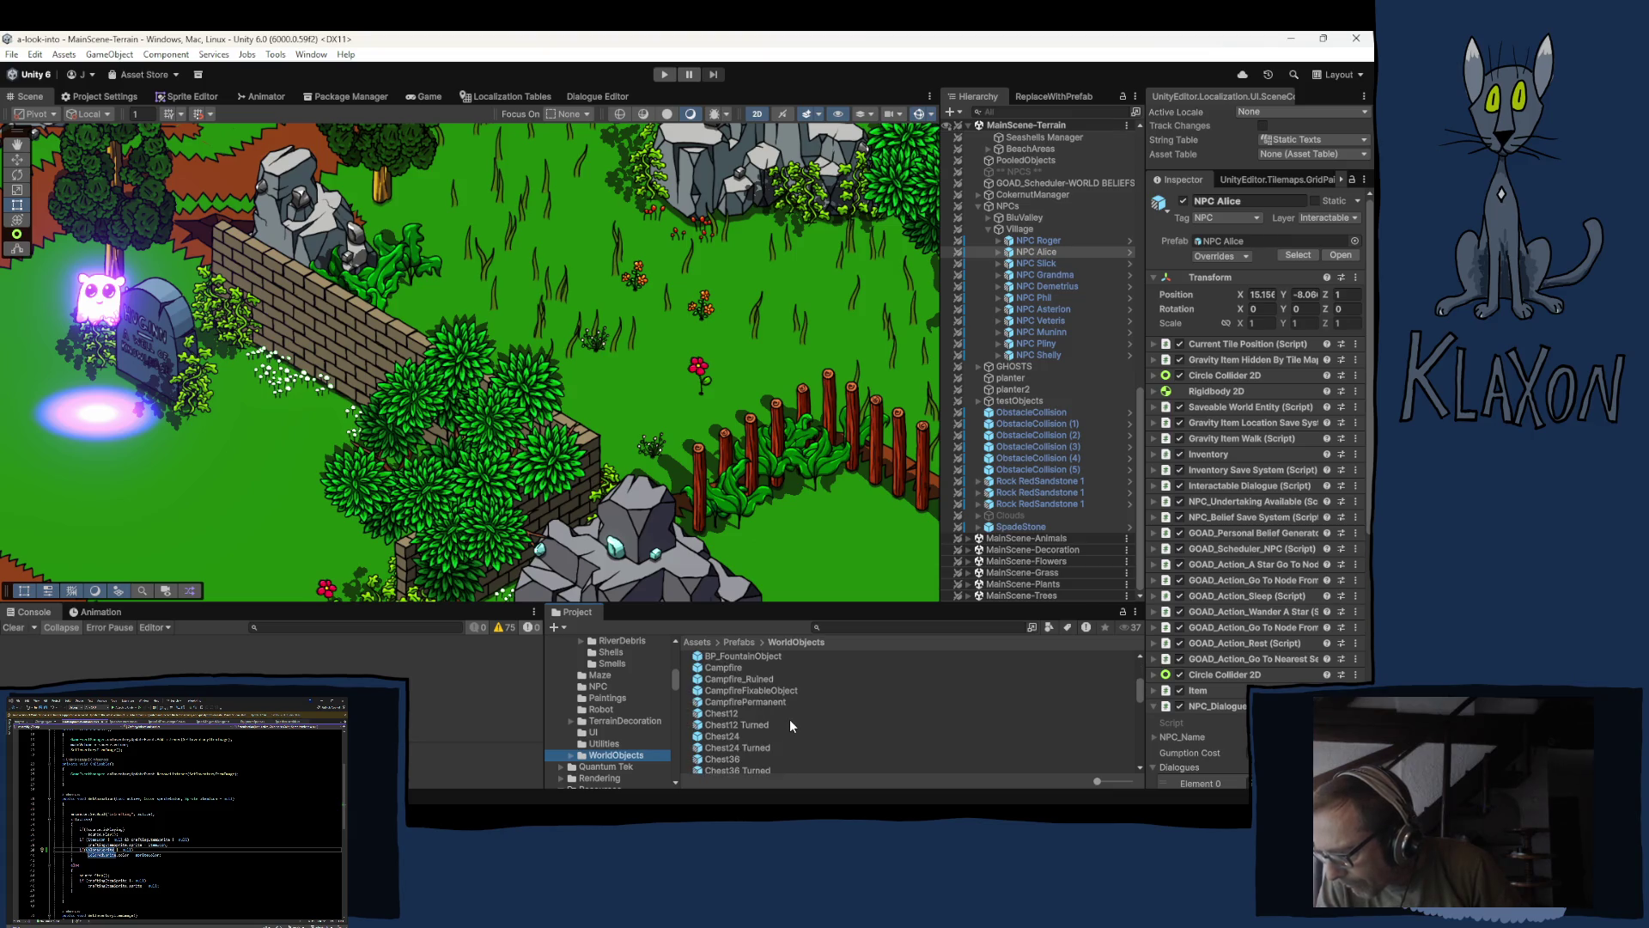
scroll(791, 720, "down", 1)
scroll(800, 722, "down", 1)
scroll(794, 724, "down", 1)
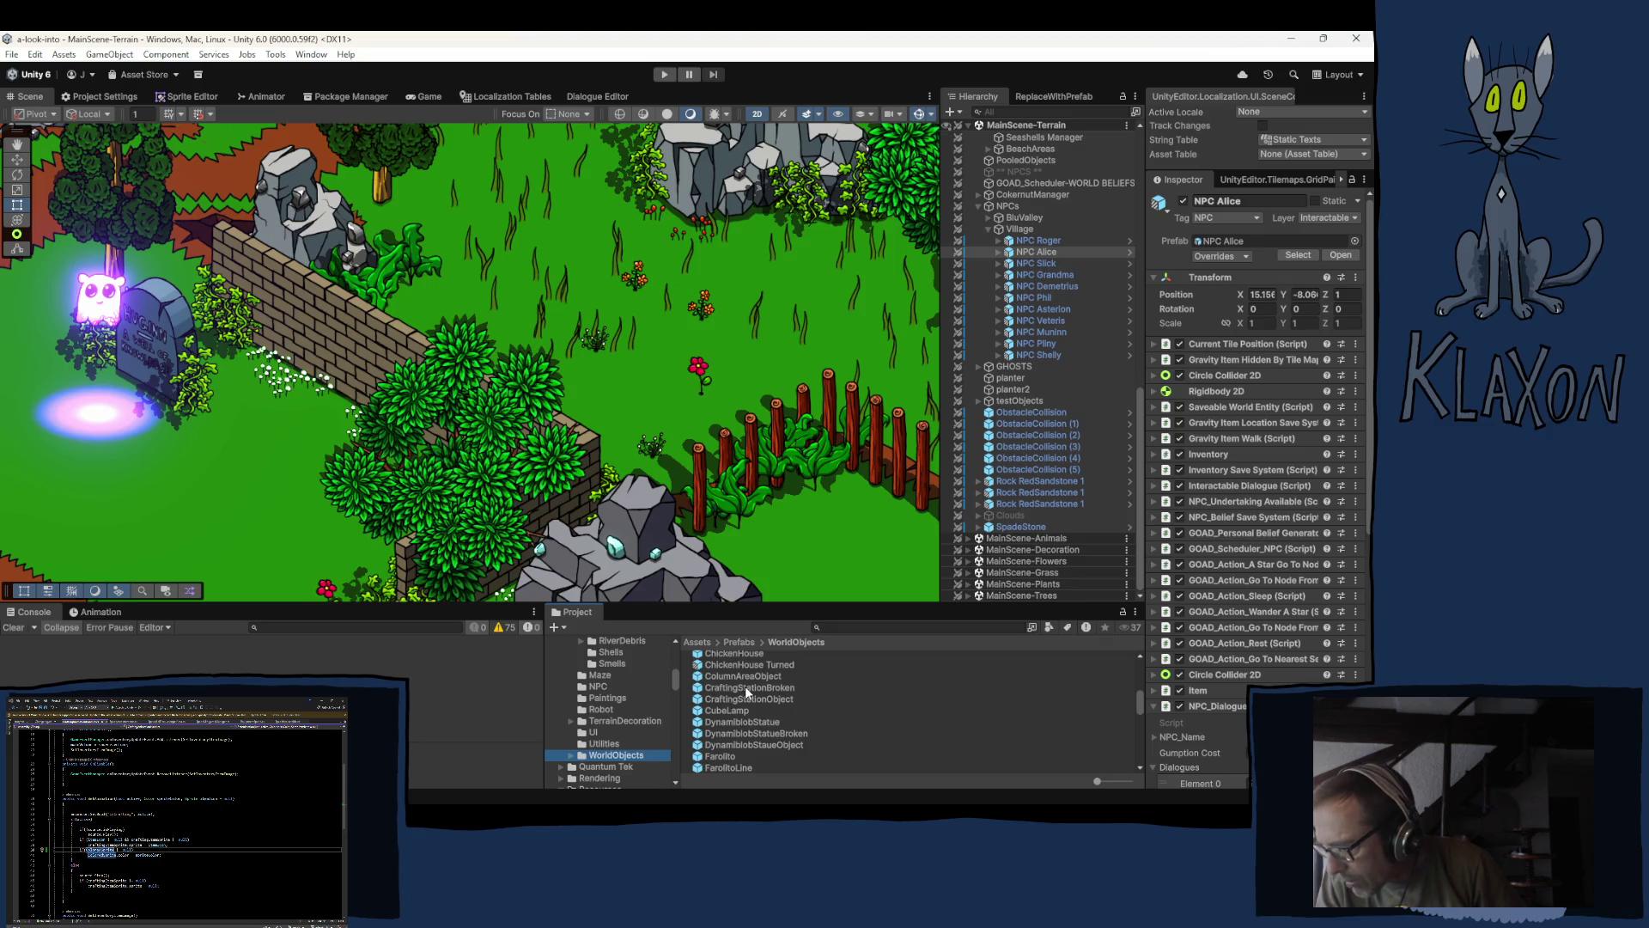
scroll(622, 708, "up", 2)
scroll(623, 709, "up", 3)
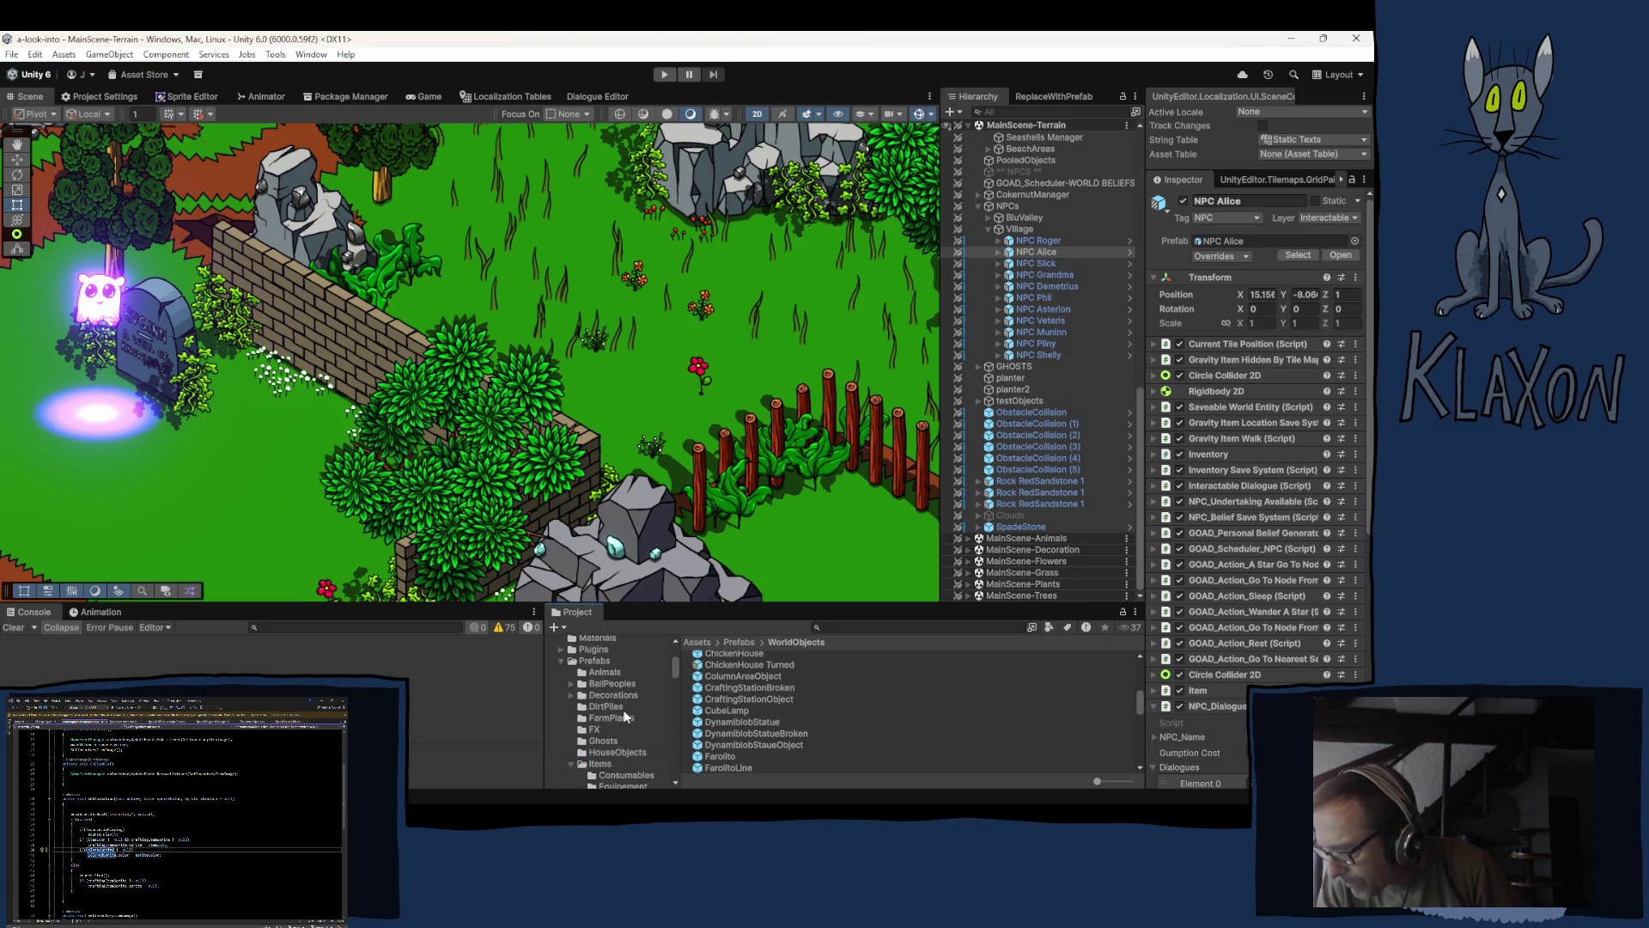
scroll(621, 709, "up", 2)
scroll(619, 709, "up", 2)
scroll(620, 710, "down", 3)
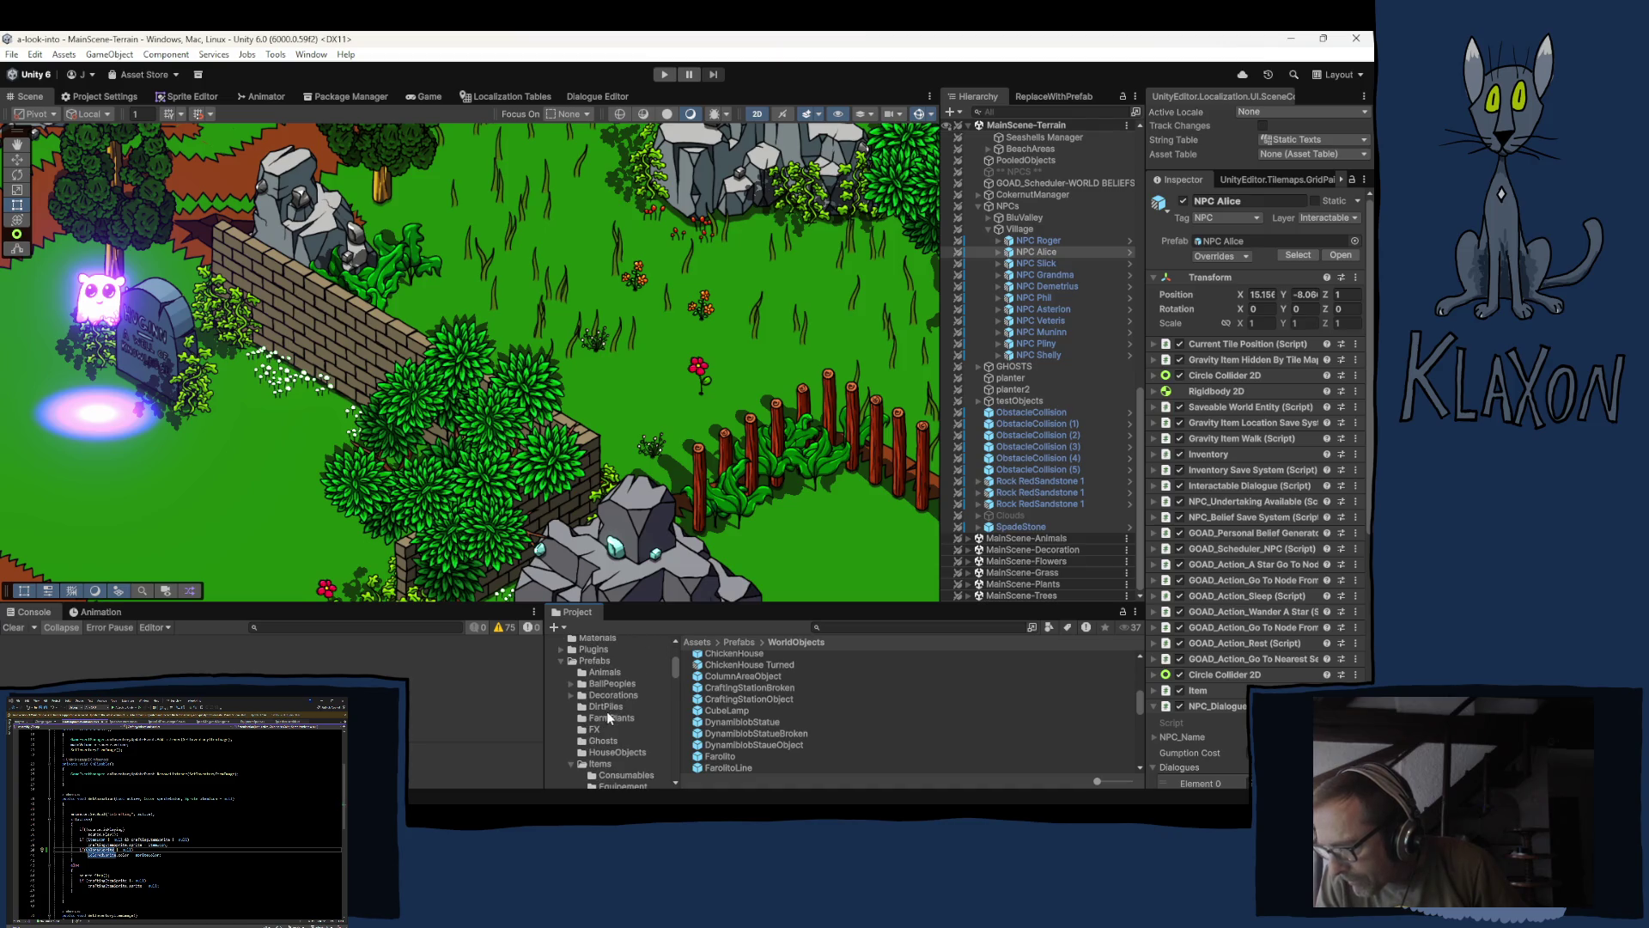
- Select the CookingStation item data in Resources > Items > Utilities after Chest36
left_click(571, 660)
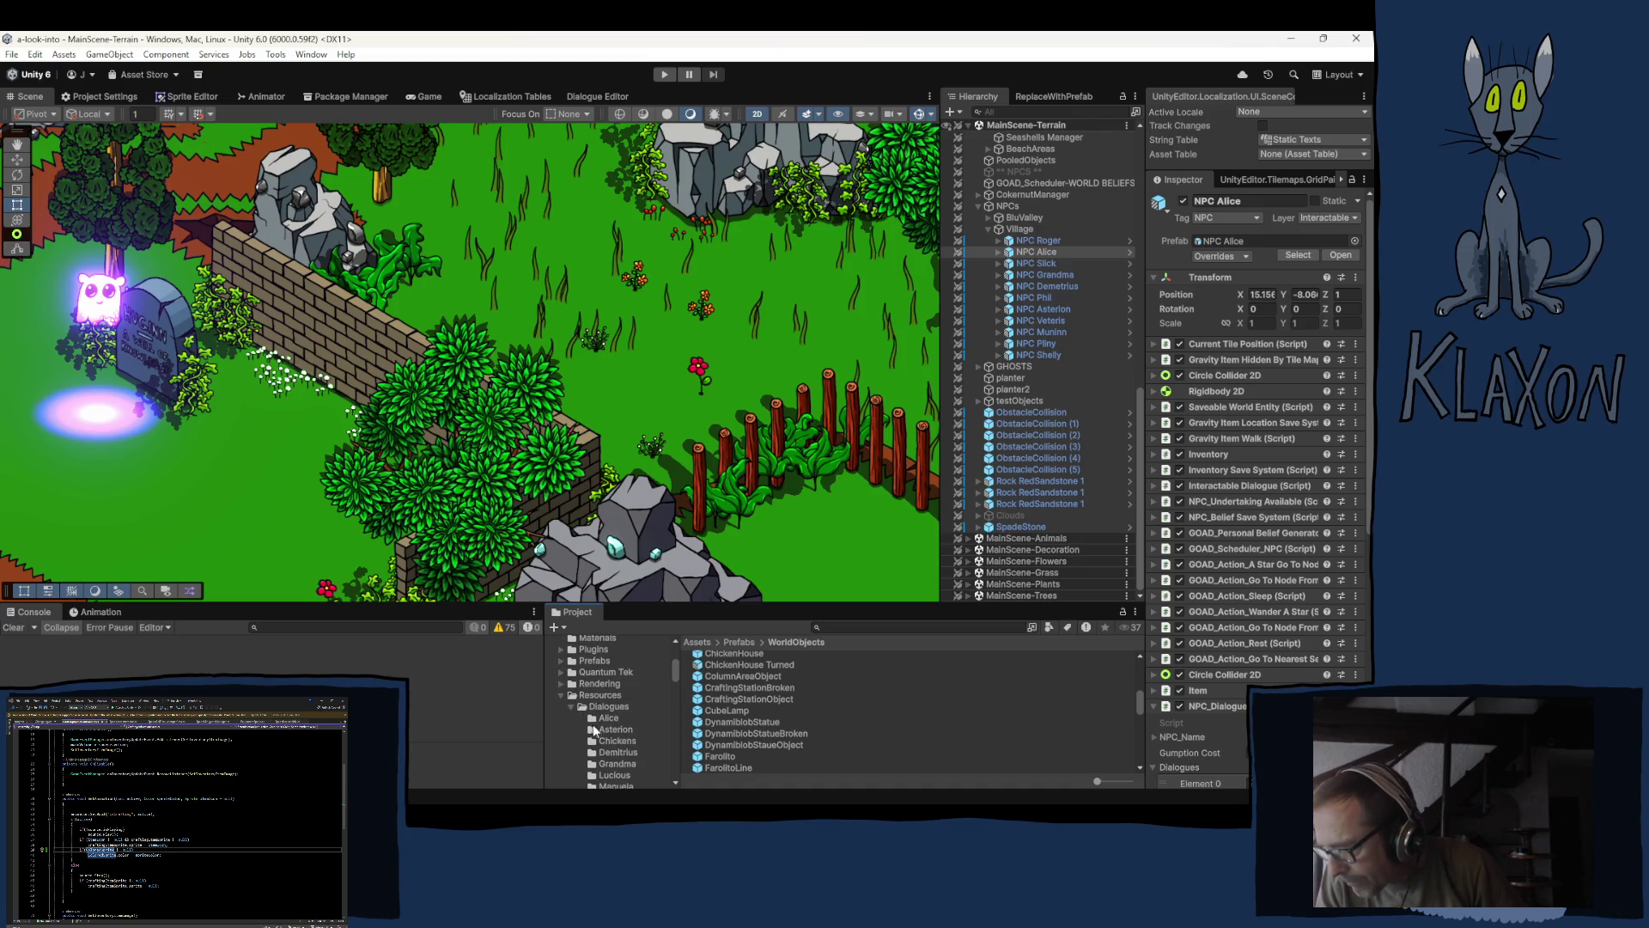
scroll(615, 741, "down", 3)
scroll(608, 754, "down", 2)
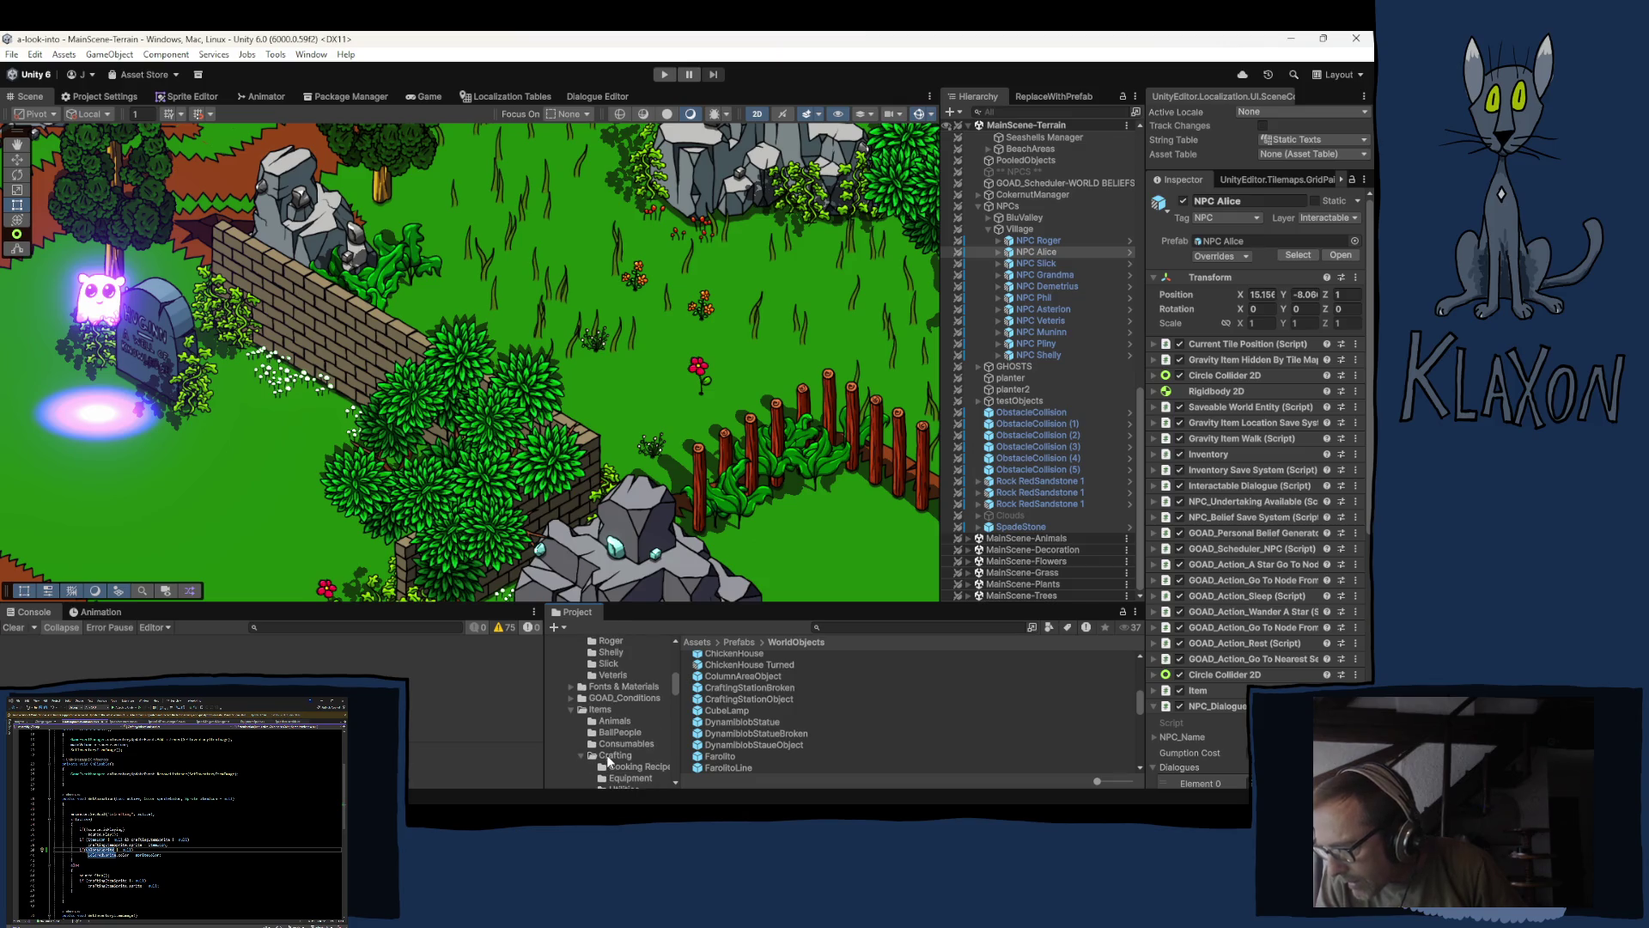
scroll(598, 736, "down", 2)
scroll(599, 737, "down", 3)
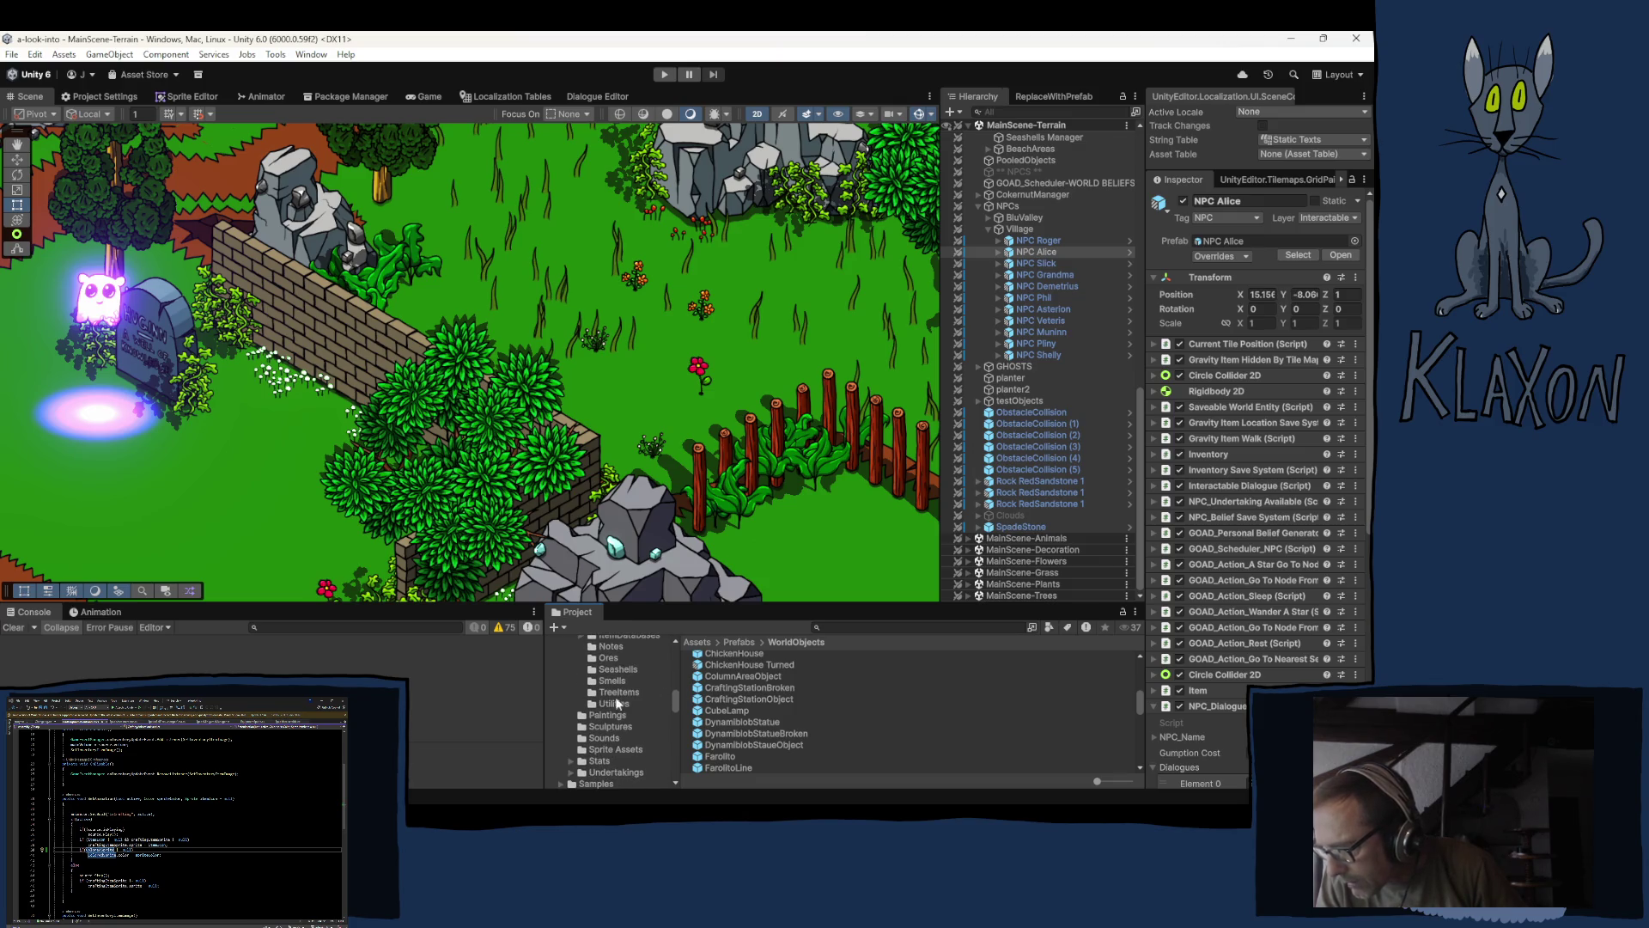
left_click(615, 702)
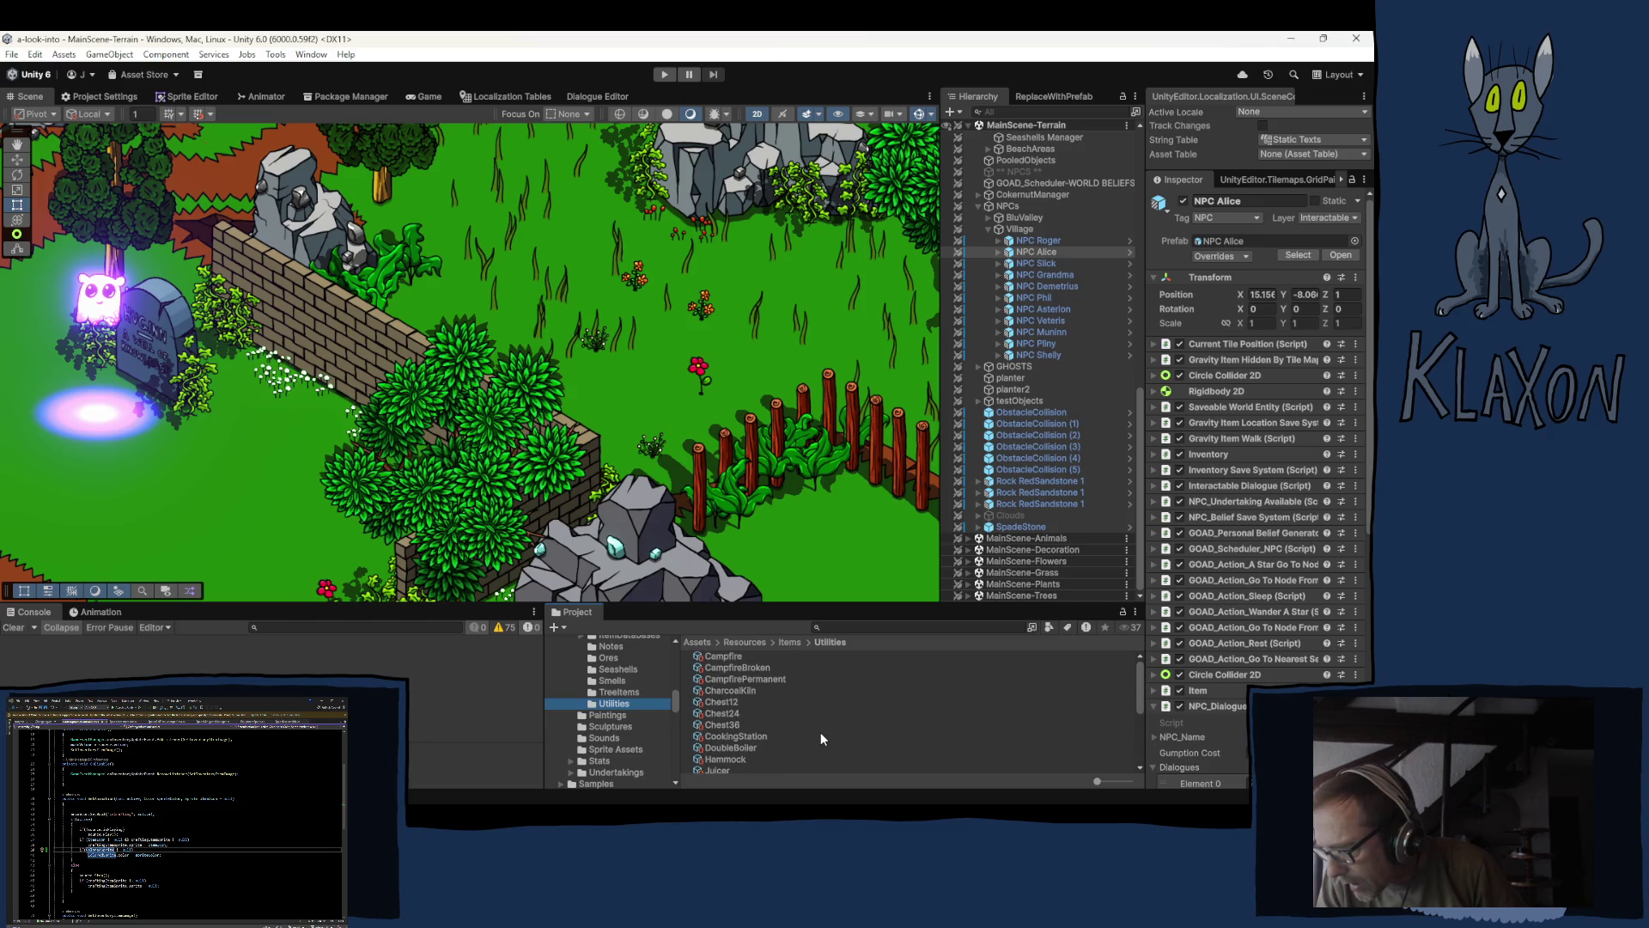
left_click(797, 724)
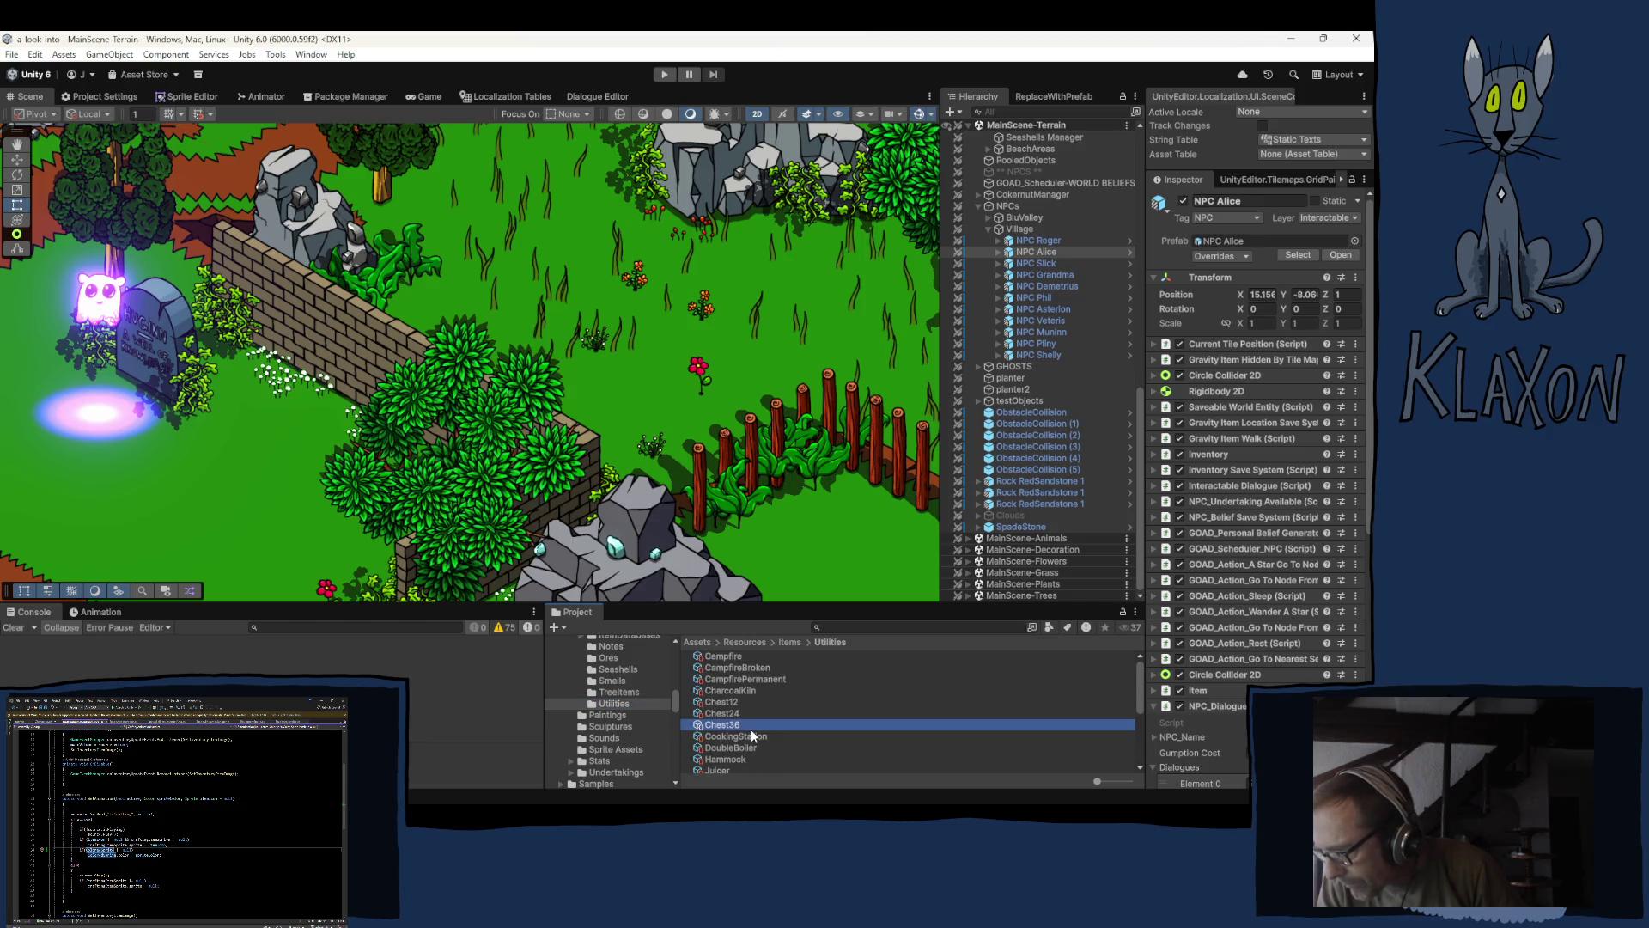
left_click(750, 736)
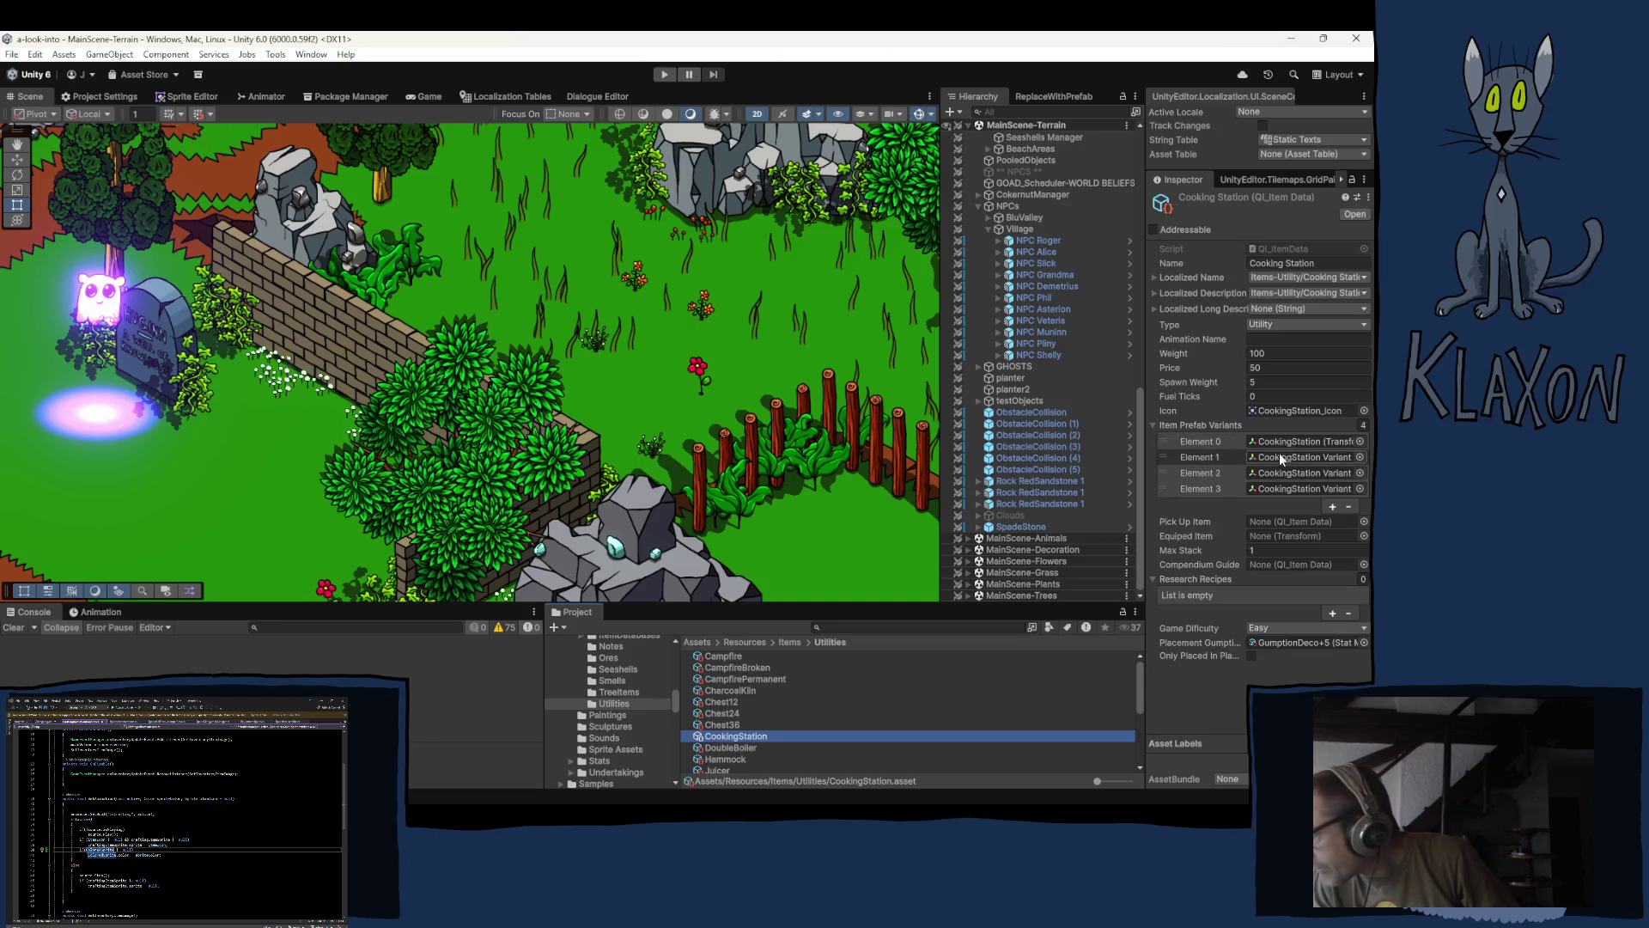
- Ping the CookingStation Variant prefab from Item Prefab Variants Element 1 and inspect it
left_click(1280, 454)
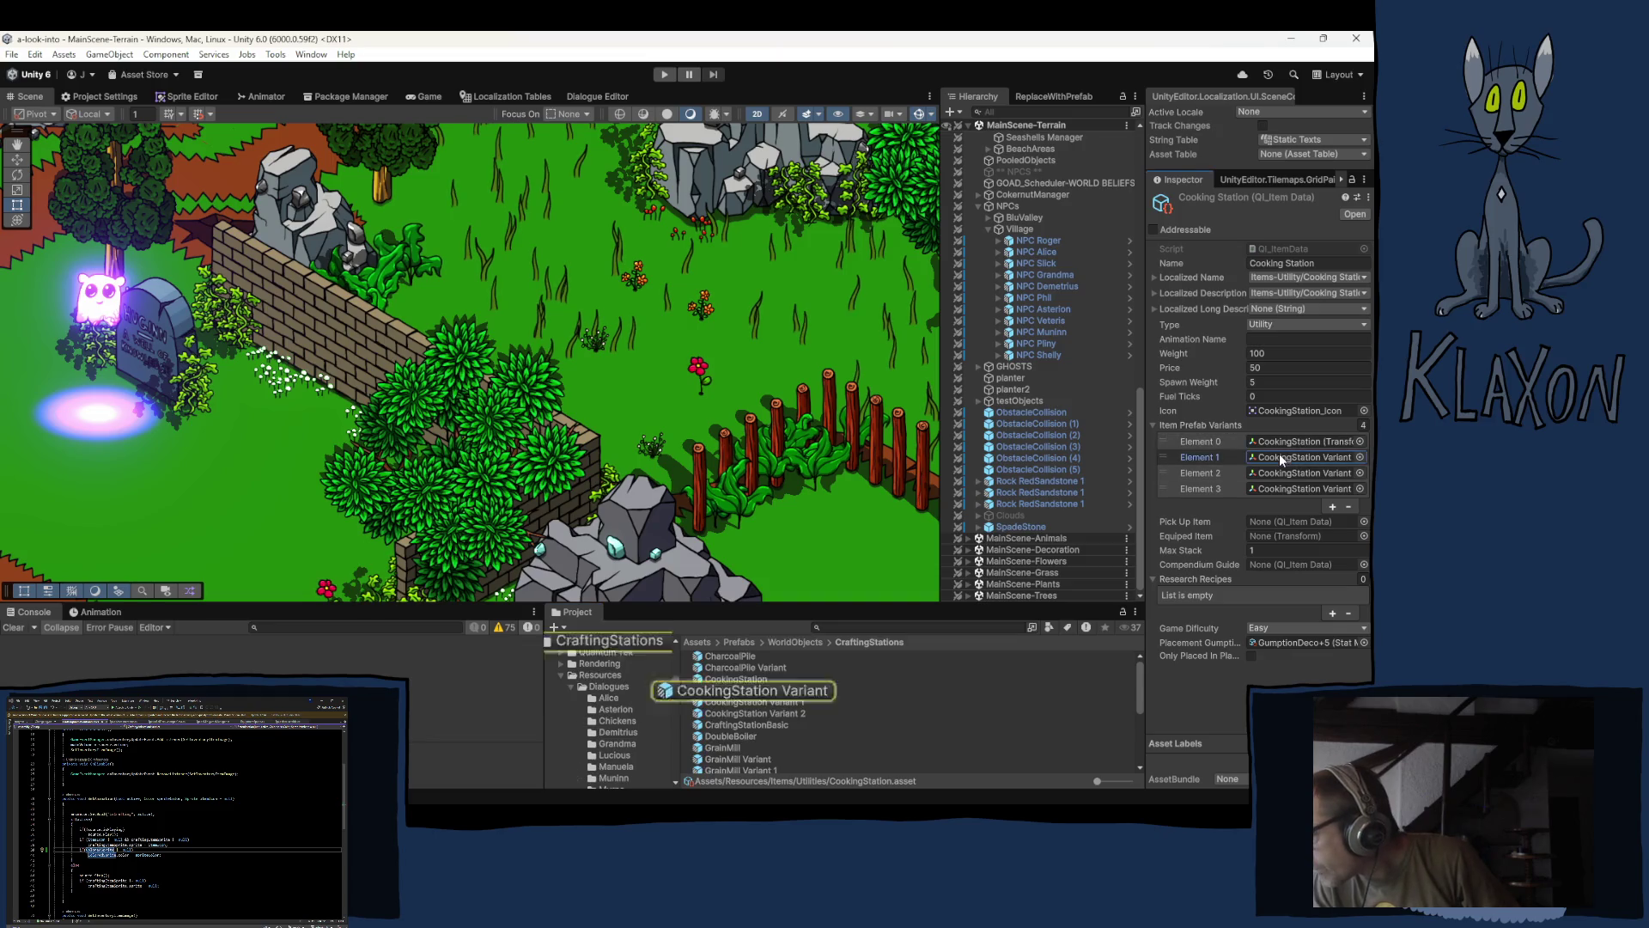
left_click(731, 687)
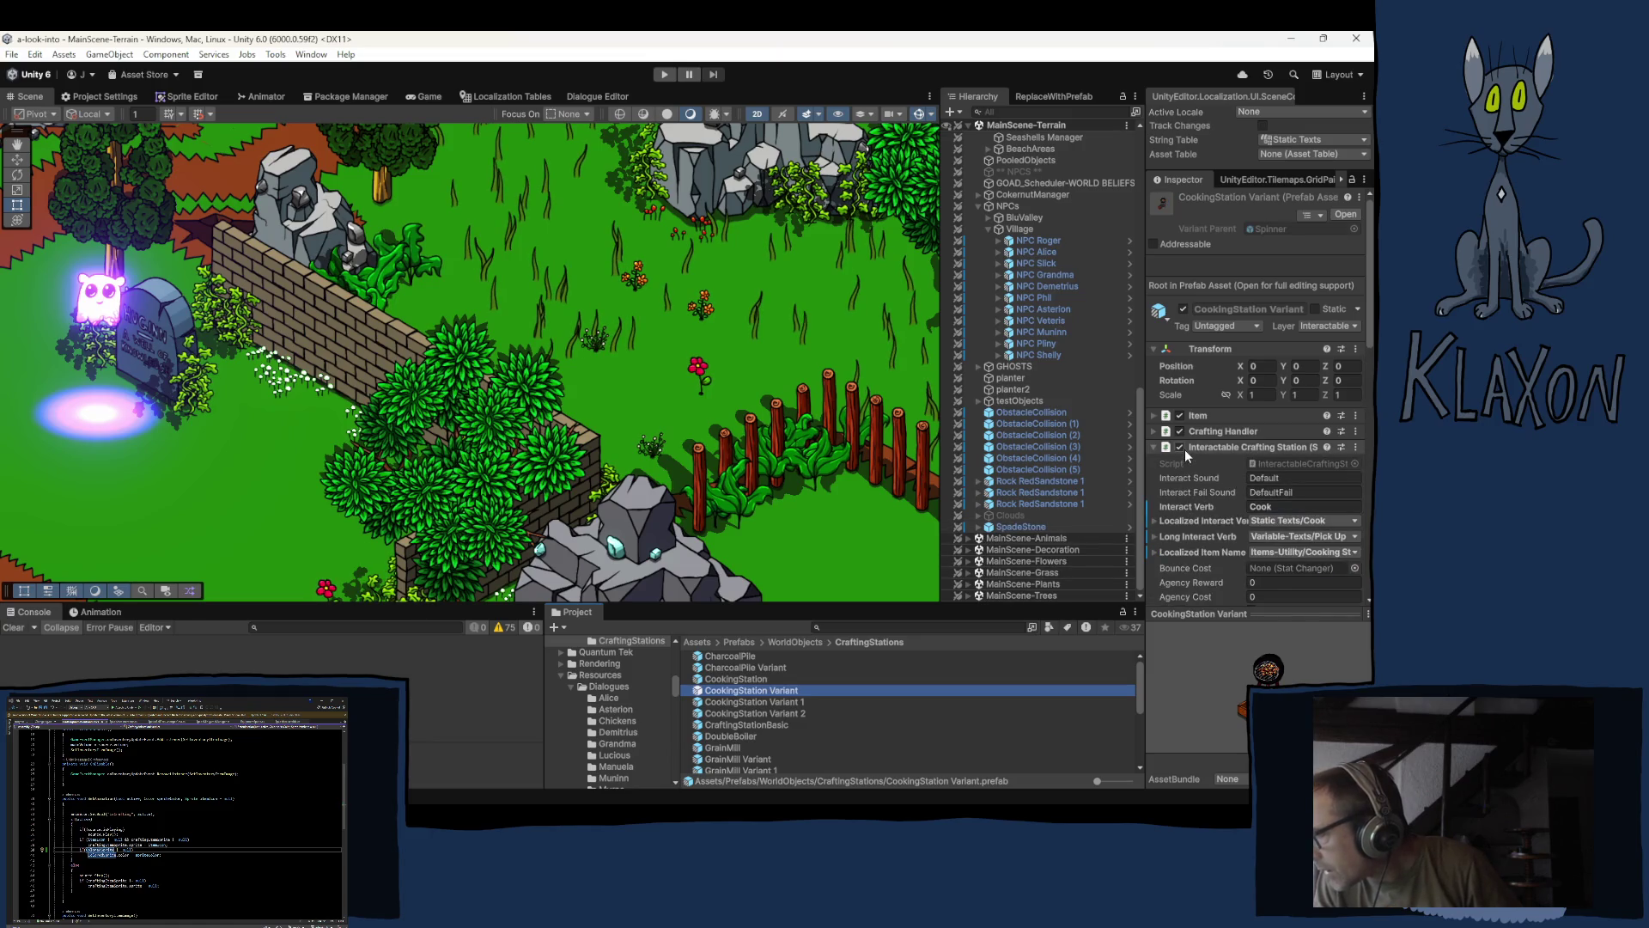
scroll(1207, 486, "down", 3)
scroll(1180, 474, "down", 1)
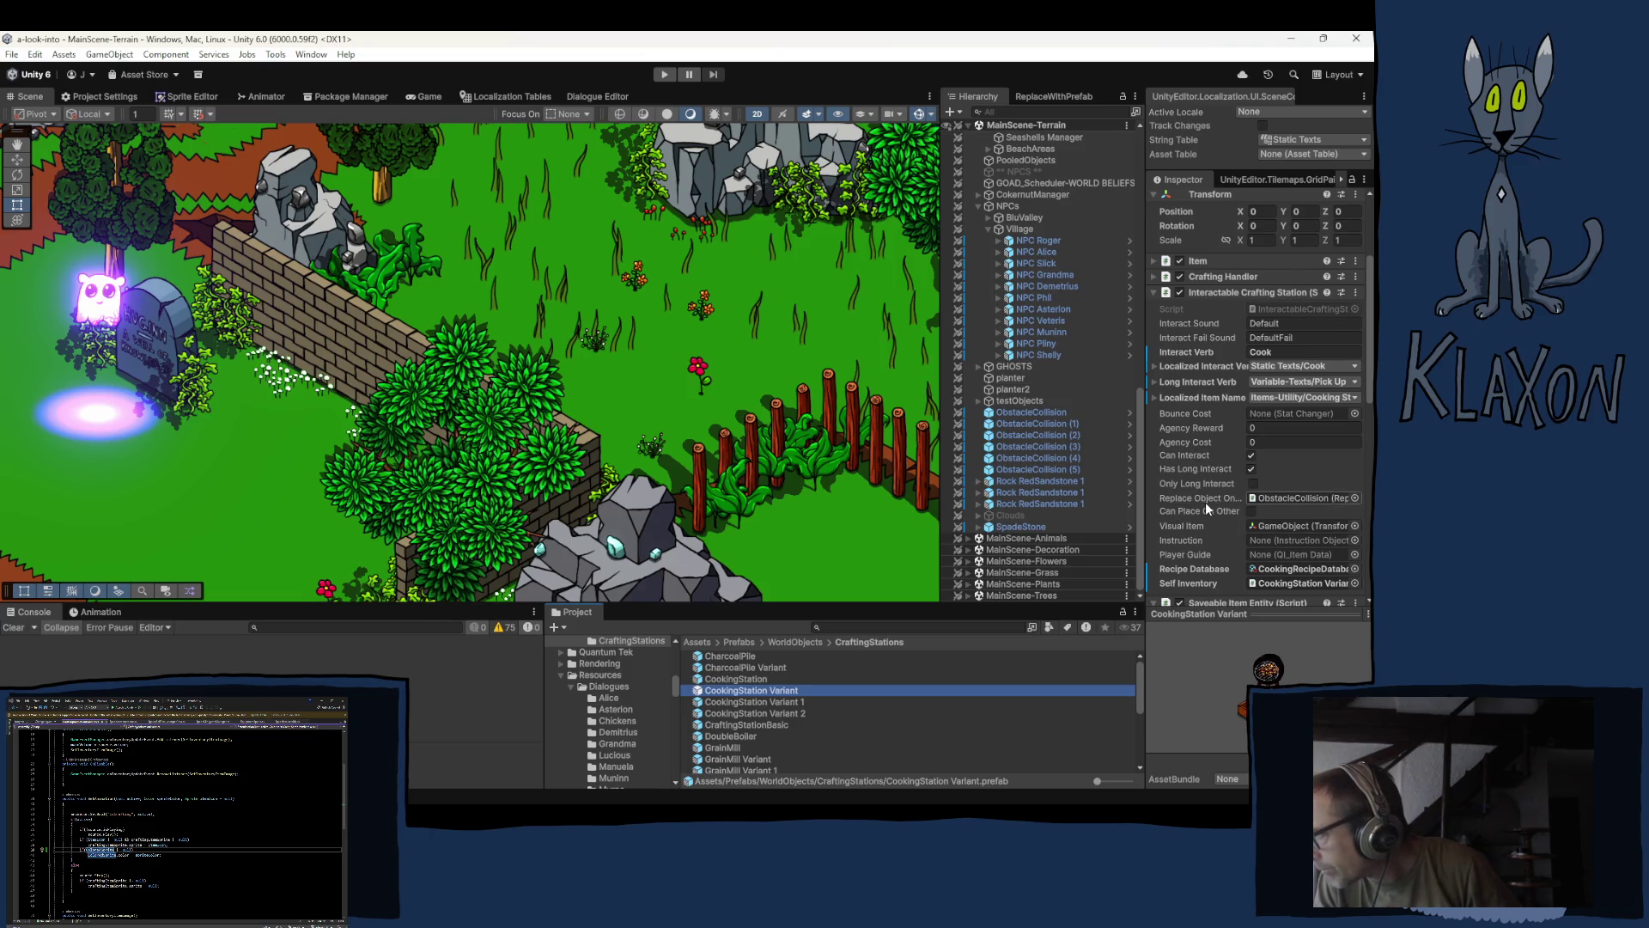
scroll(1203, 480, "down", 1)
scroll(1200, 481, "down", 1)
scroll(1200, 480, "down", 1)
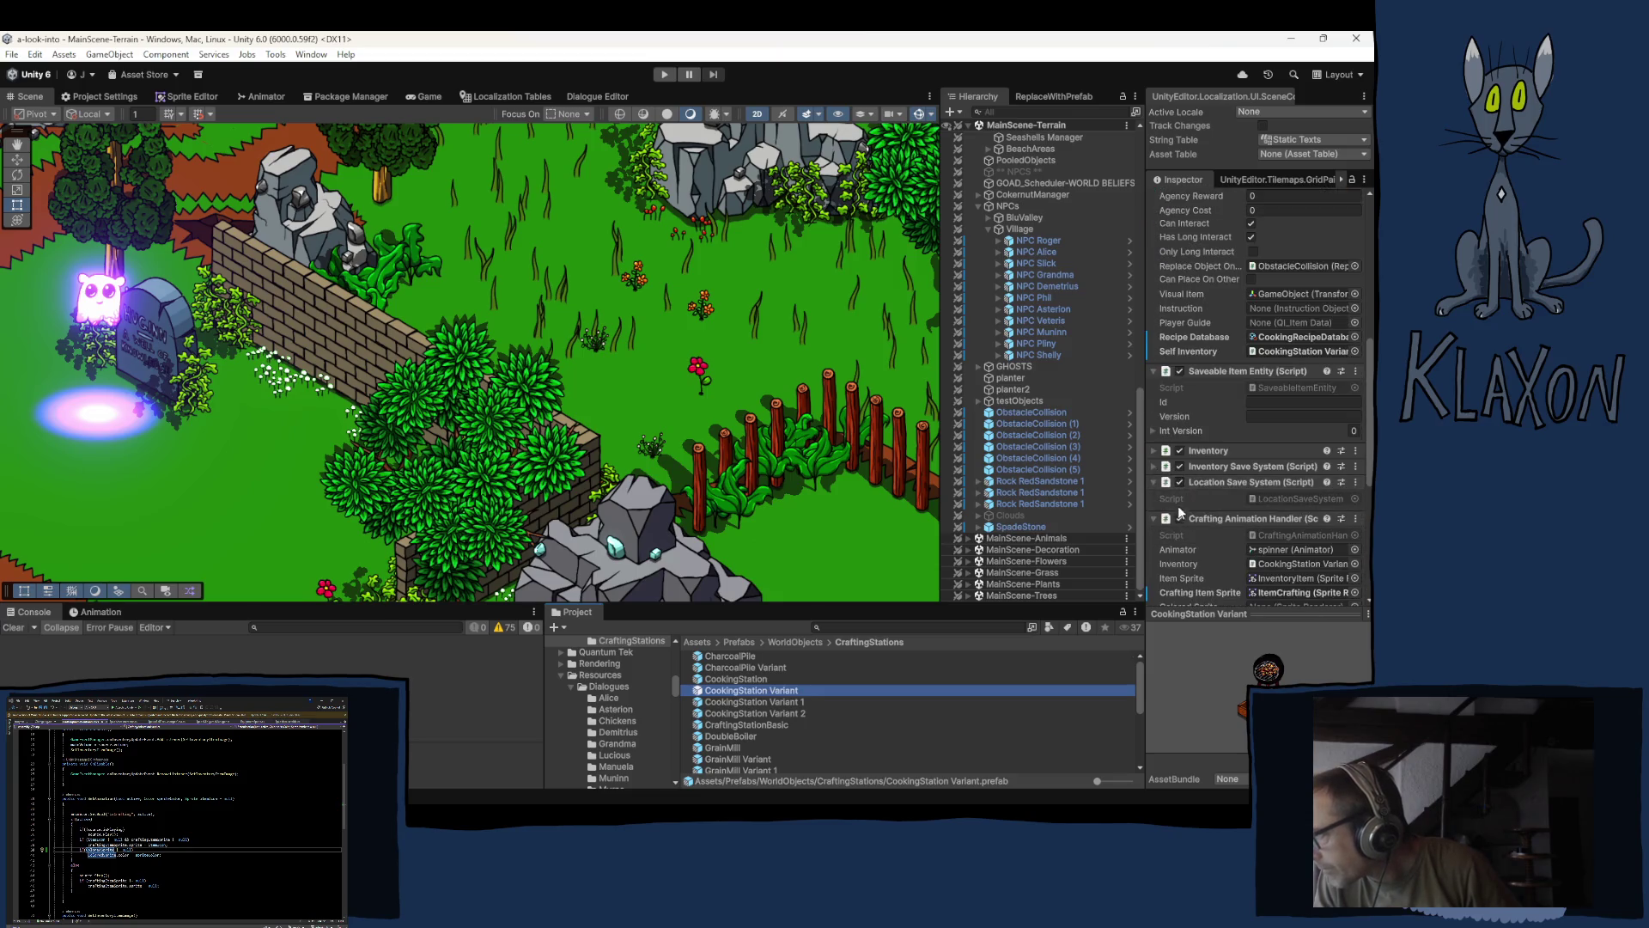
scroll(1193, 546, "down", 1)
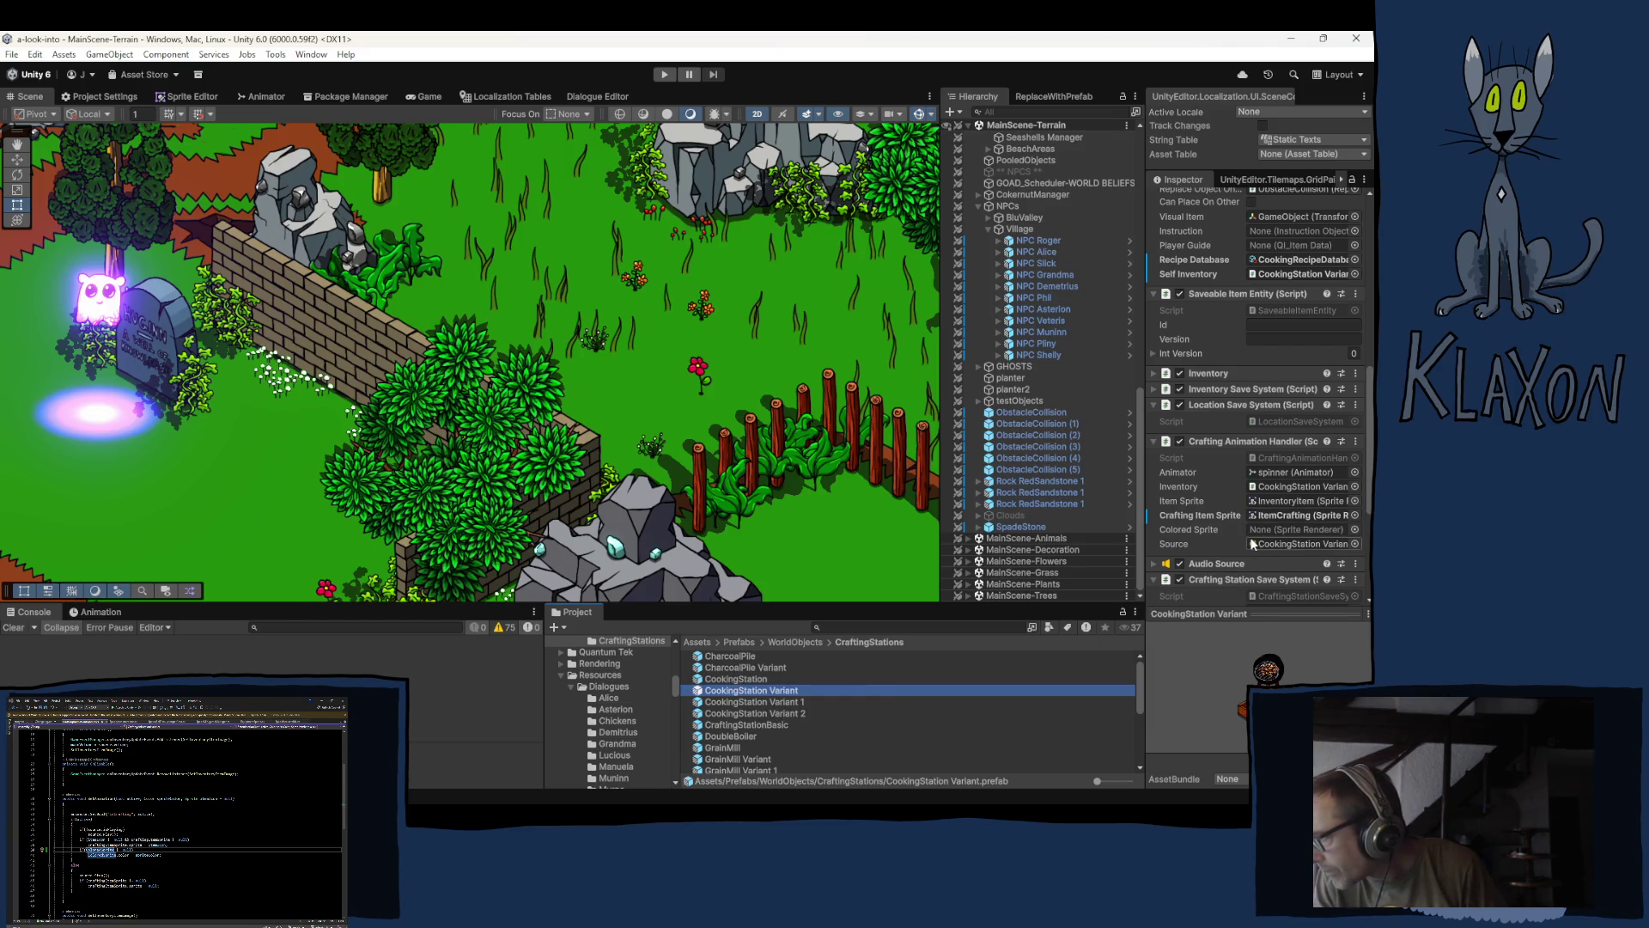
- Set the Crafting Animation Handler's Source field to the CookingStation Variant prefab
left_click_drag(1252, 542, 1251, 543)
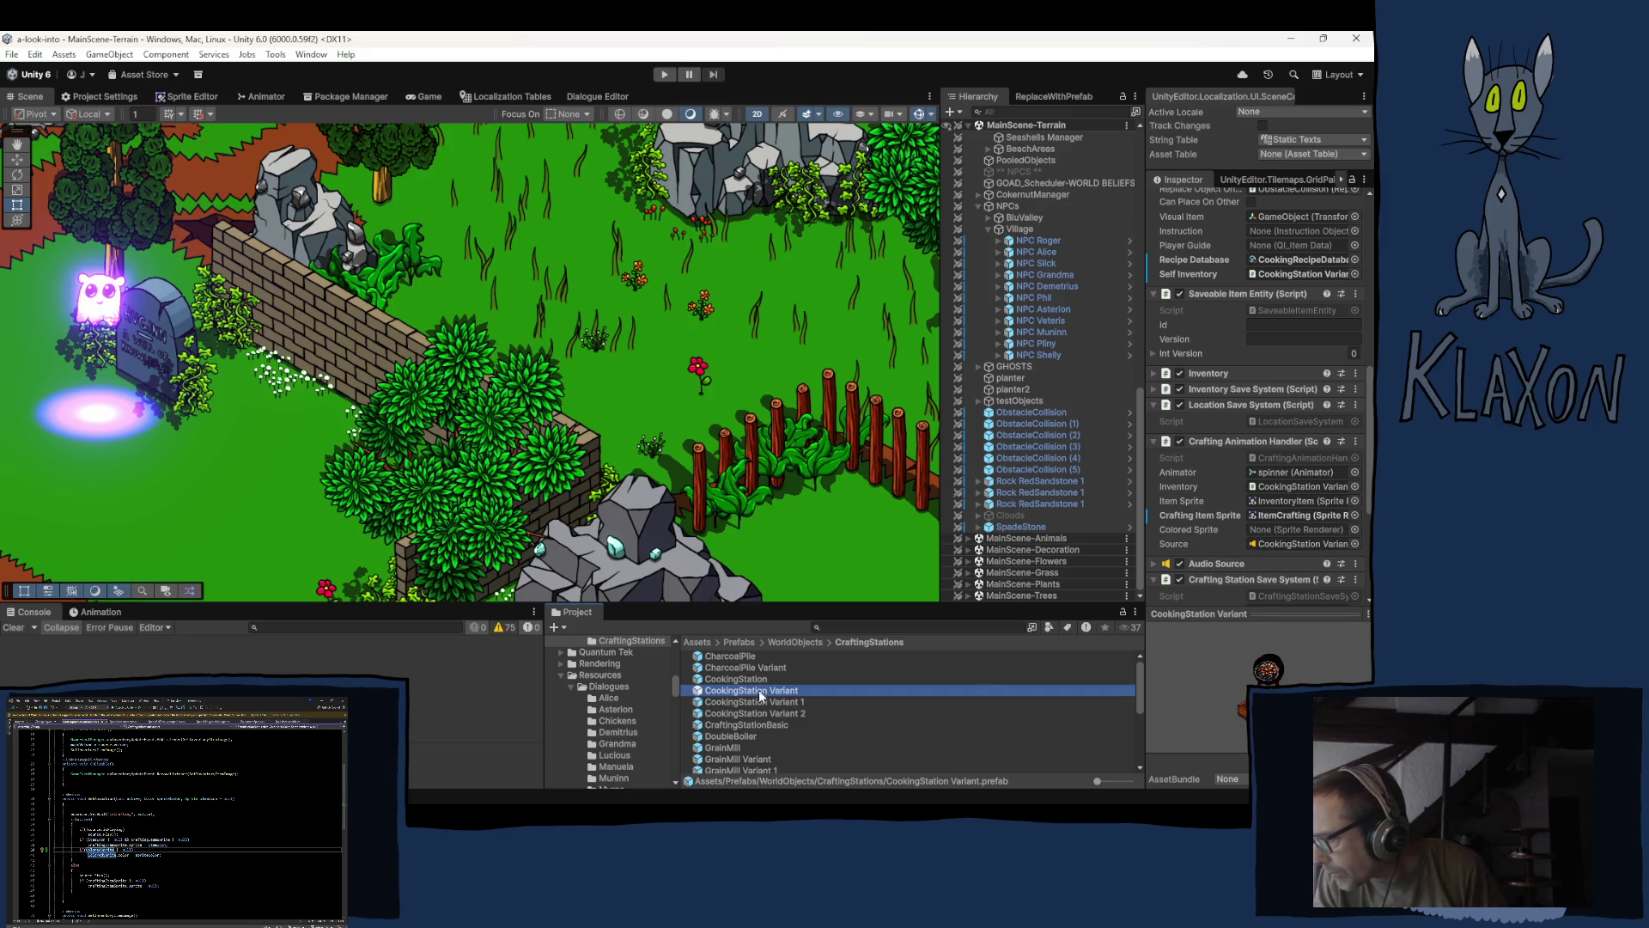
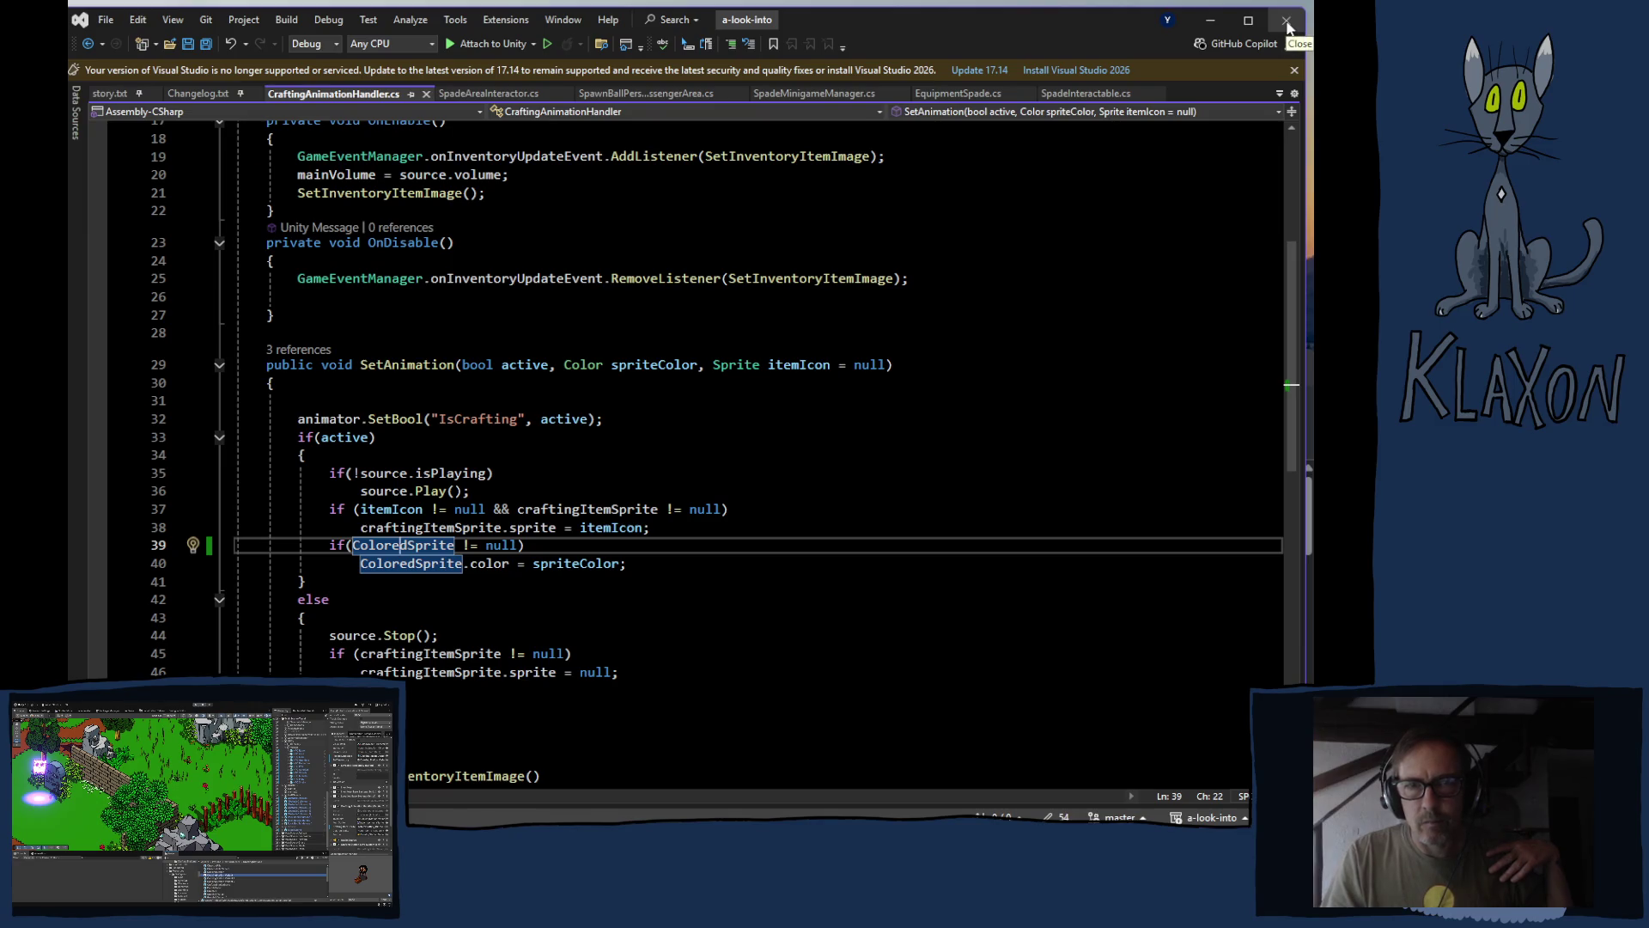
- Close the Visual Studio window to reveal the Steam library page
left_click(1283, 27)
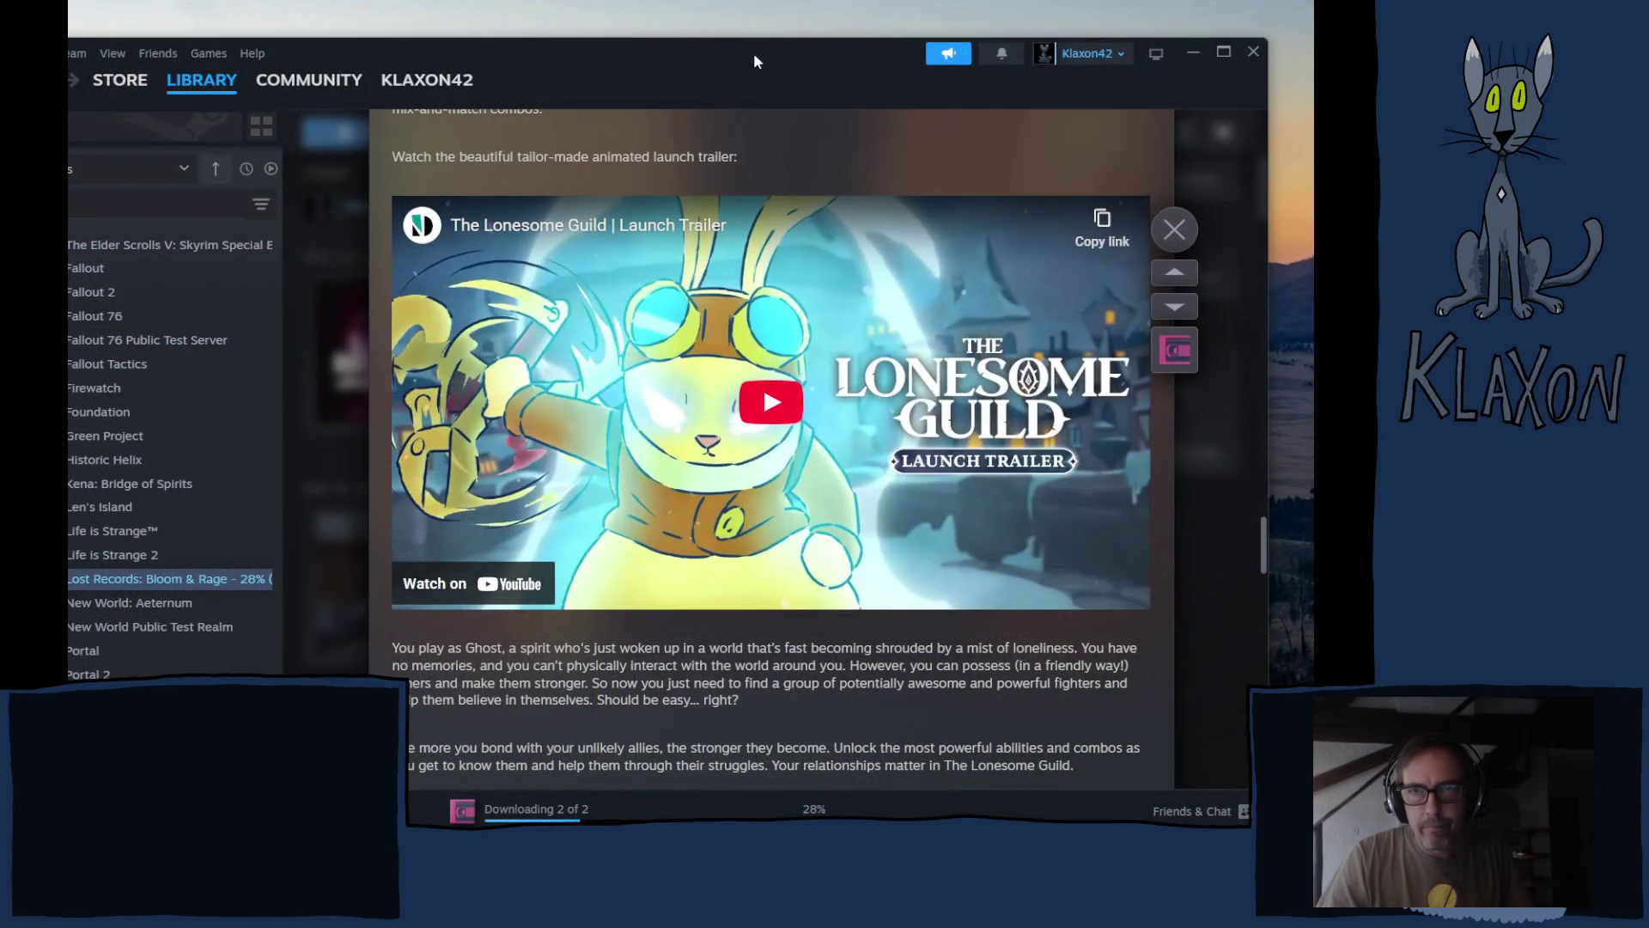
- Start The Lonesome Guild launch trailer embedded in the news post
left_click(962, 447)
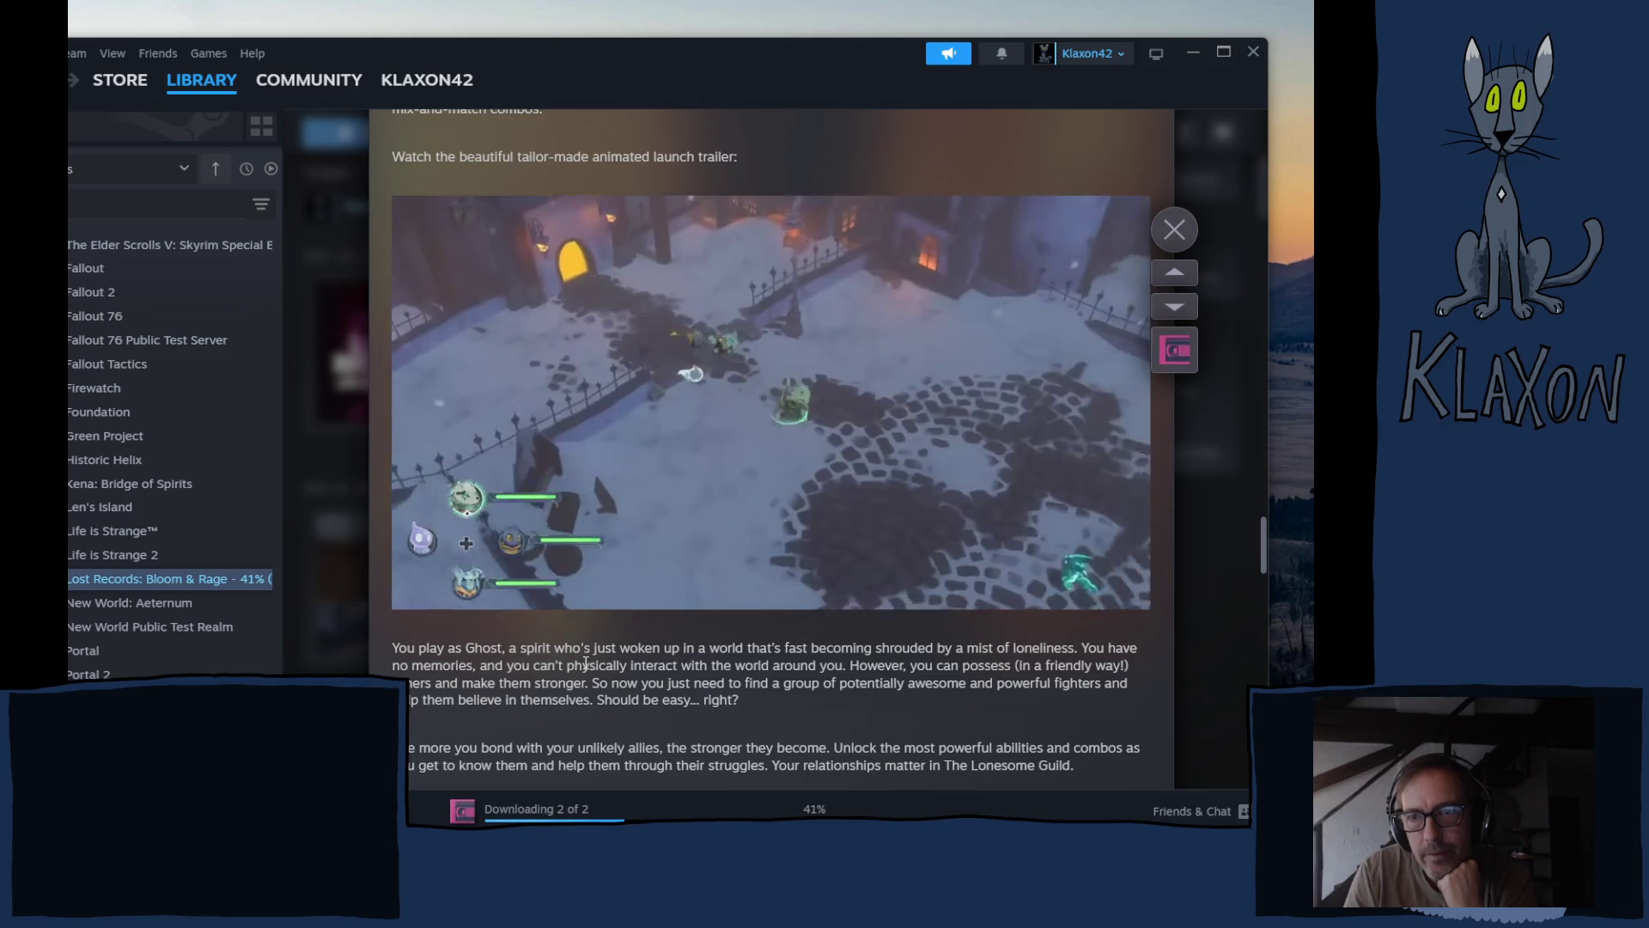
scroll(587, 663, "down", 1)
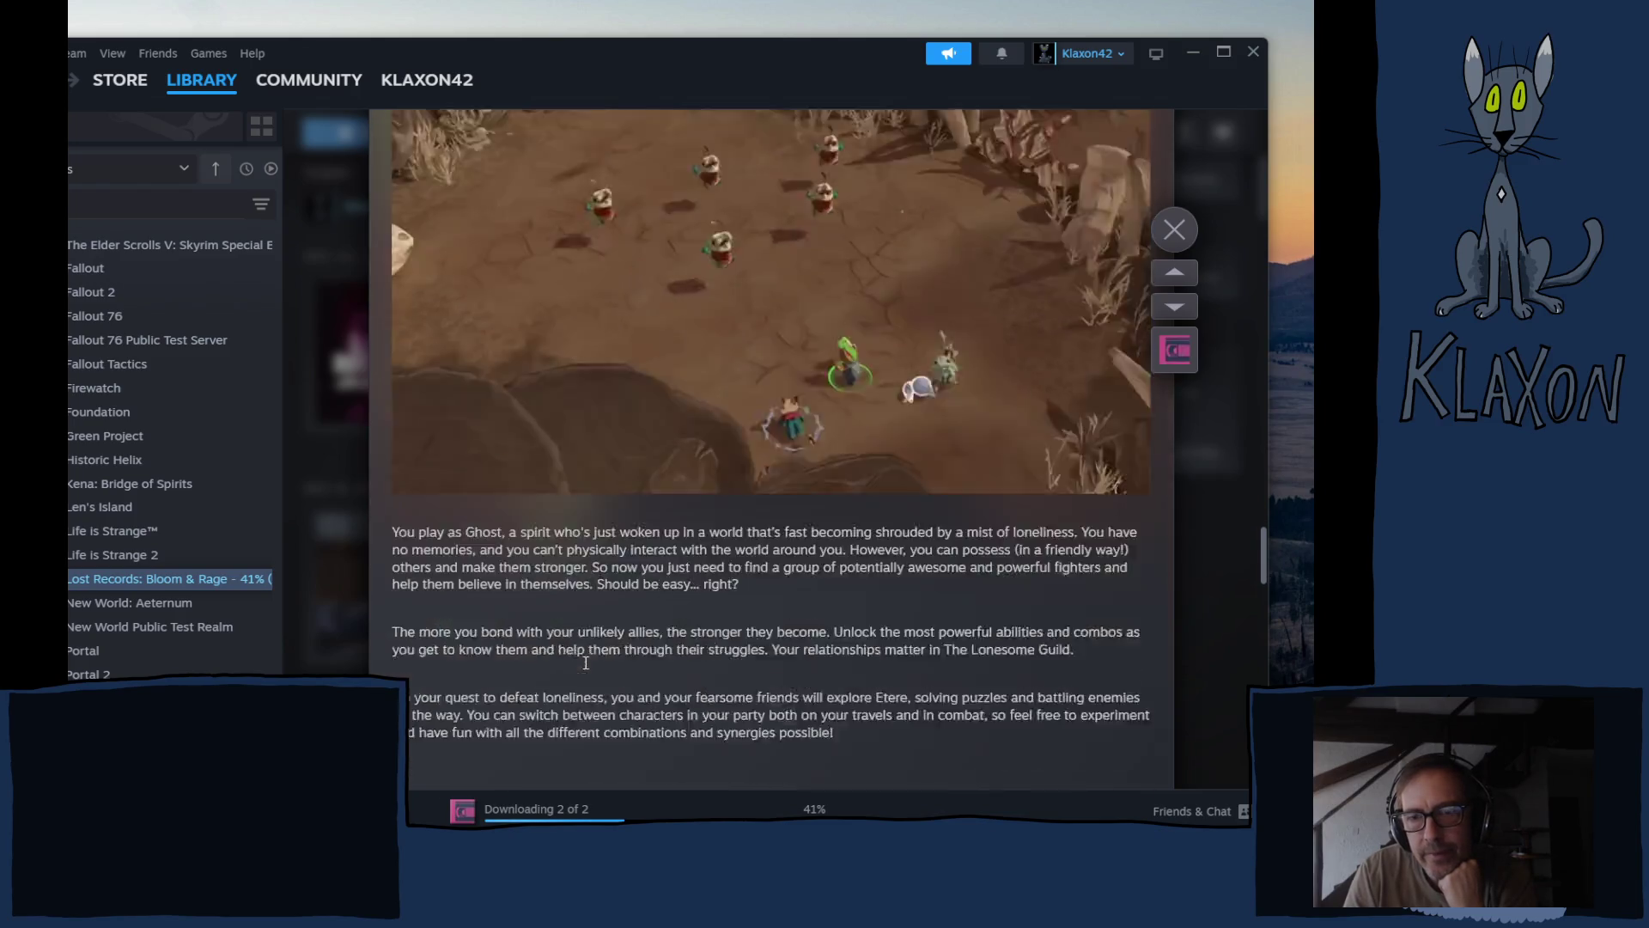
scroll(554, 658, "down", 3)
scroll(542, 654, "up", 4)
- Pause the trailer and close the news reader back to the Lost Records library page
left_click(616, 425)
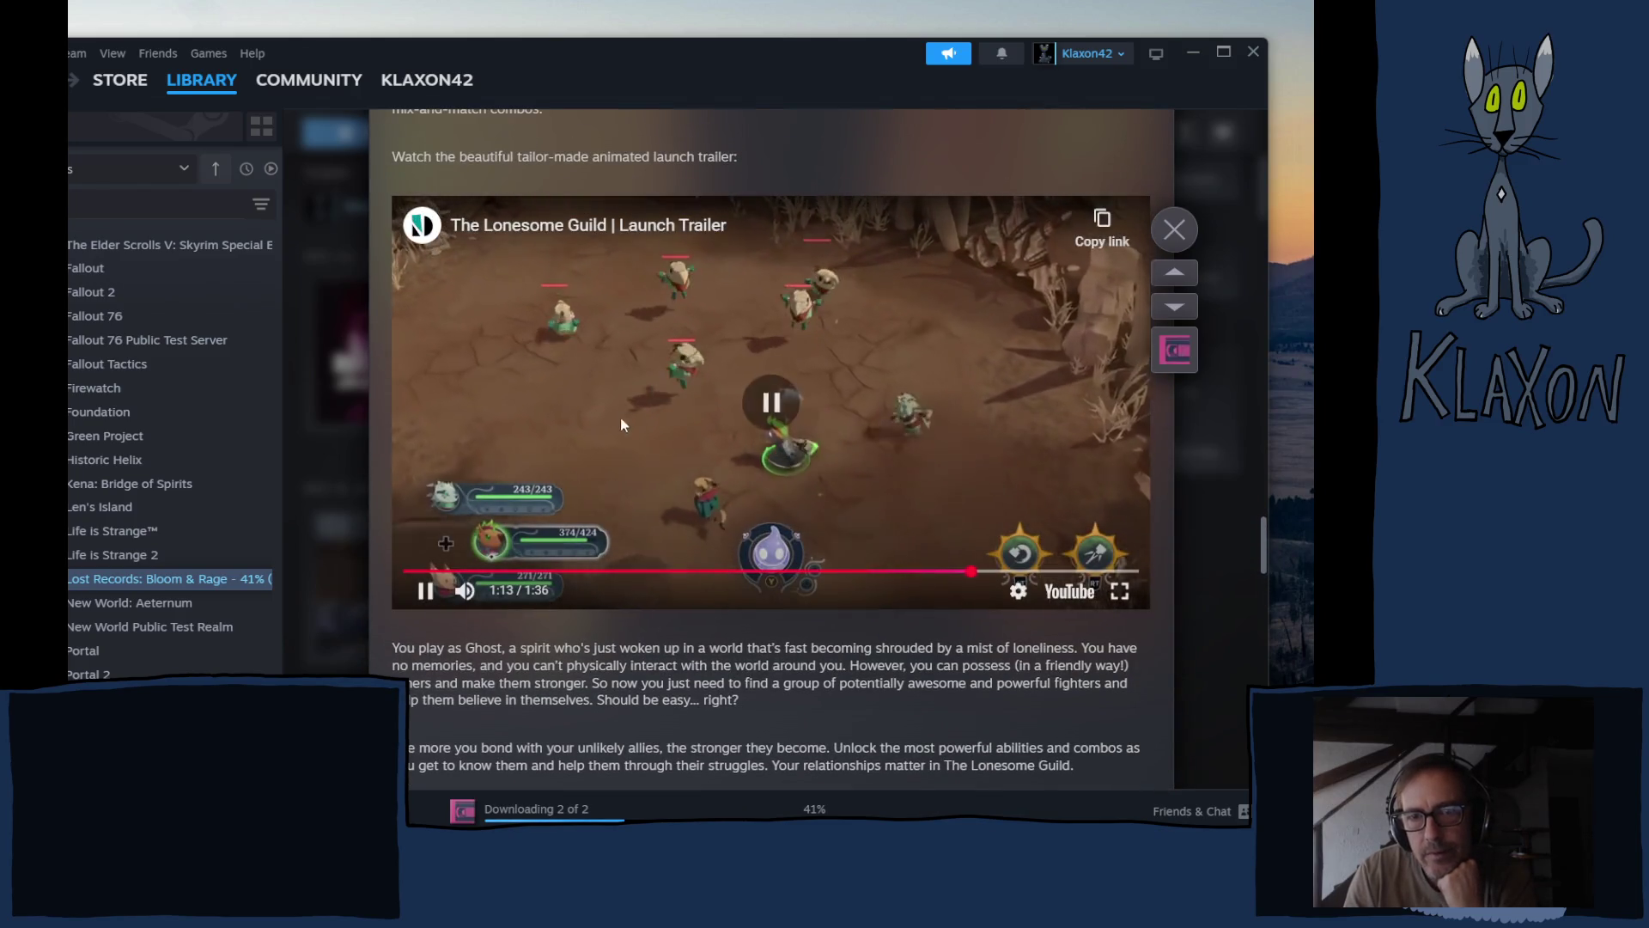
scroll(646, 540, "down", 2)
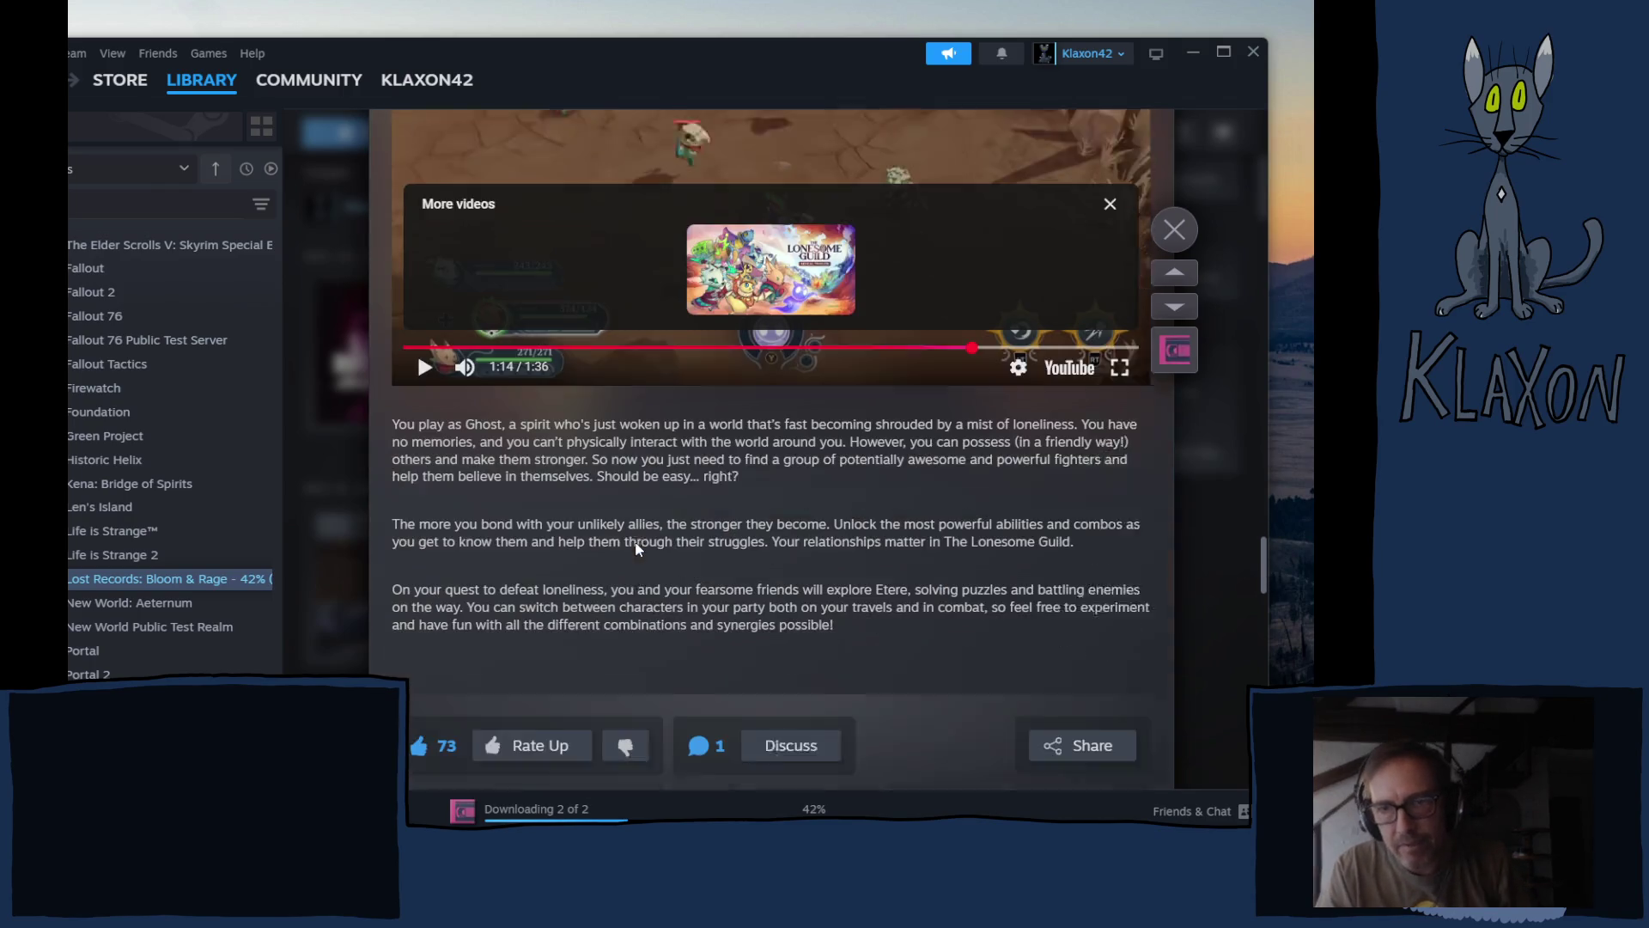
scroll(636, 547, "down", 2)
scroll(636, 548, "down", 3)
scroll(635, 548, "down", 3)
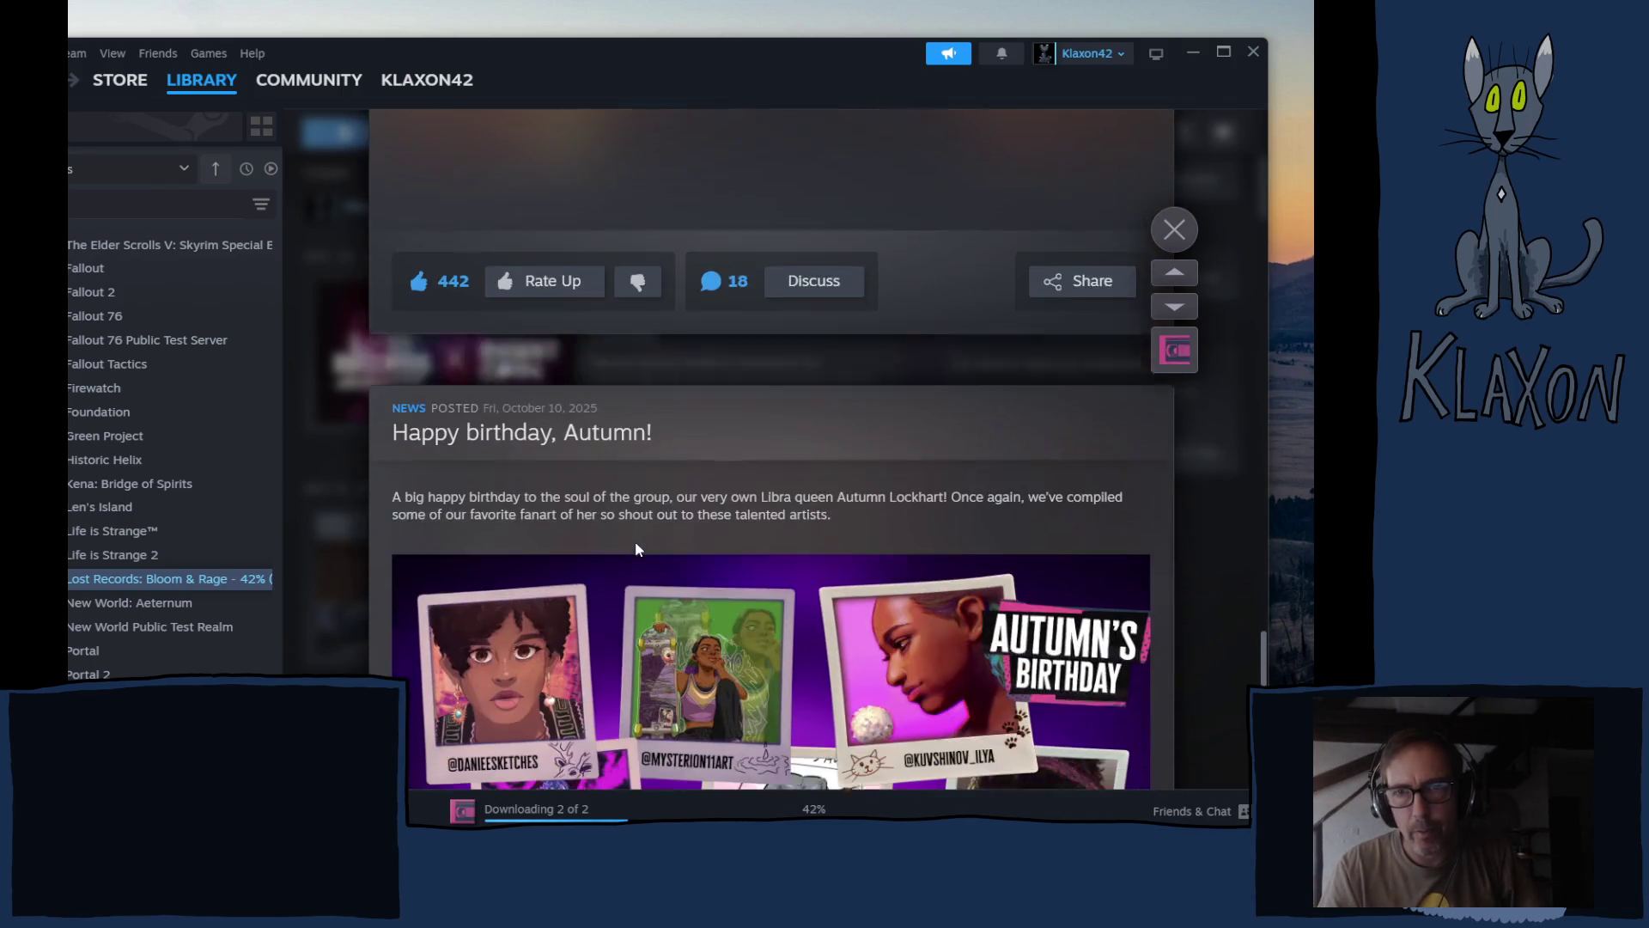
scroll(634, 548, "down", 1)
scroll(636, 548, "down", 1)
scroll(634, 548, "down", 4)
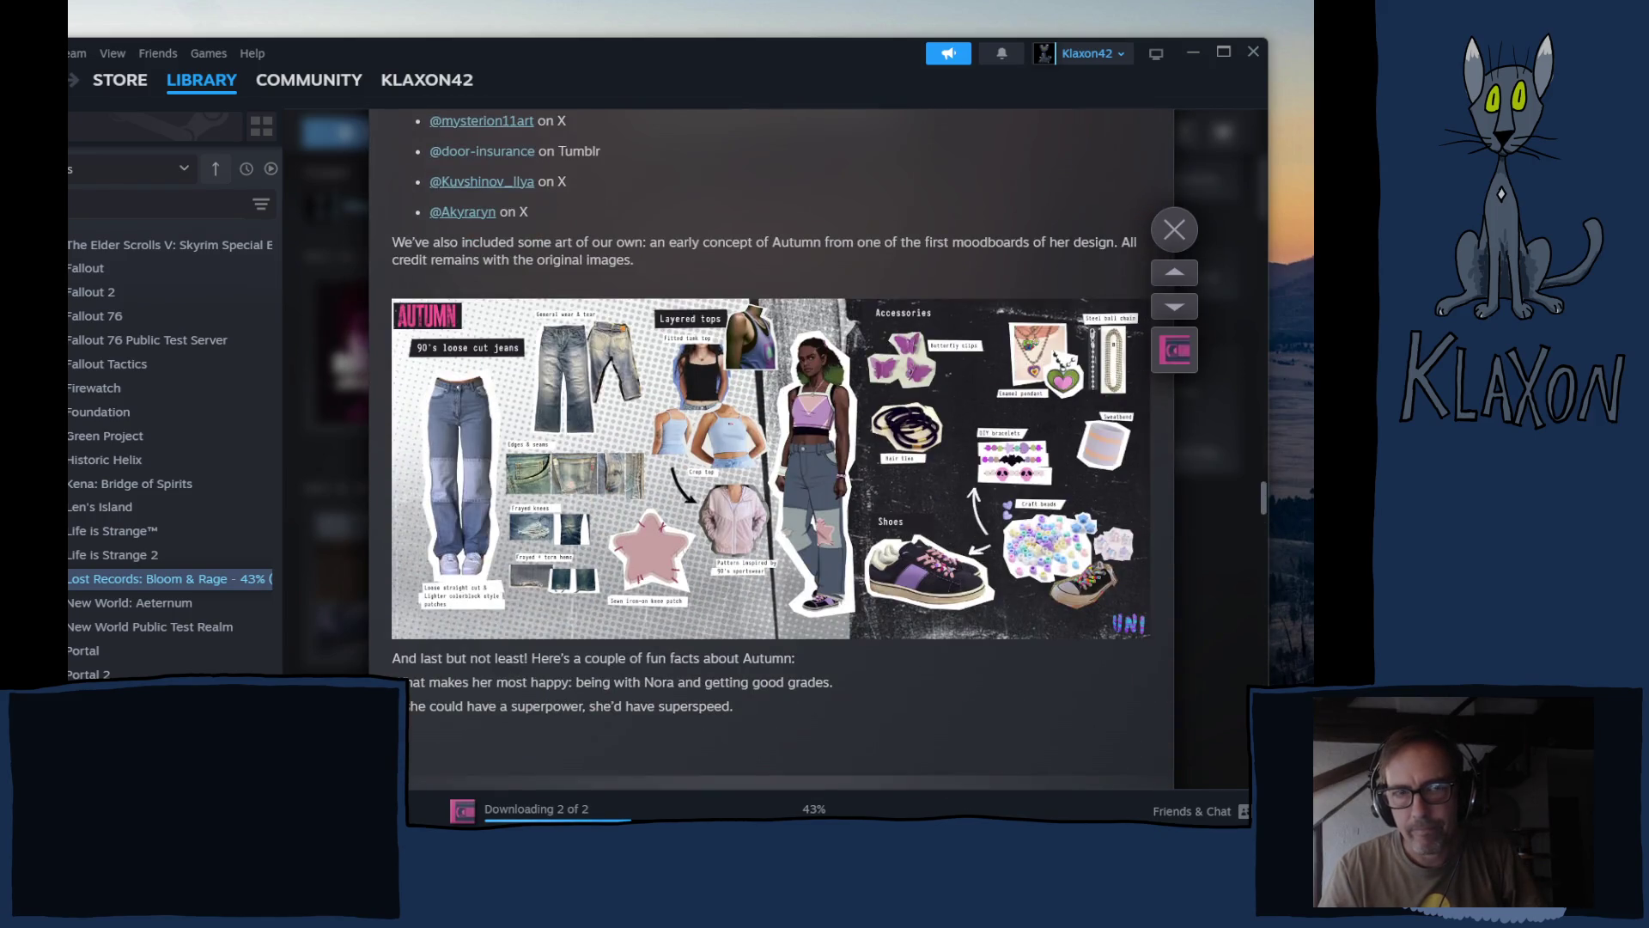
scroll(624, 541, "up", 5)
scroll(624, 541, "up", 5)
scroll(623, 541, "up", 5)
scroll(624, 540, "up", 4)
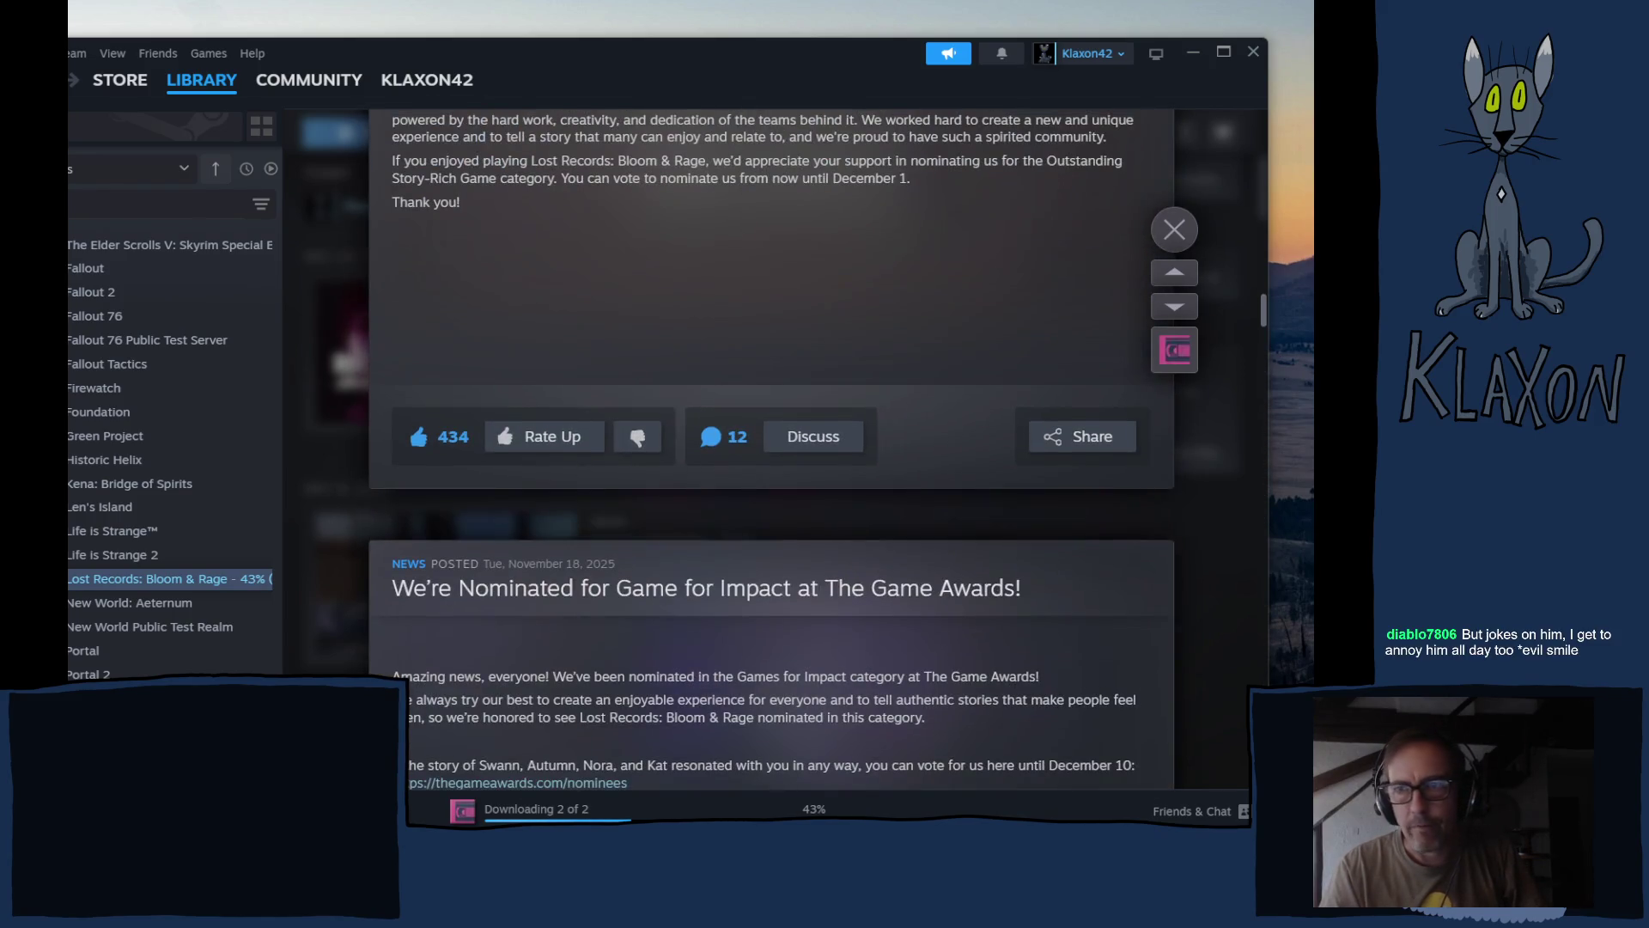
left_click(1175, 229)
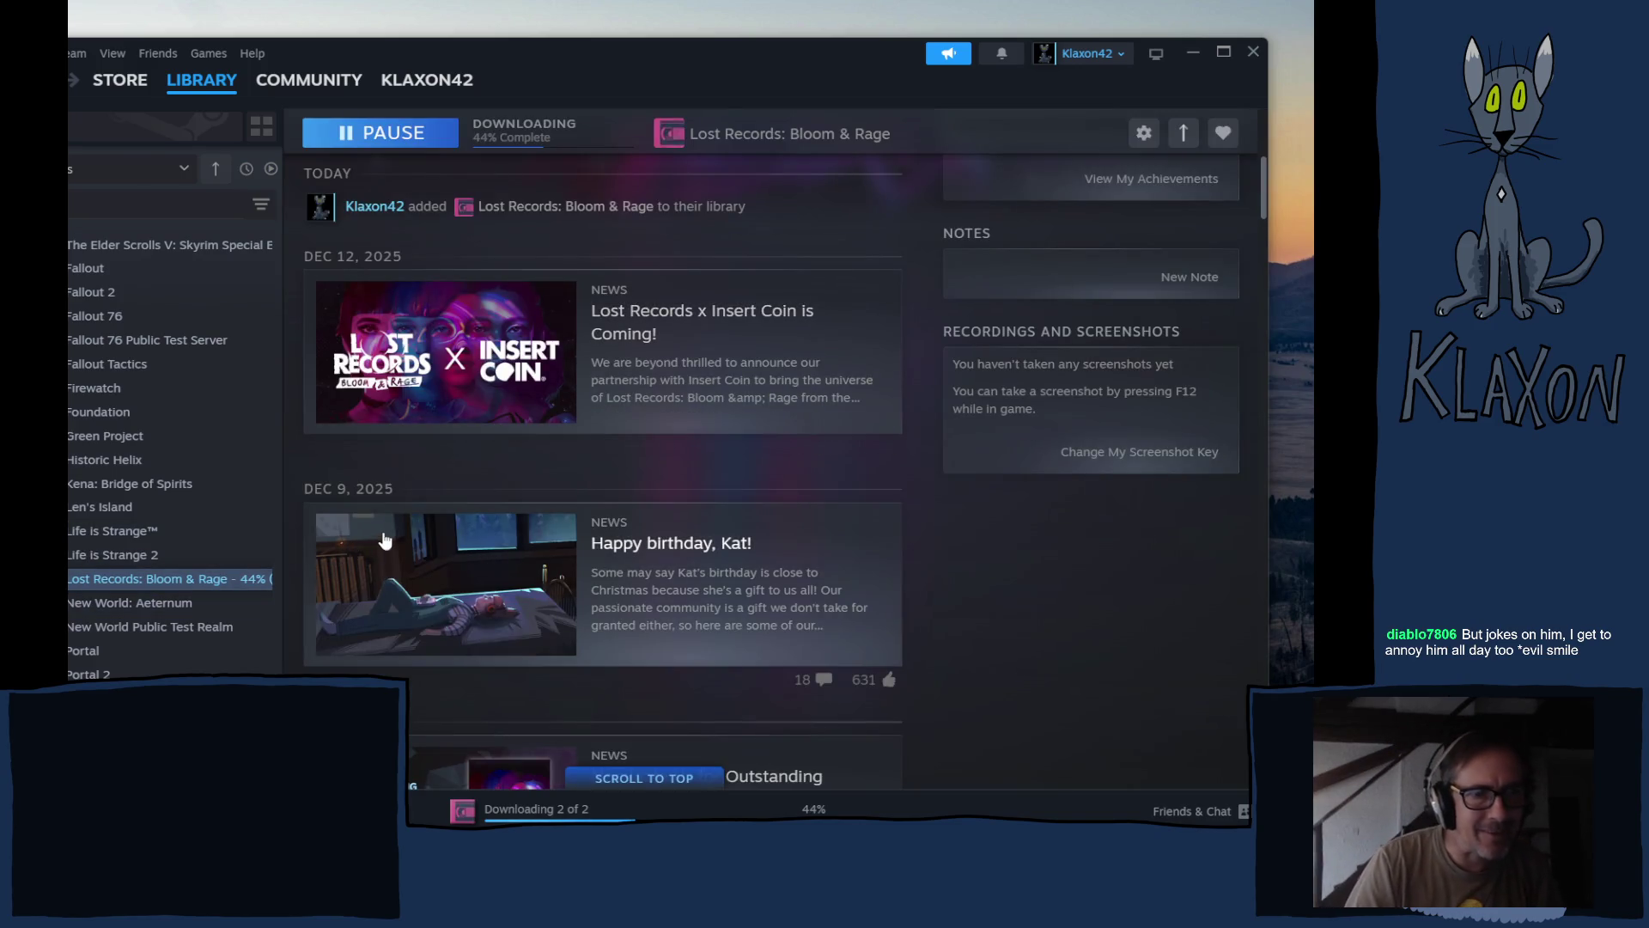
scroll(578, 475, "up", 4)
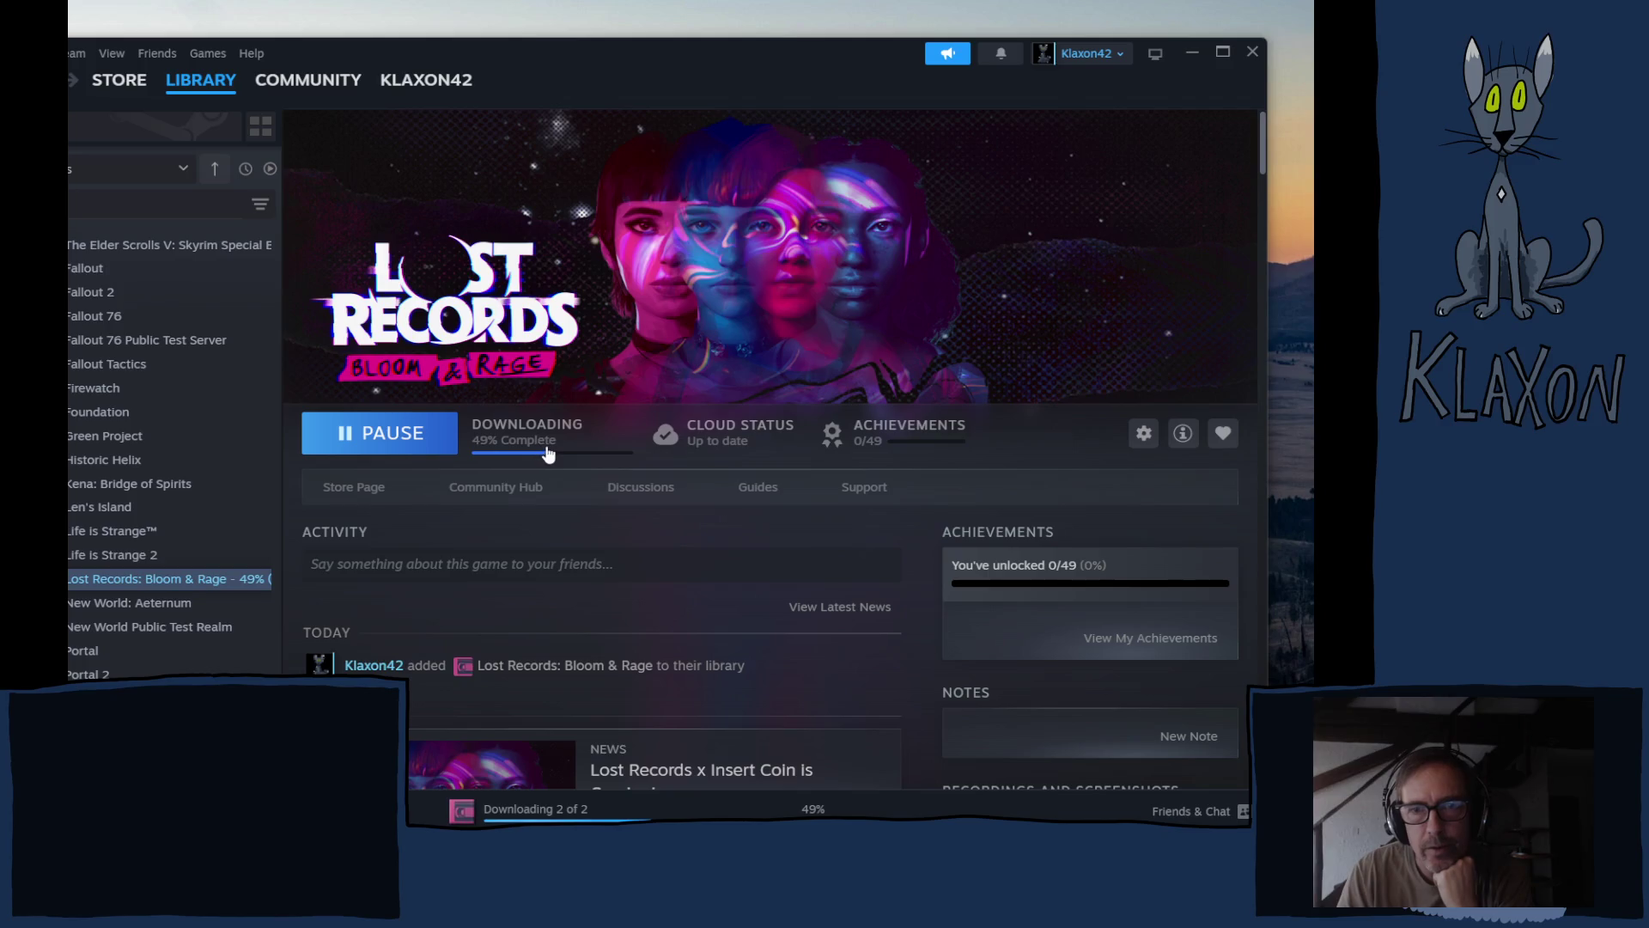
- Show the Downloads page with Lost Records: Bloom & Rage installing
left_click(521, 445)
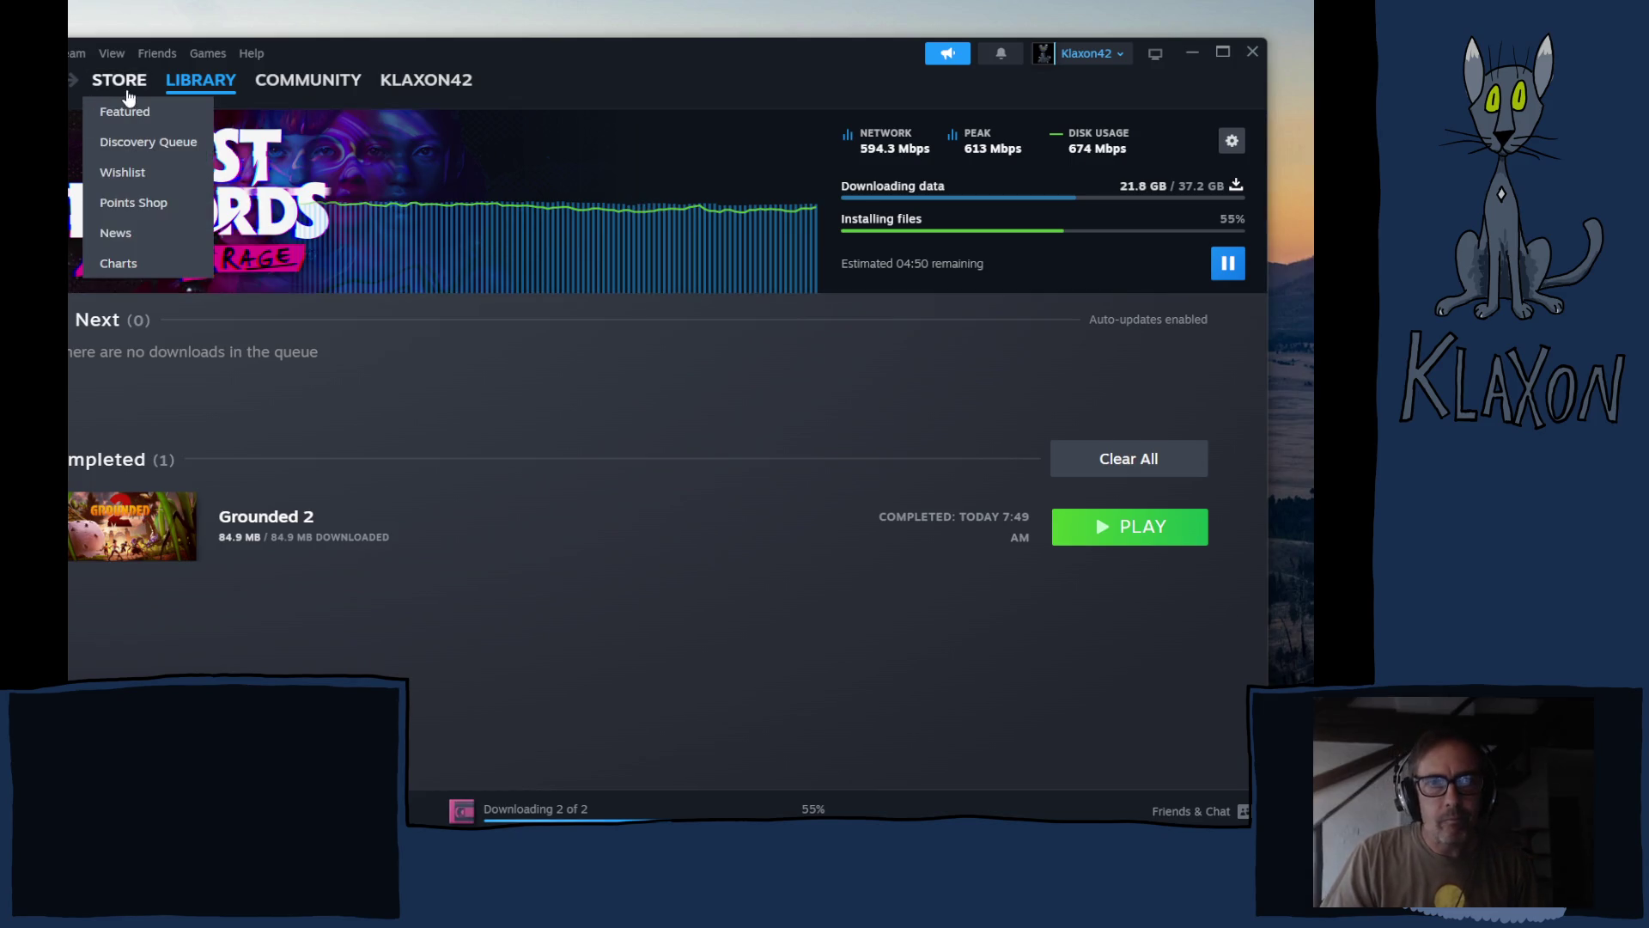
- Return to the library home, then go to the Life is Strange 2 game page
left_click(198, 88)
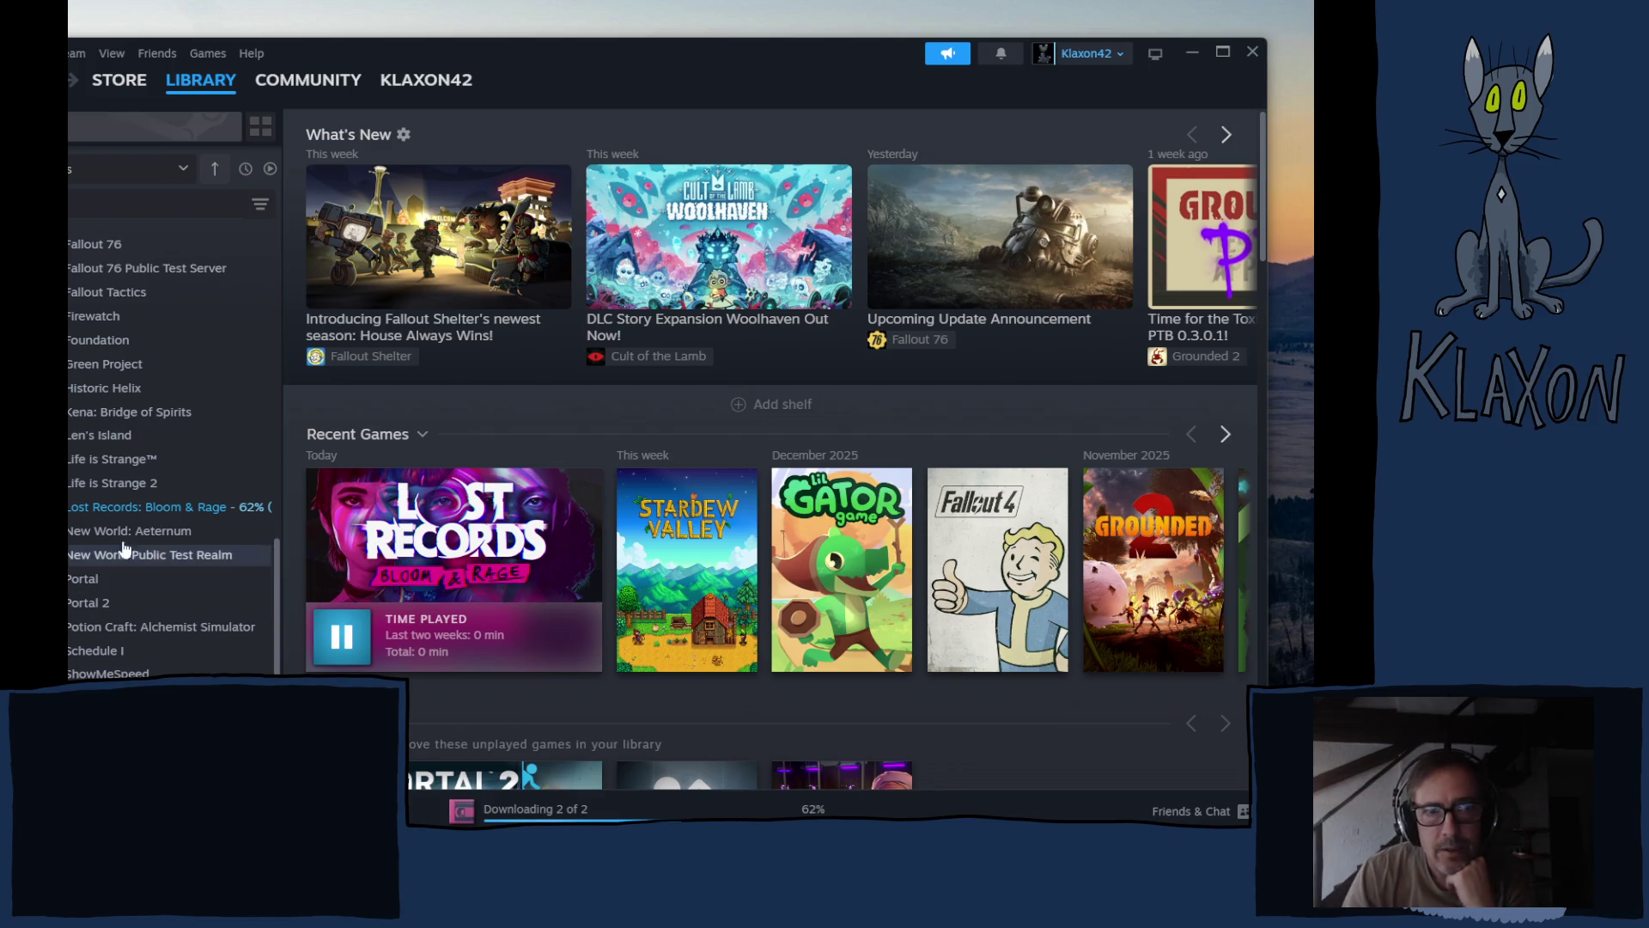
left_click(113, 482)
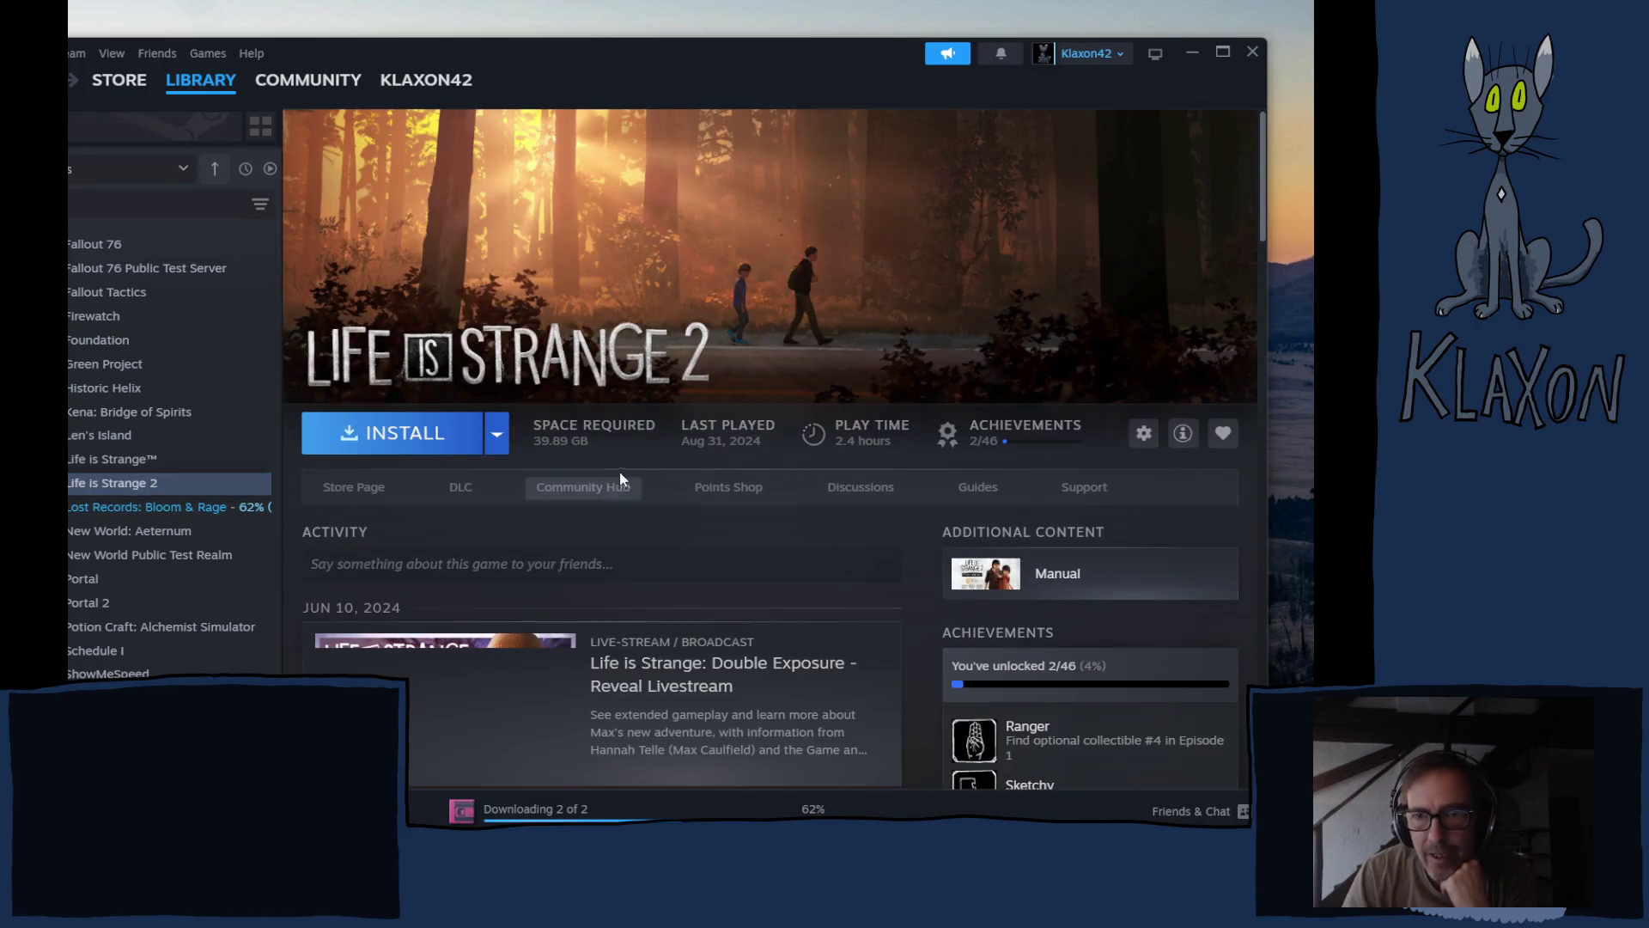
scroll(774, 509, "down", 2)
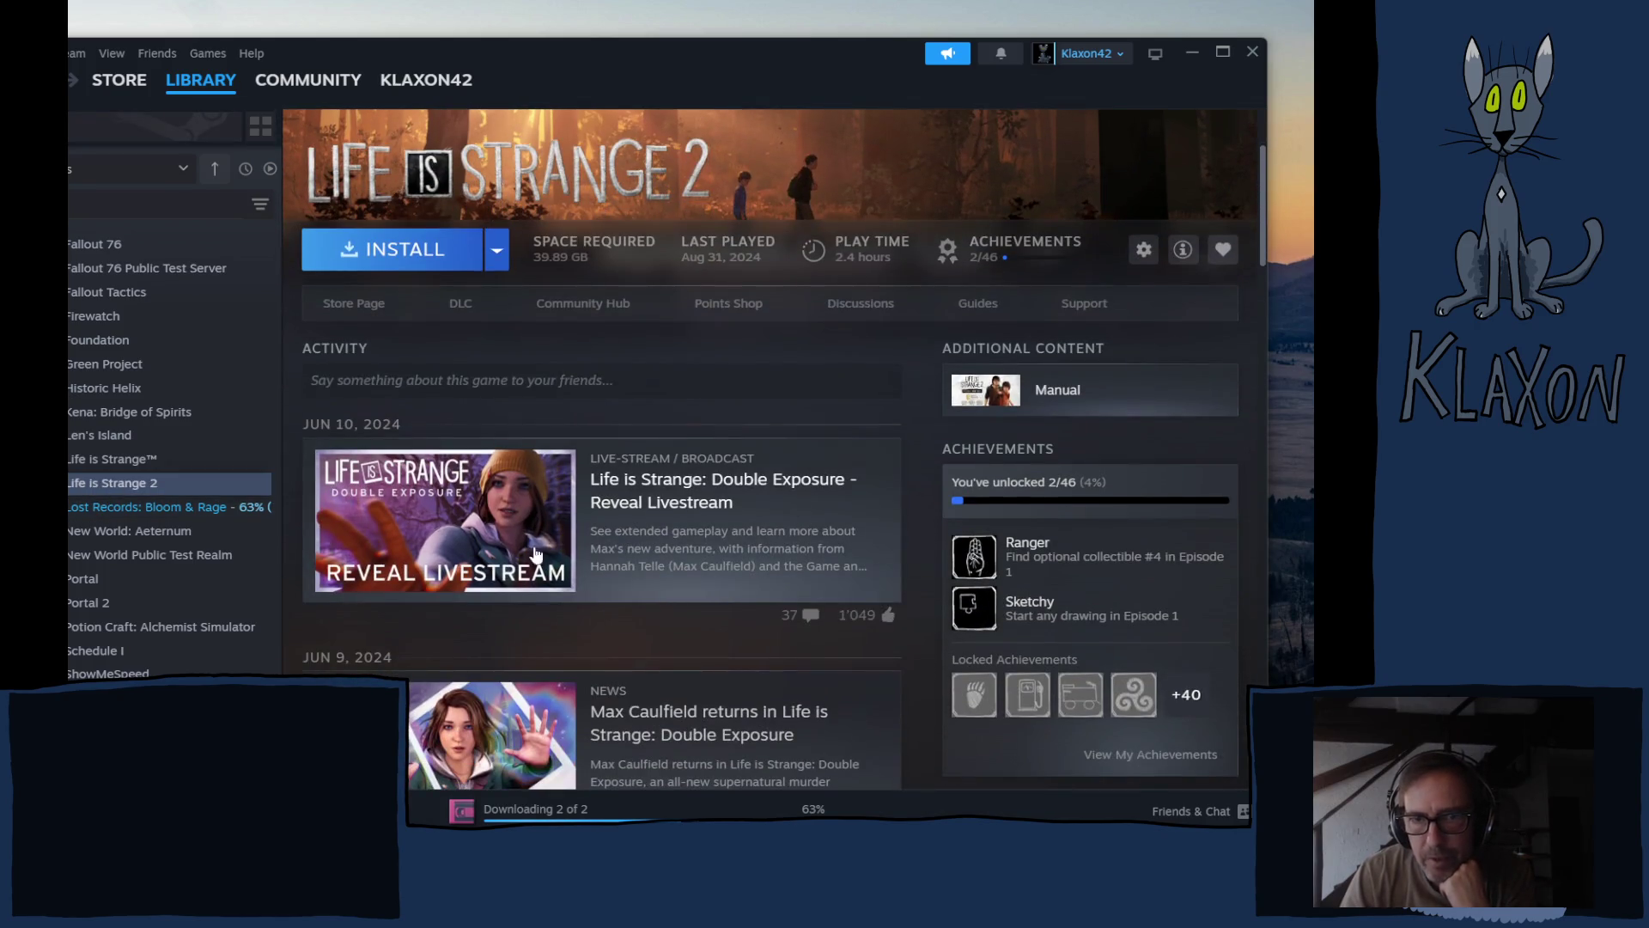
scroll(608, 490, "down", 1)
scroll(632, 489, "down", 2)
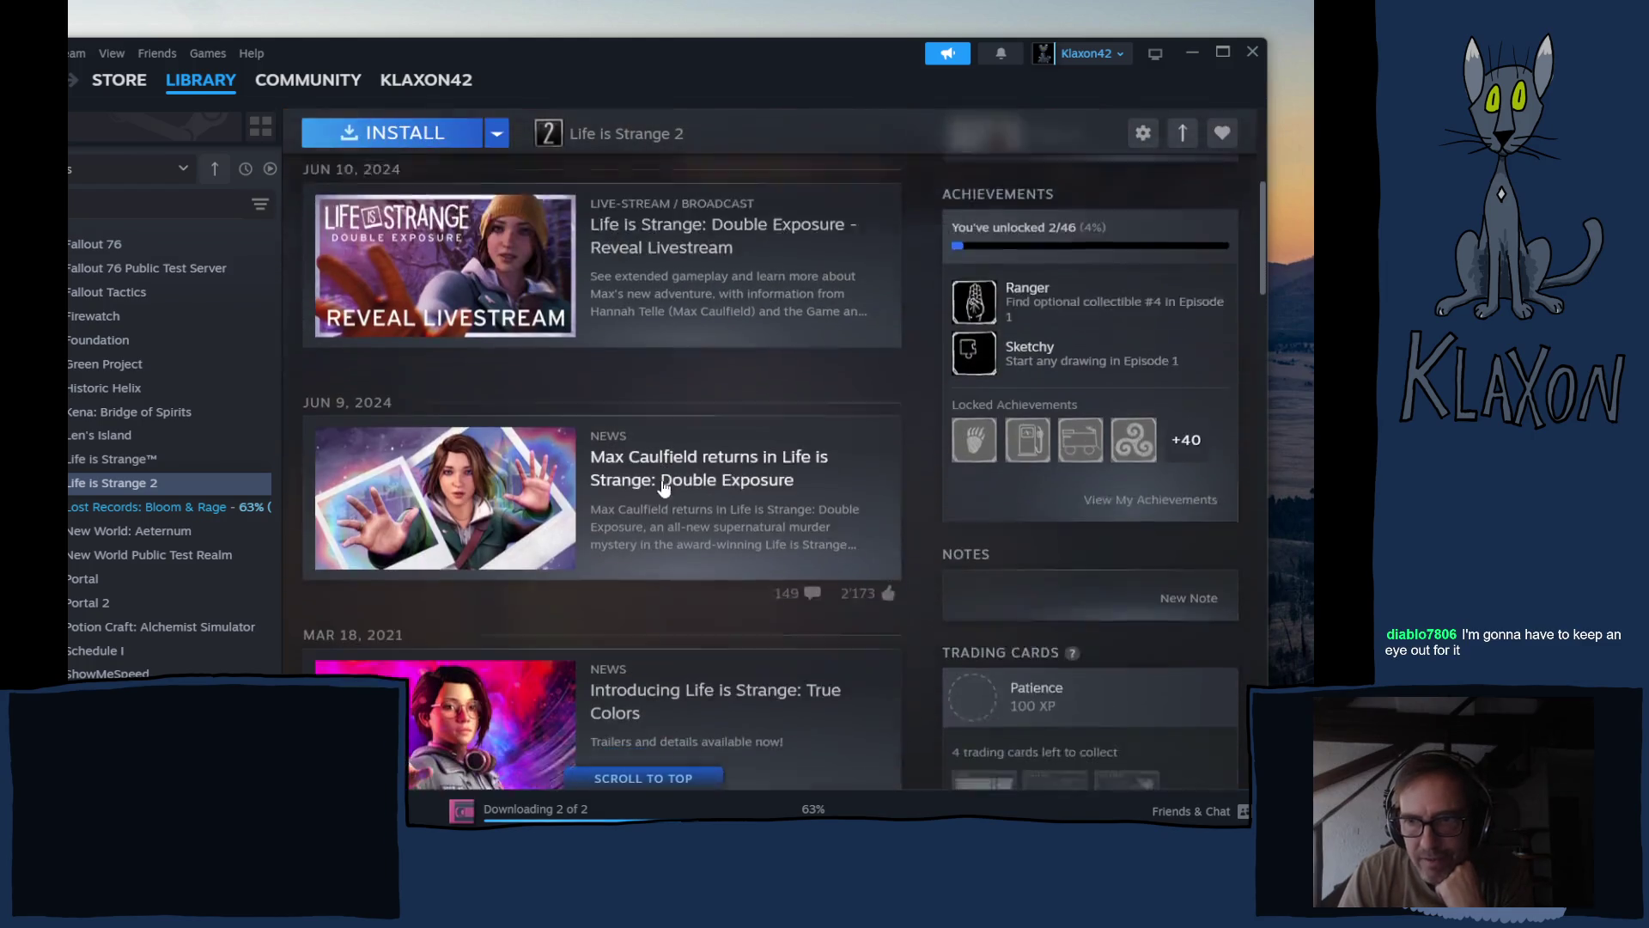
scroll(662, 479, "down", 1)
scroll(661, 488, "down", 1)
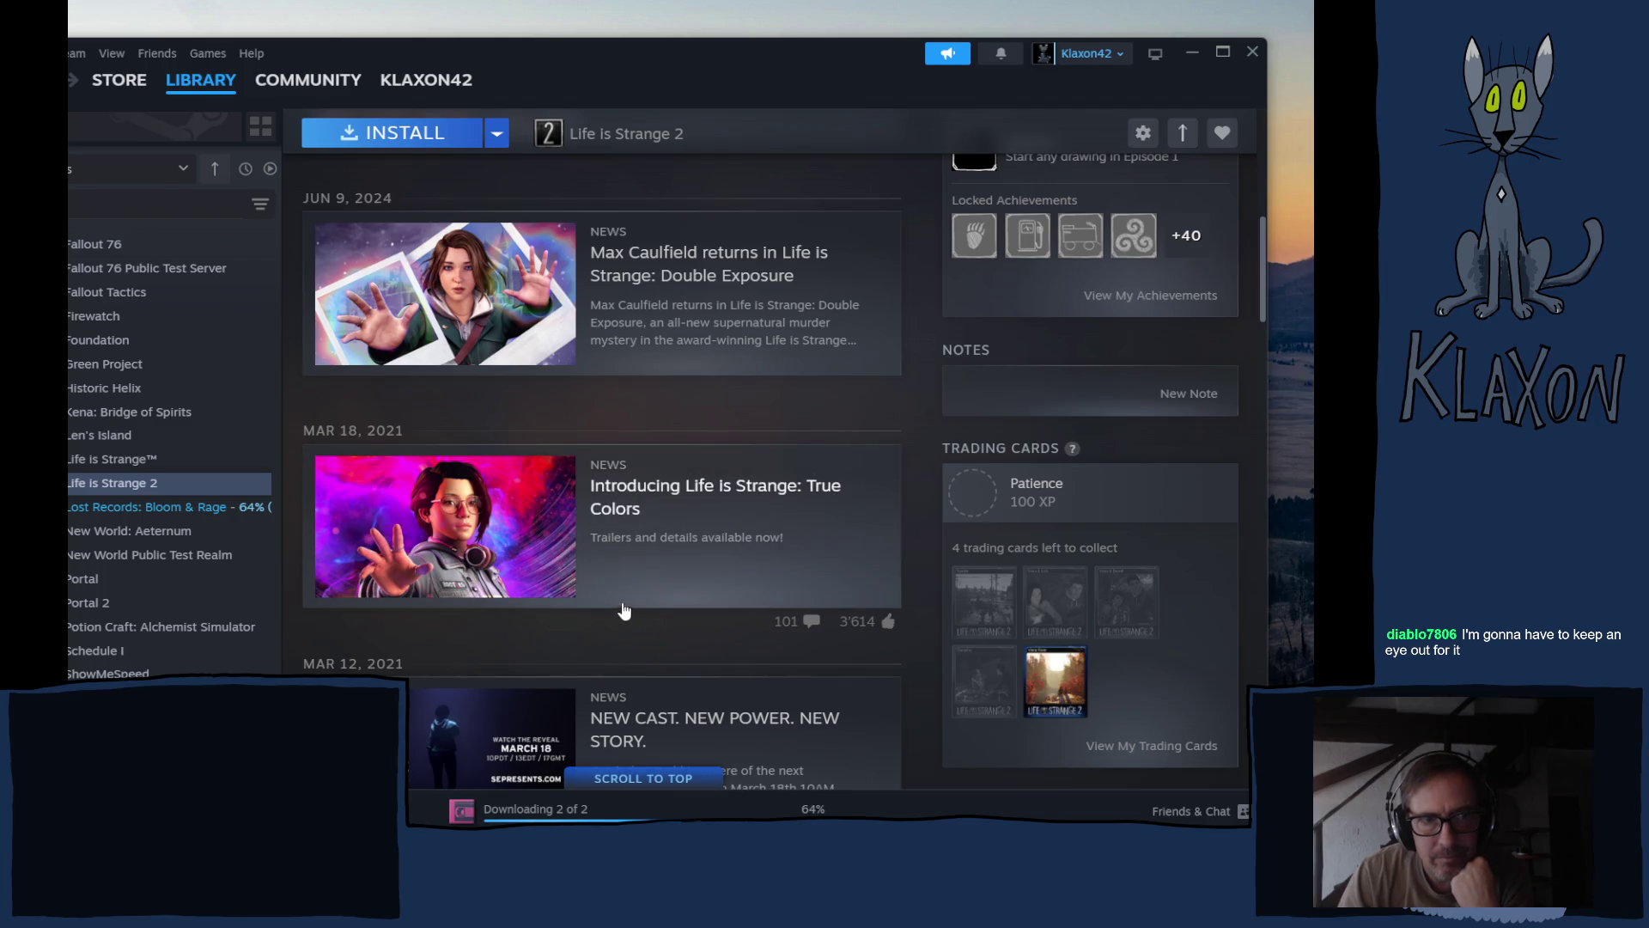
scroll(730, 606, "down", 2)
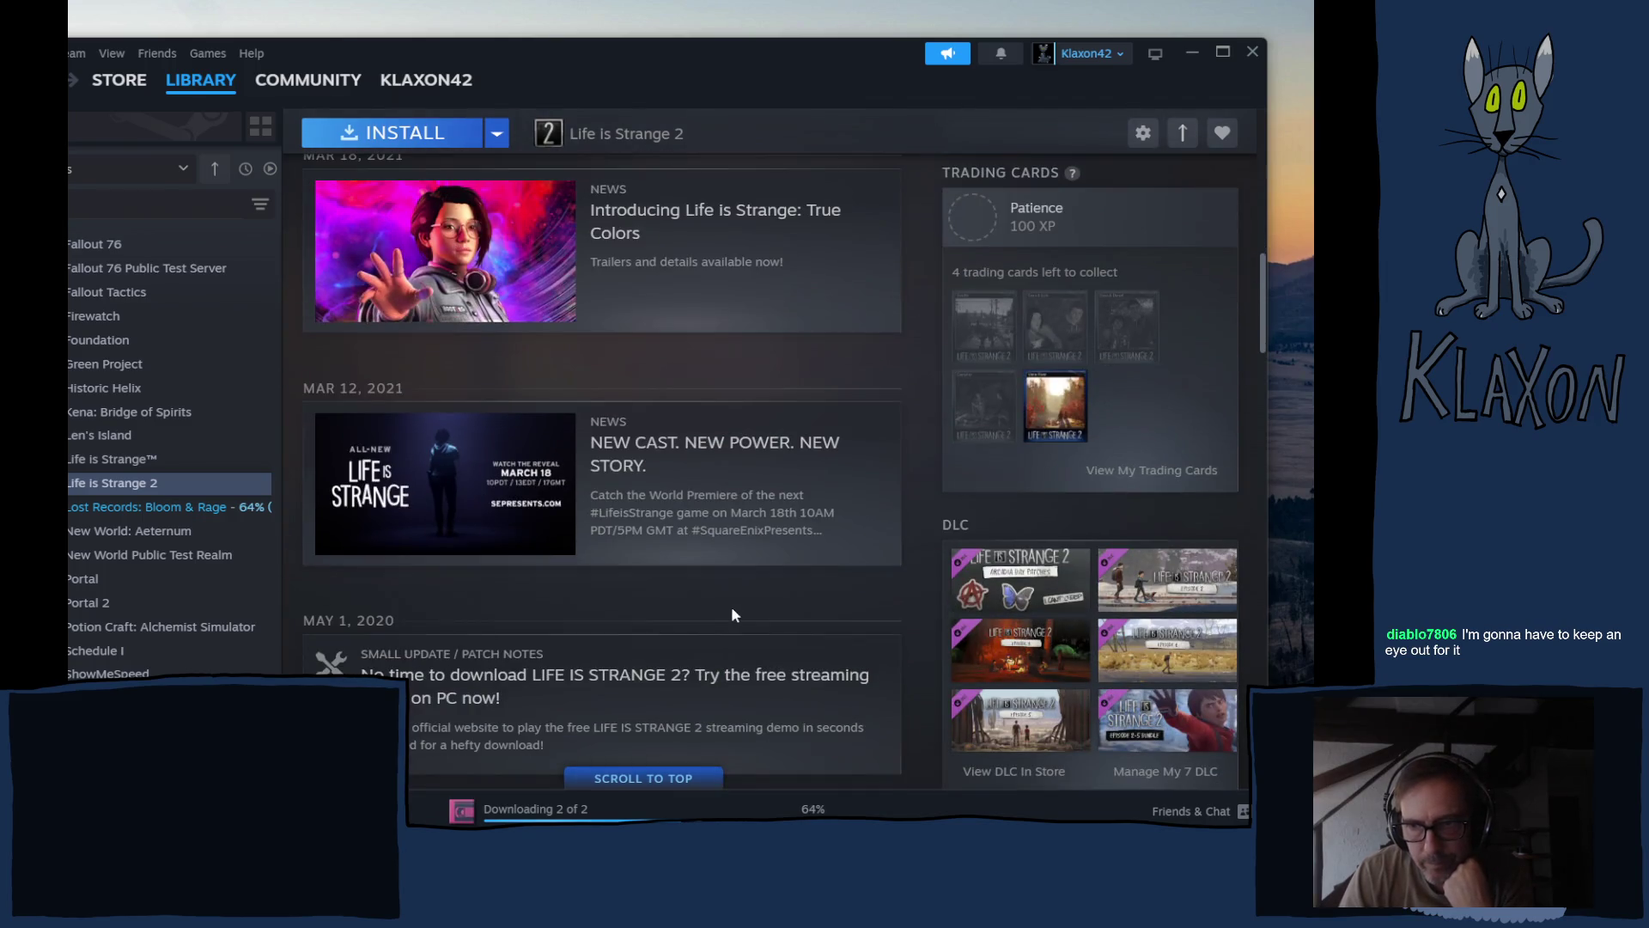
scroll(730, 615, "down", 1)
scroll(731, 615, "down", 2)
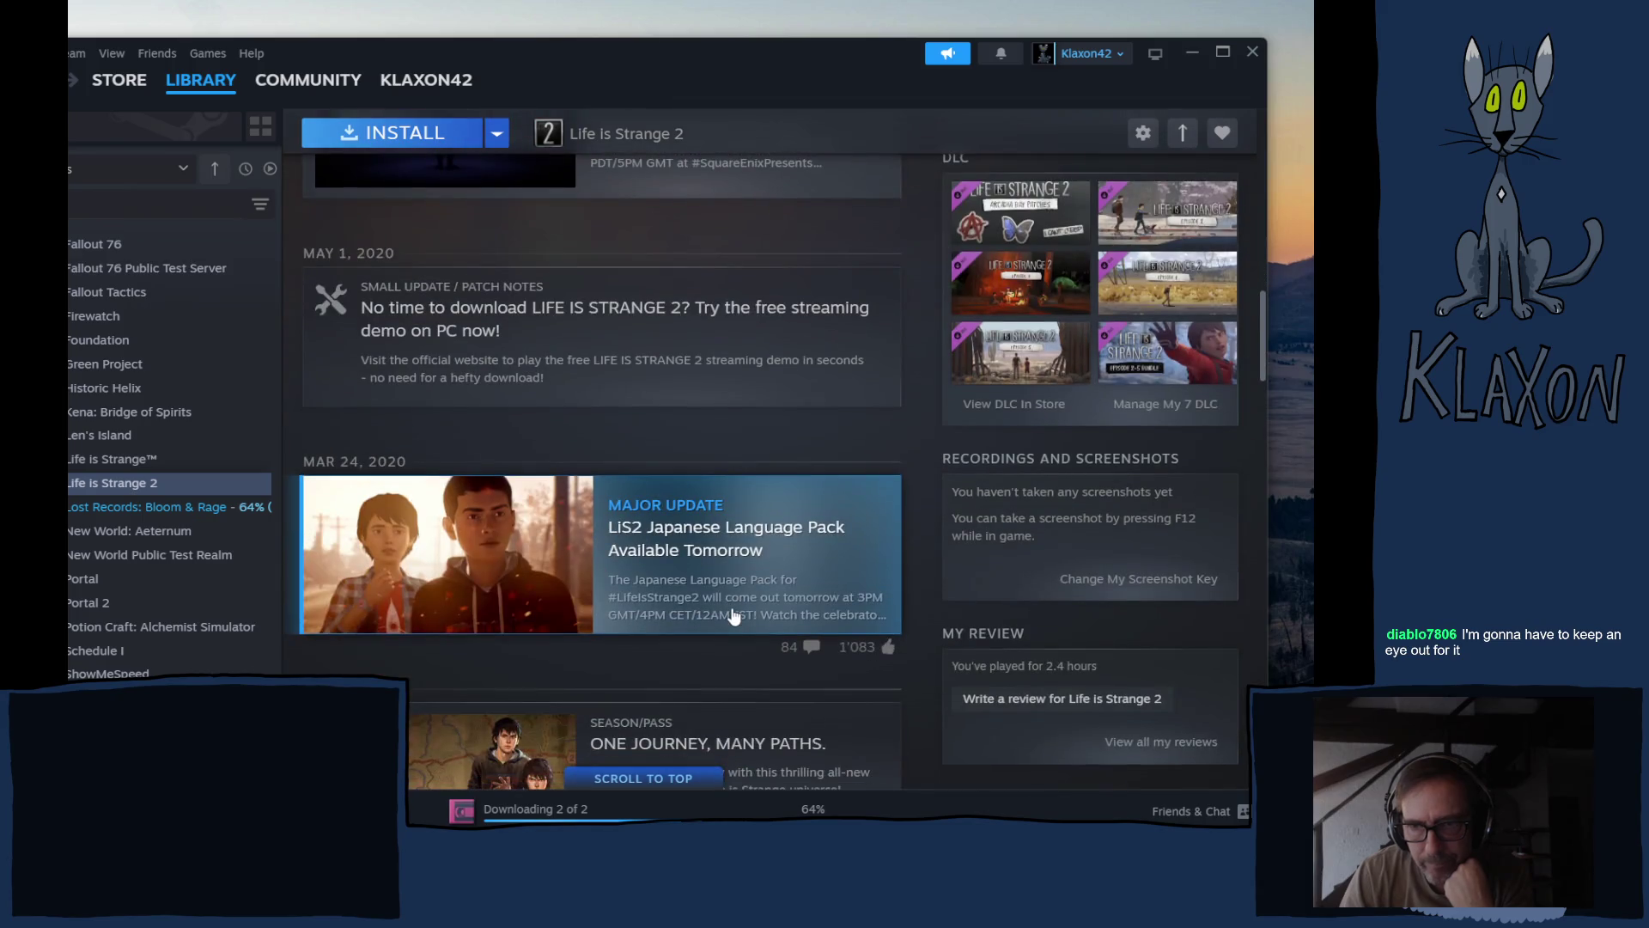
scroll(730, 614, "down", 1)
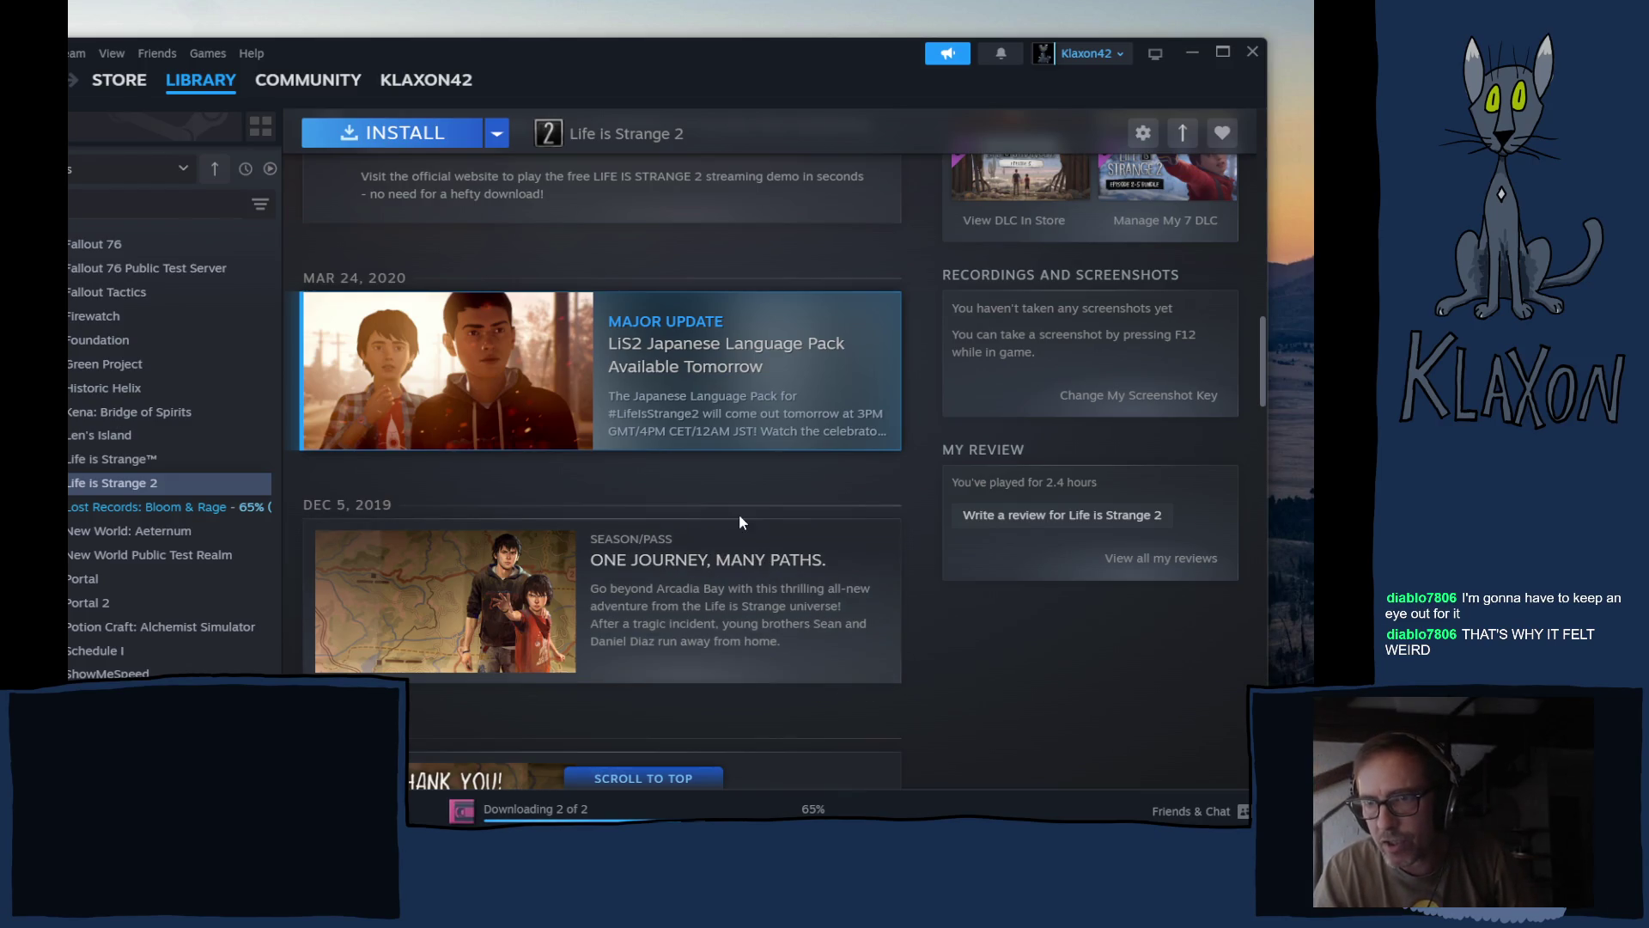
scroll(741, 515, "up", 1)
scroll(745, 511, "up", 3)
scroll(745, 509, "up", 2)
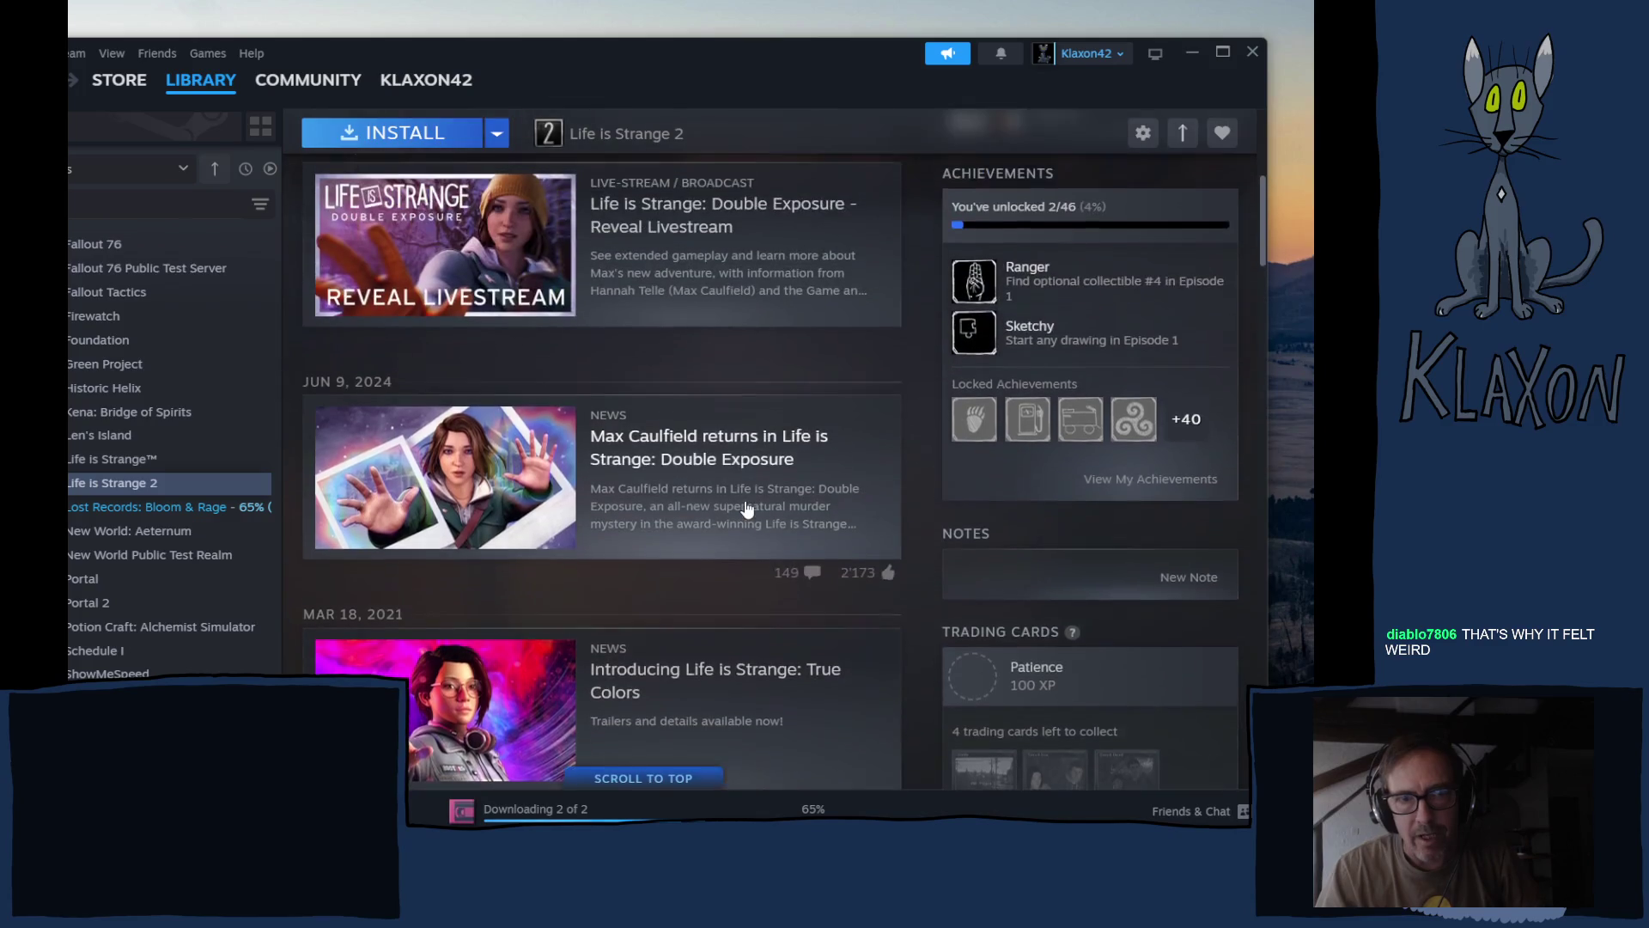
scroll(744, 509, "up", 1)
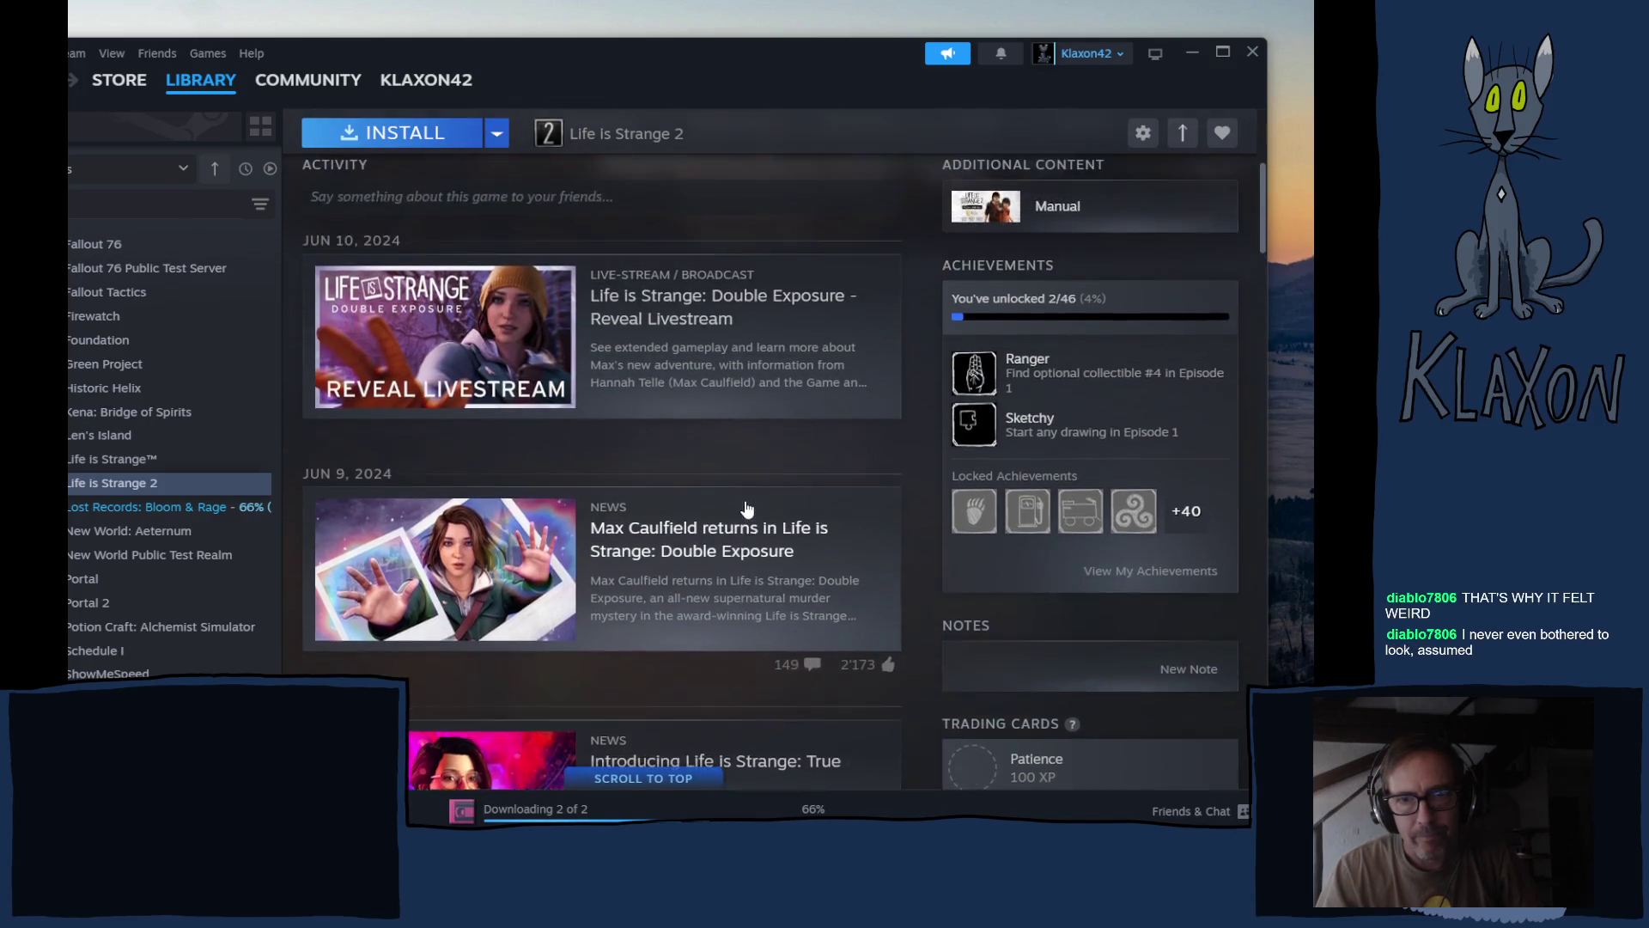
scroll(746, 506, "up", 3)
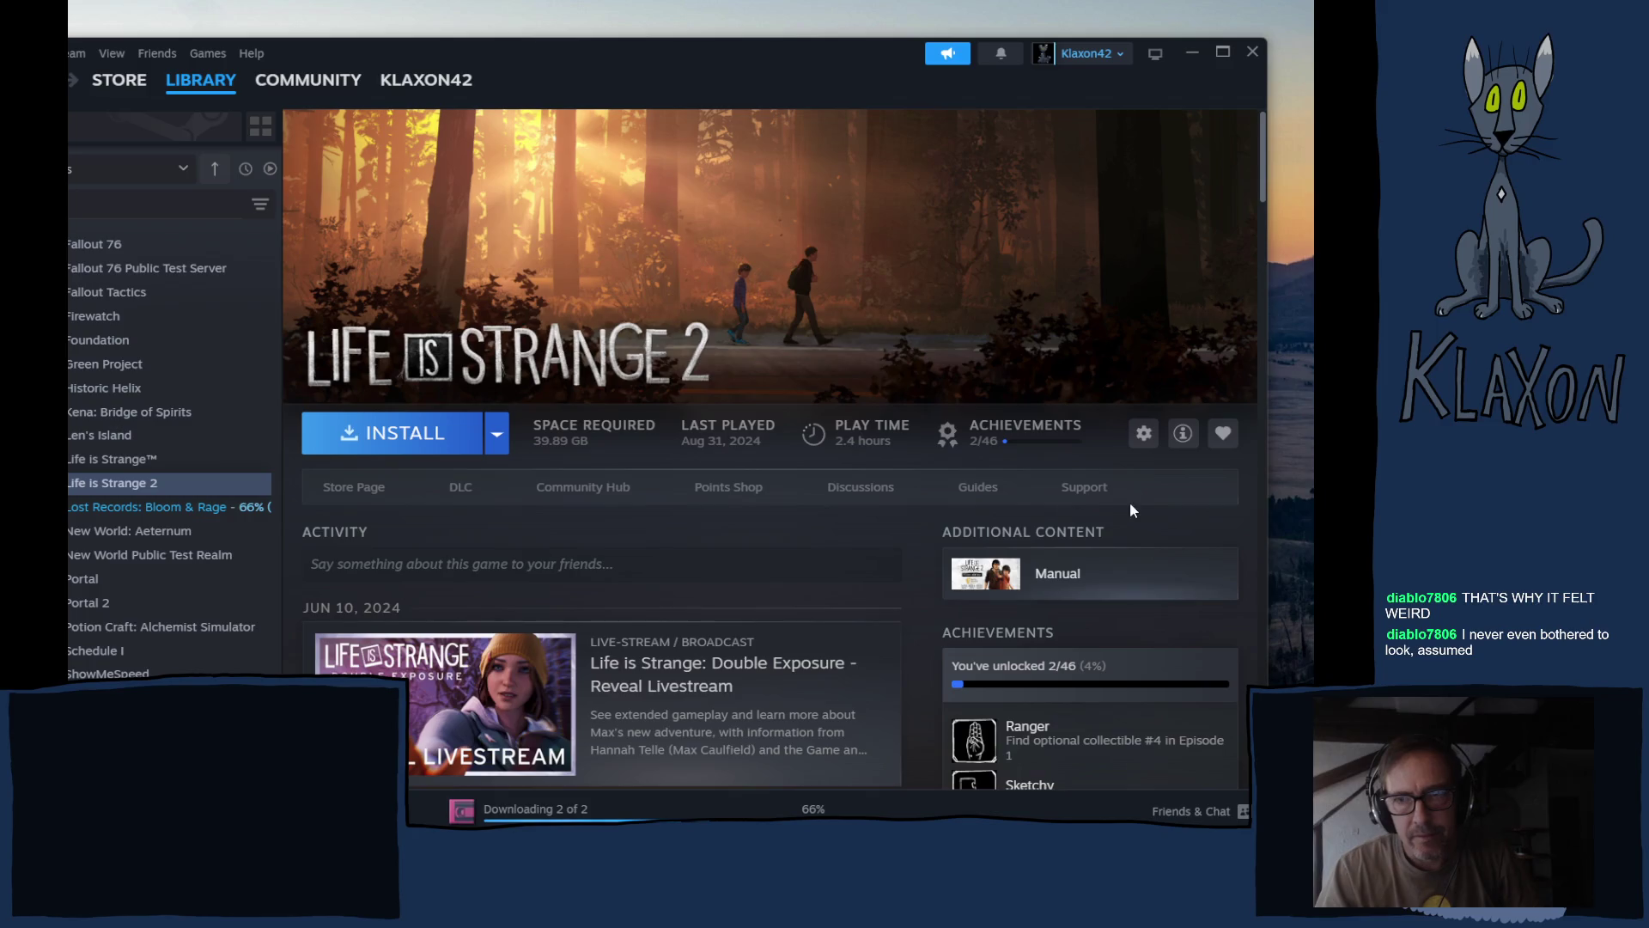
- View the Life is Strange 2 store page past the age check, expand its developer list, and return to the library
left_click(348, 488)
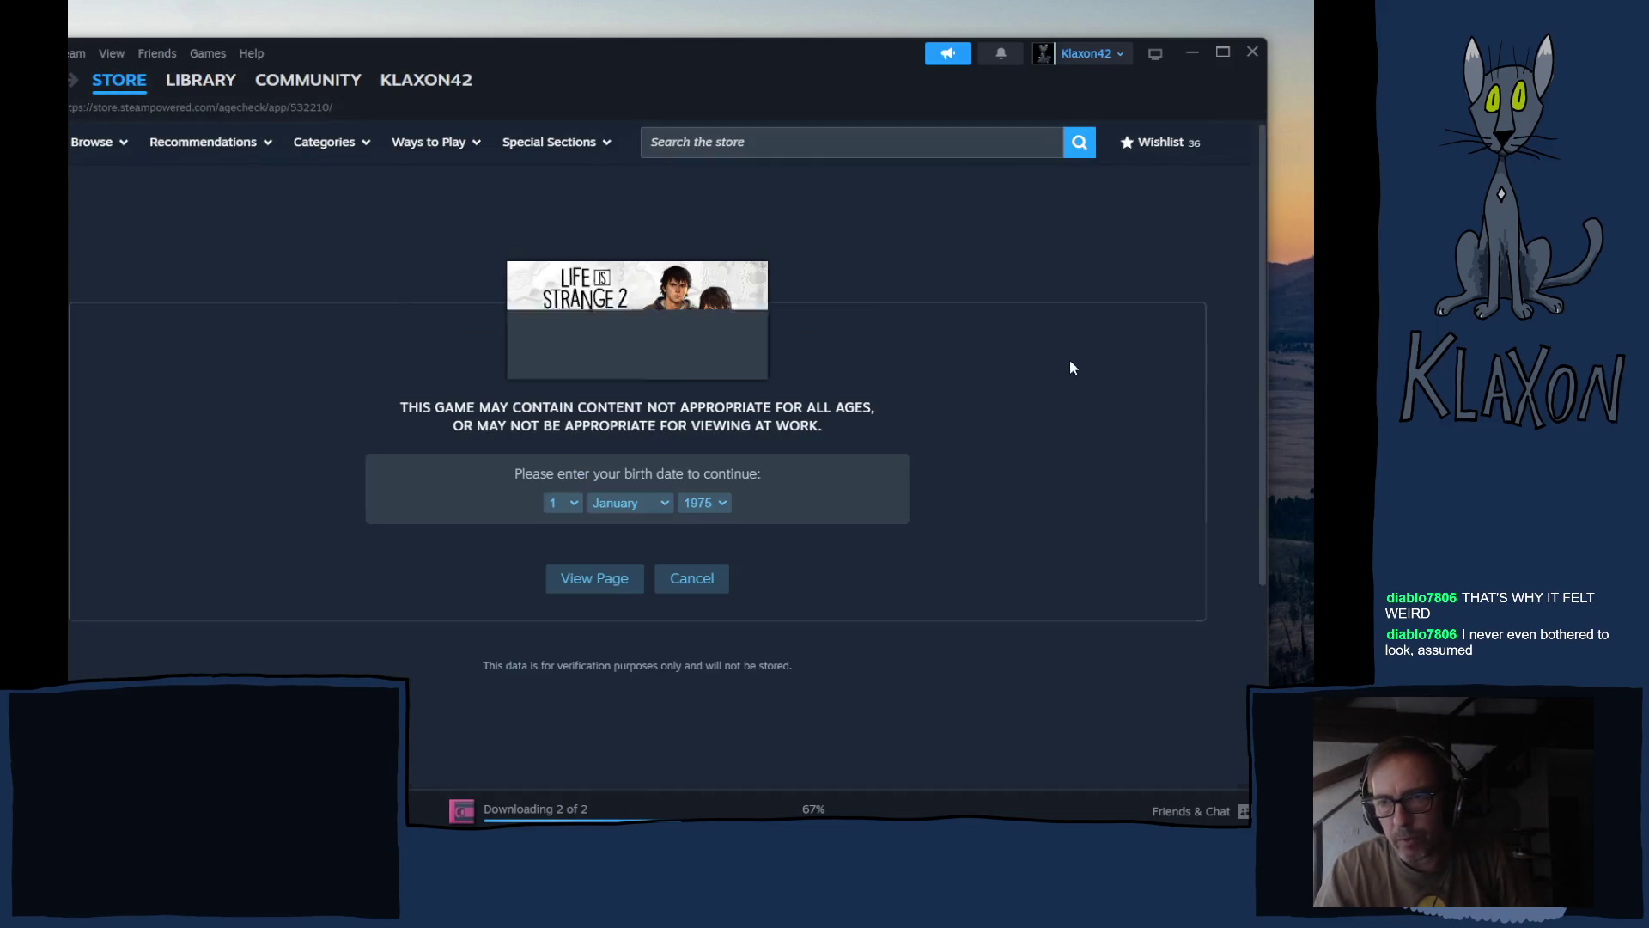
left_click(607, 579)
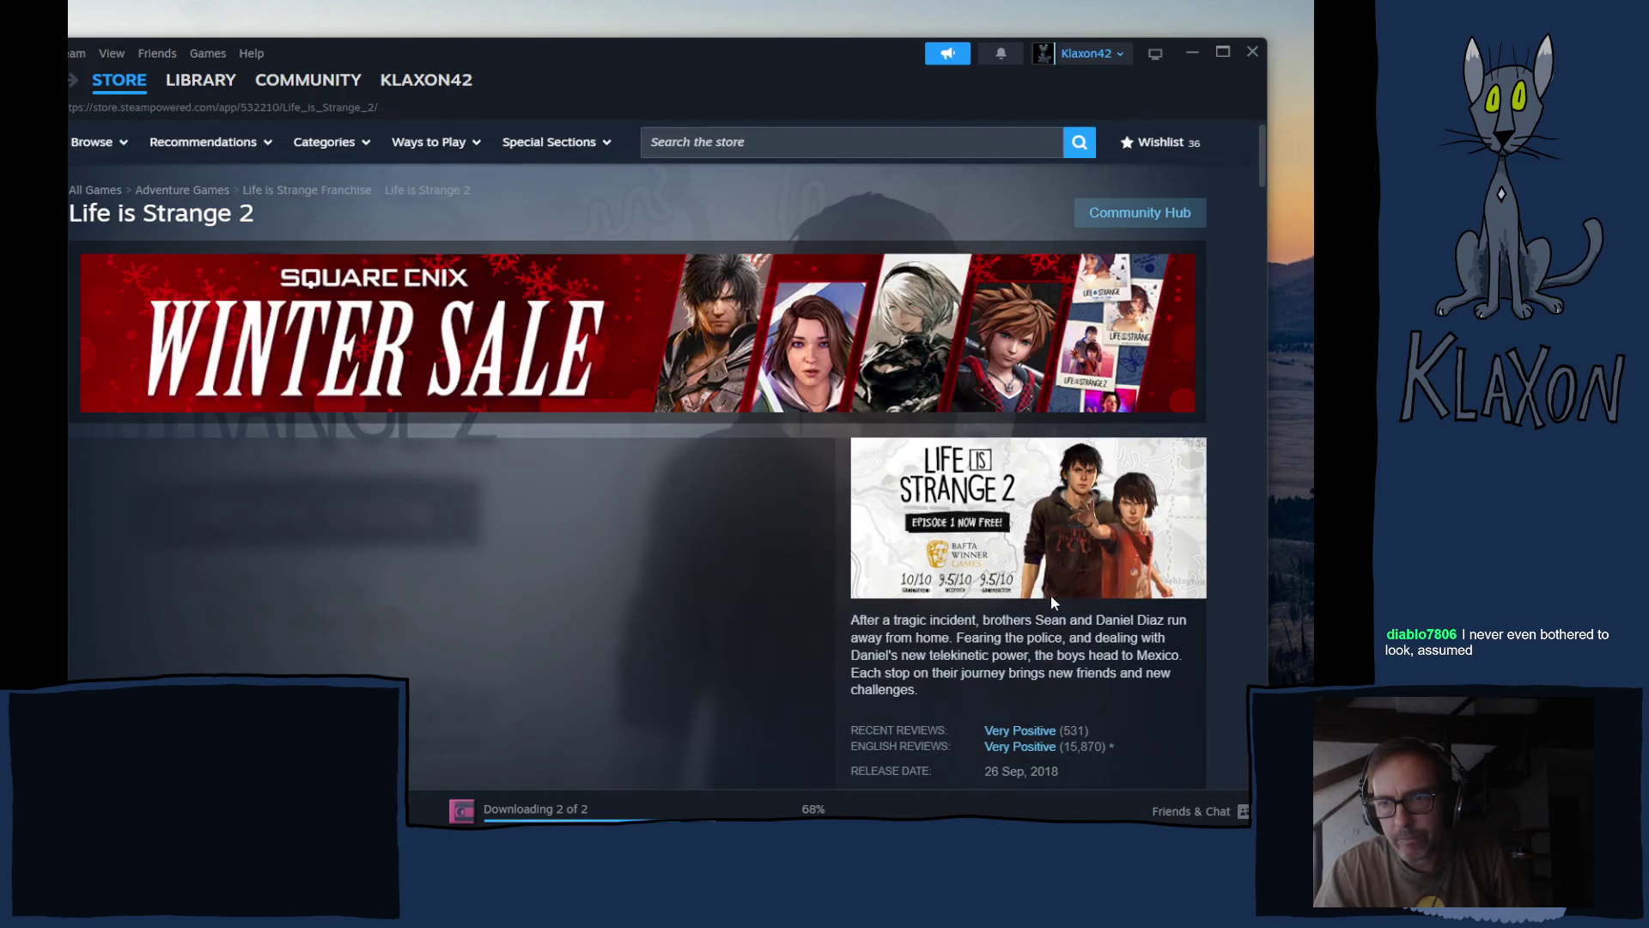
scroll(1051, 594, "down", 3)
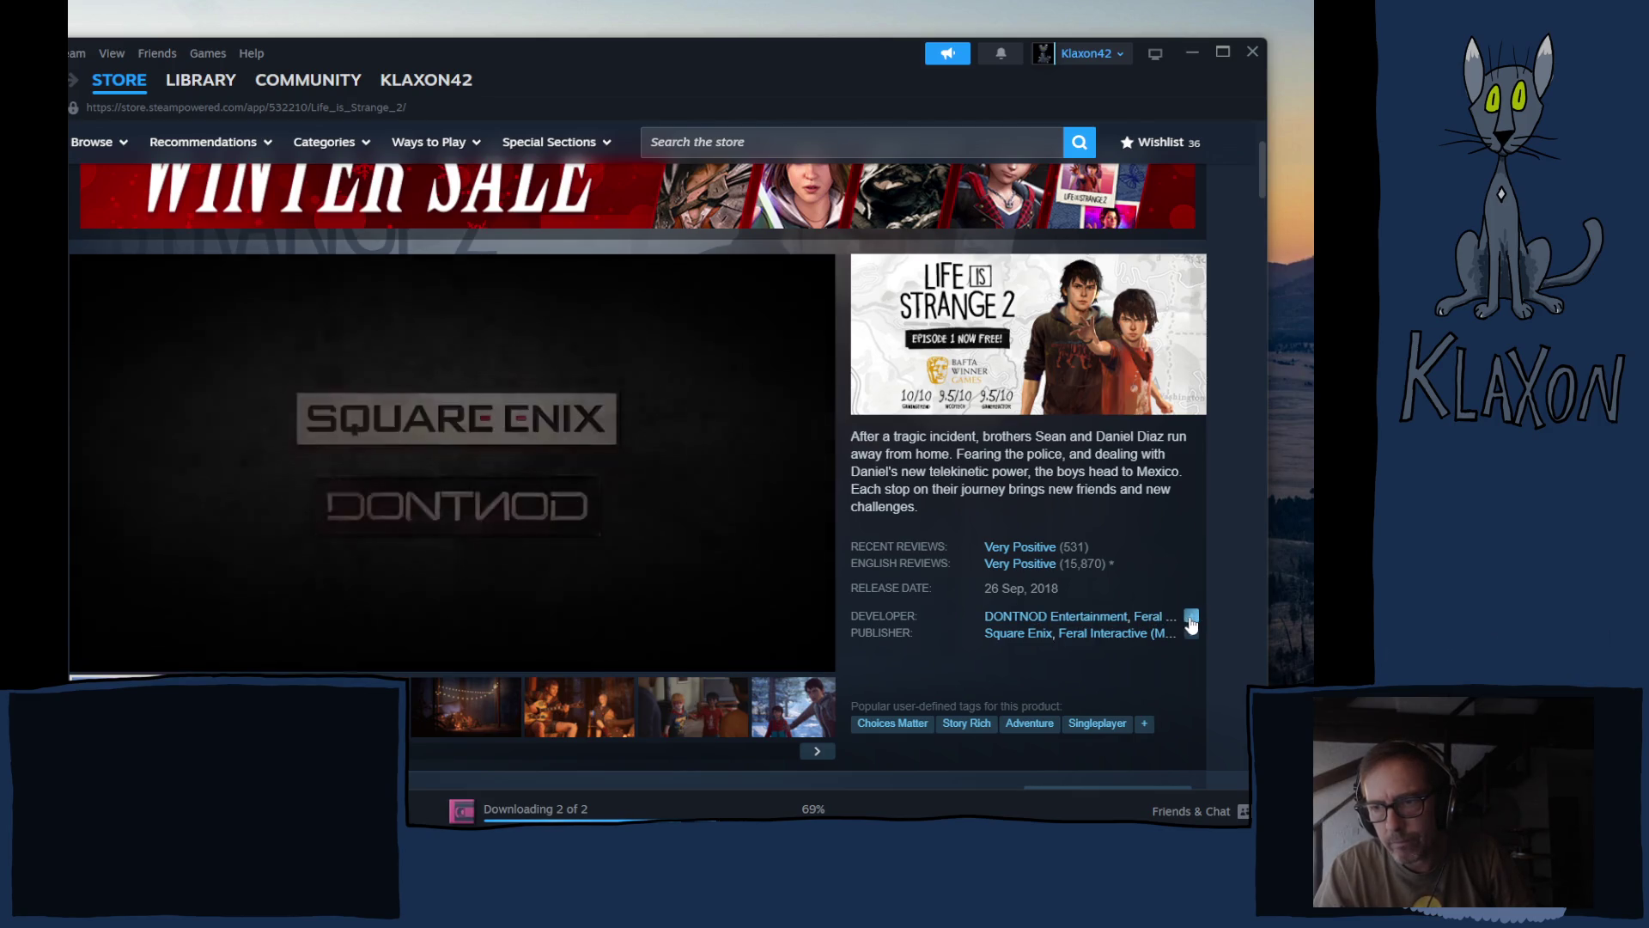
left_click(1191, 617)
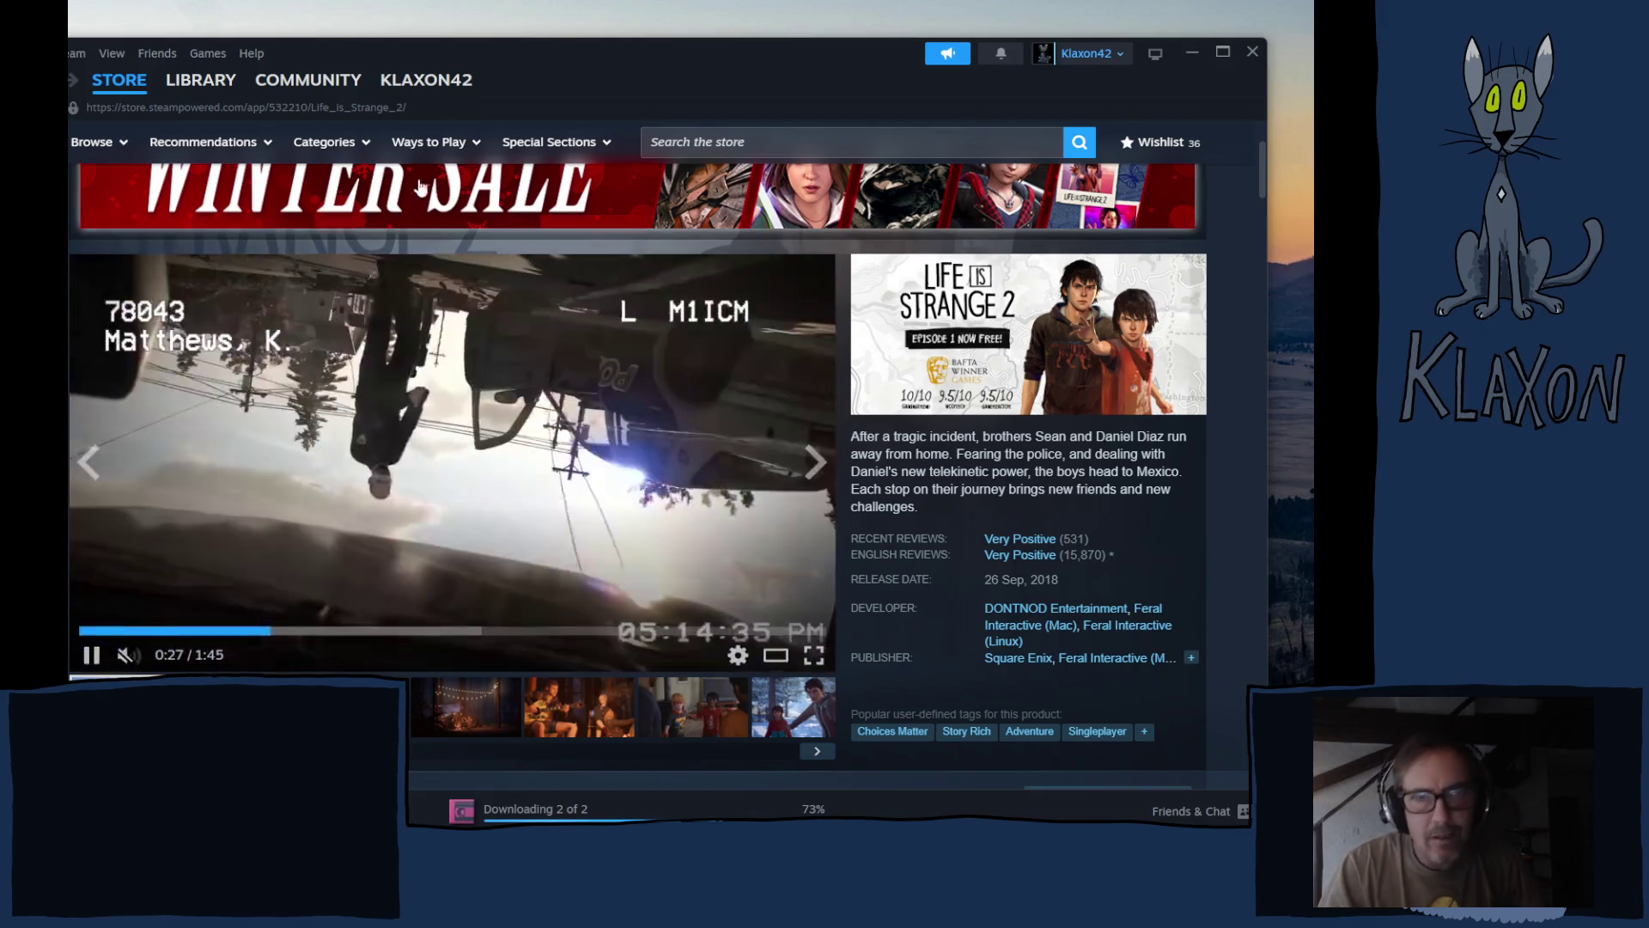
left_click(201, 78)
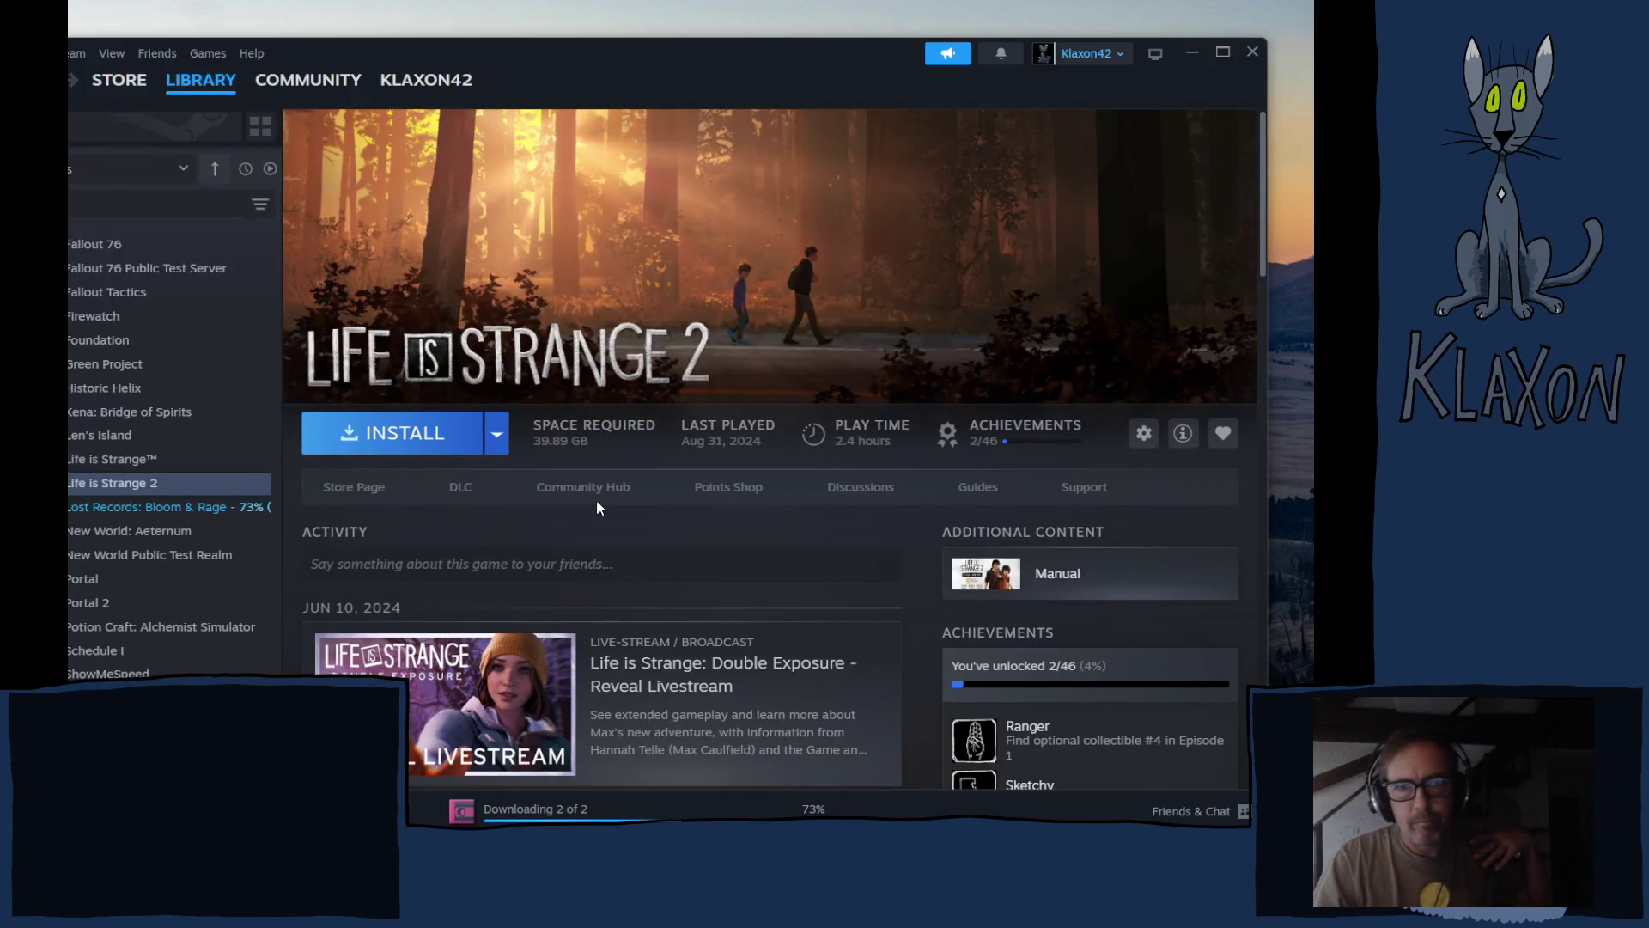
- Check Lost Records installation progress on the Downloads page, then return to the library home
left_click(153, 511)
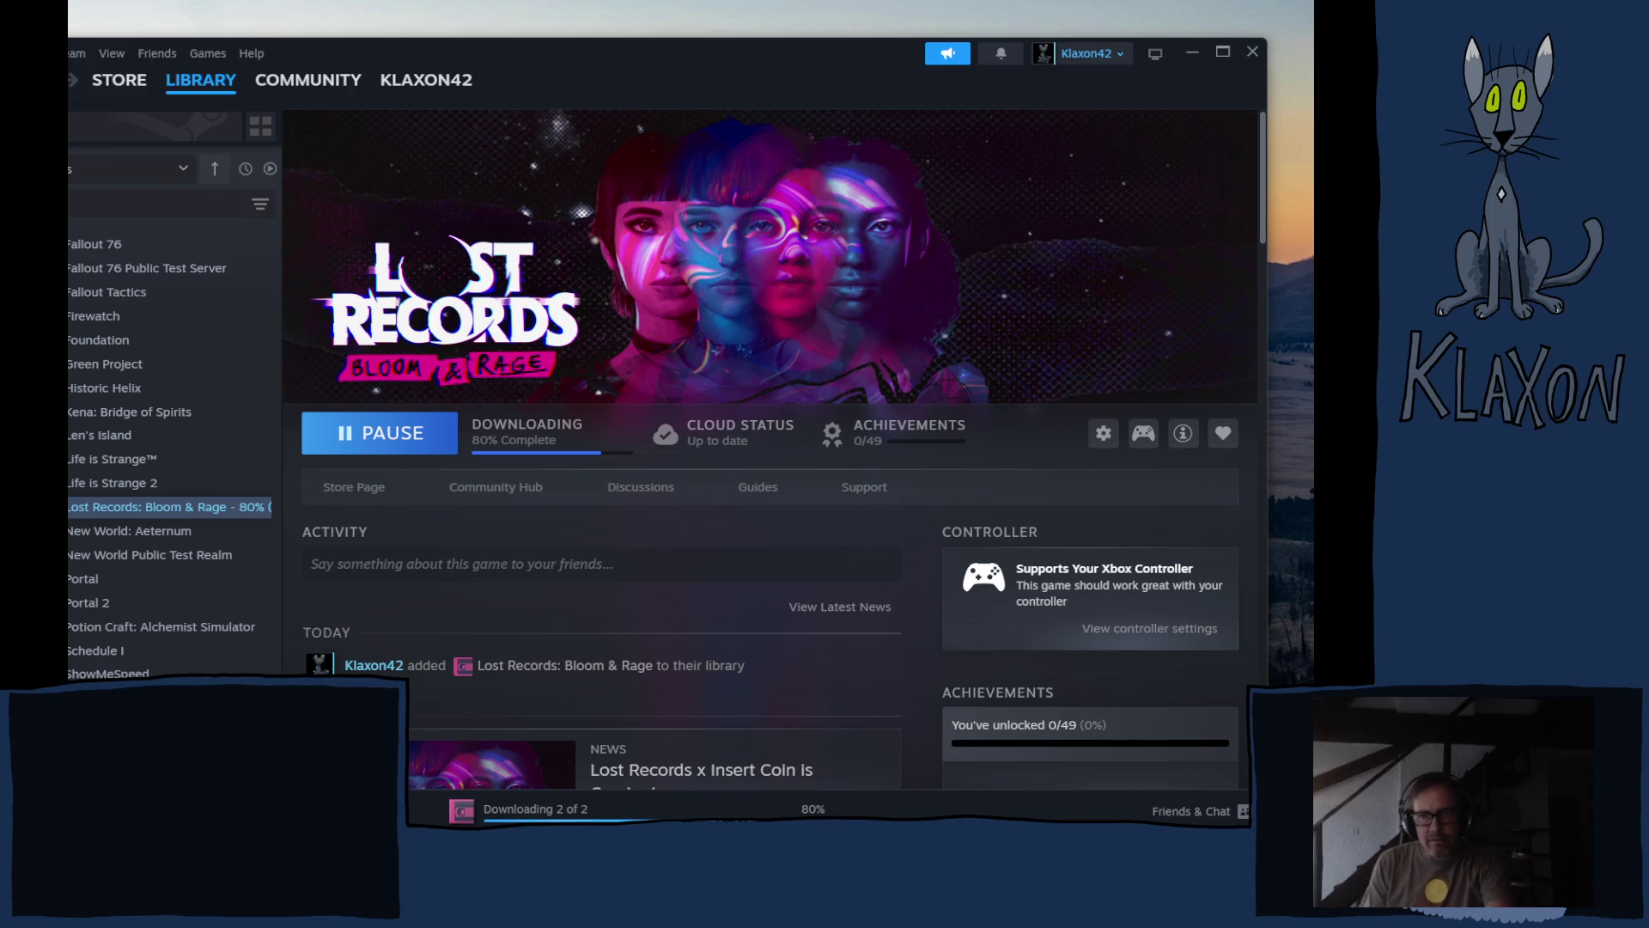
left_click(500, 448)
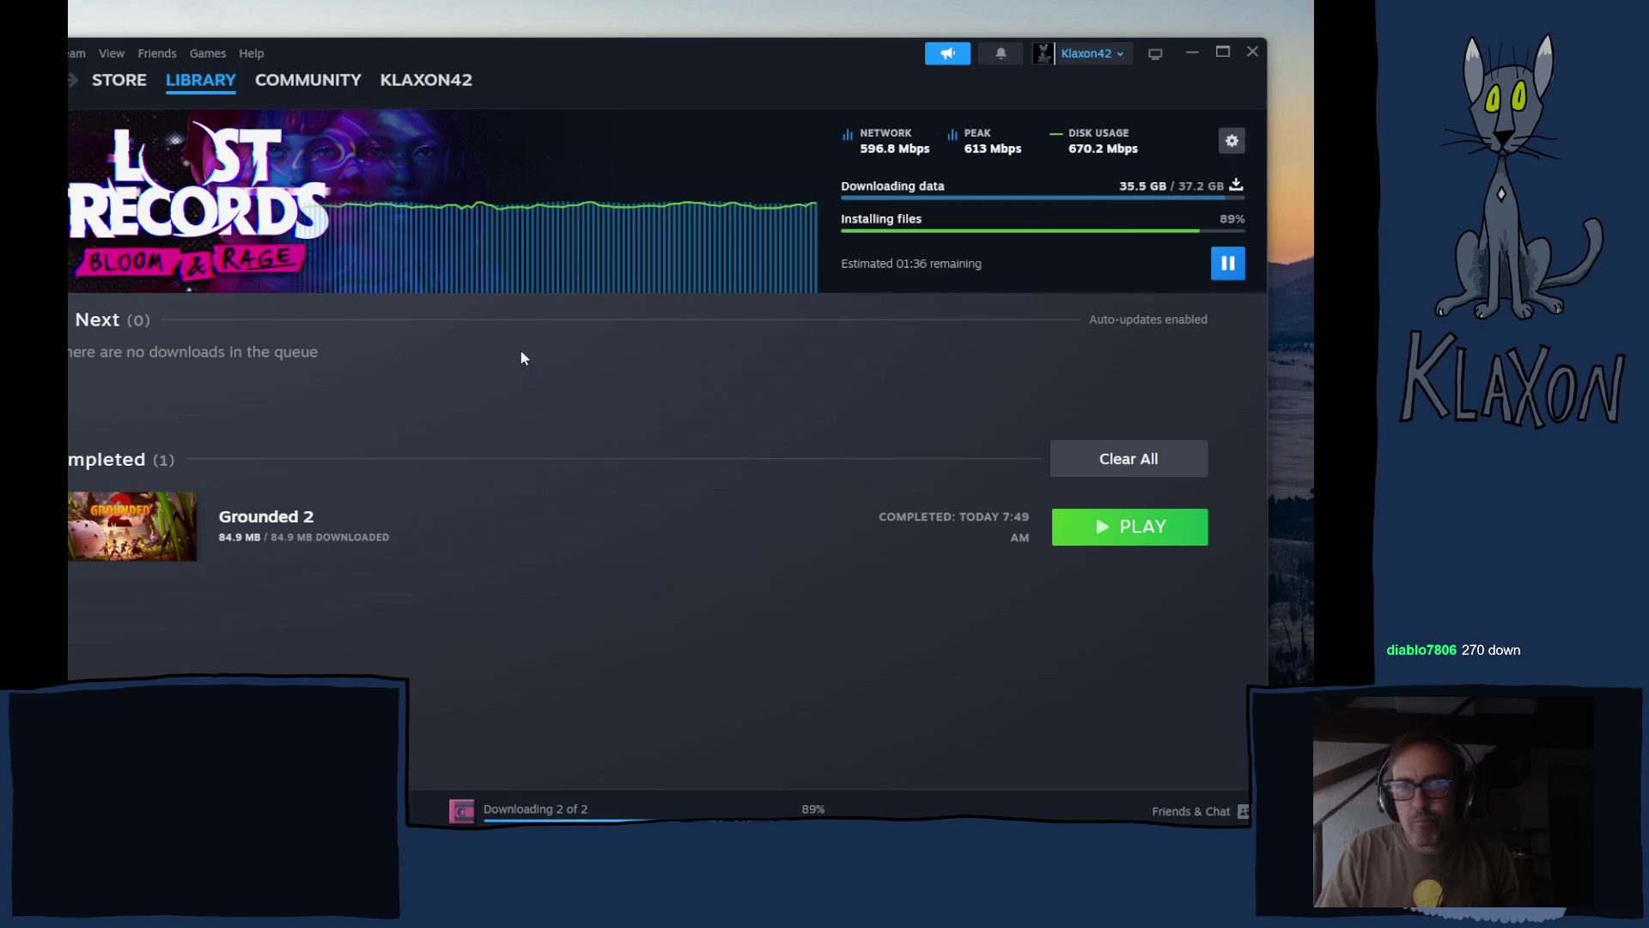
left_click(182, 94)
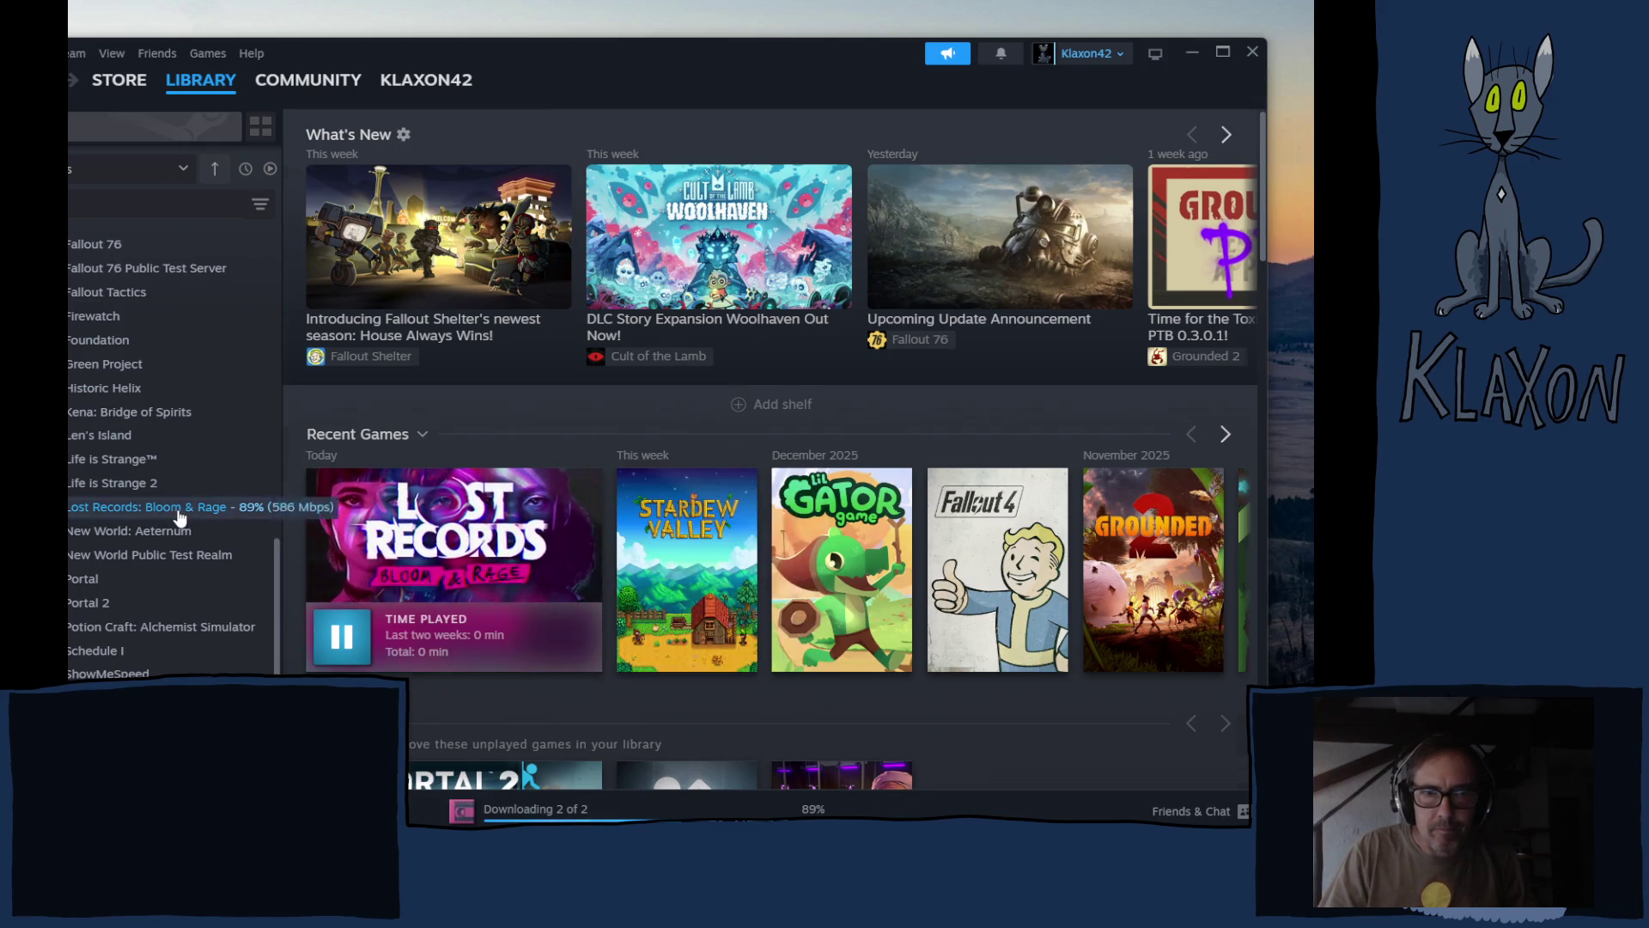
- Go to the Lost Records: Bloom & Rage library page
left_click(473, 533)
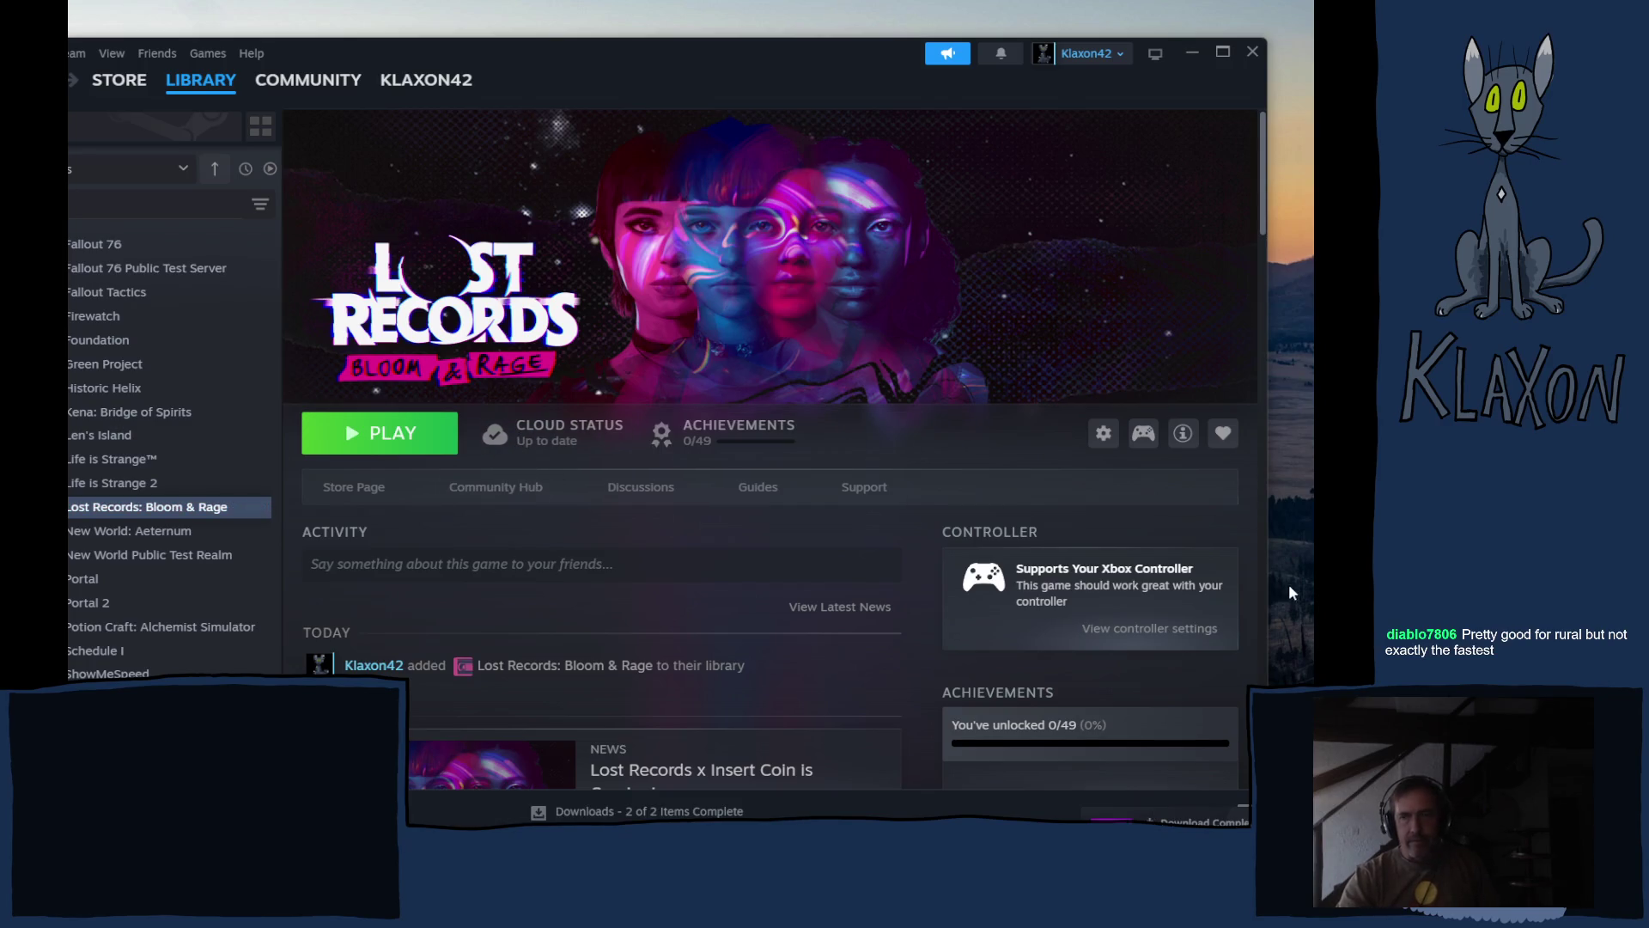
- Launch Lost Records: Bloom & Rage and nudge the Steam window up and left
left_click(373, 443)
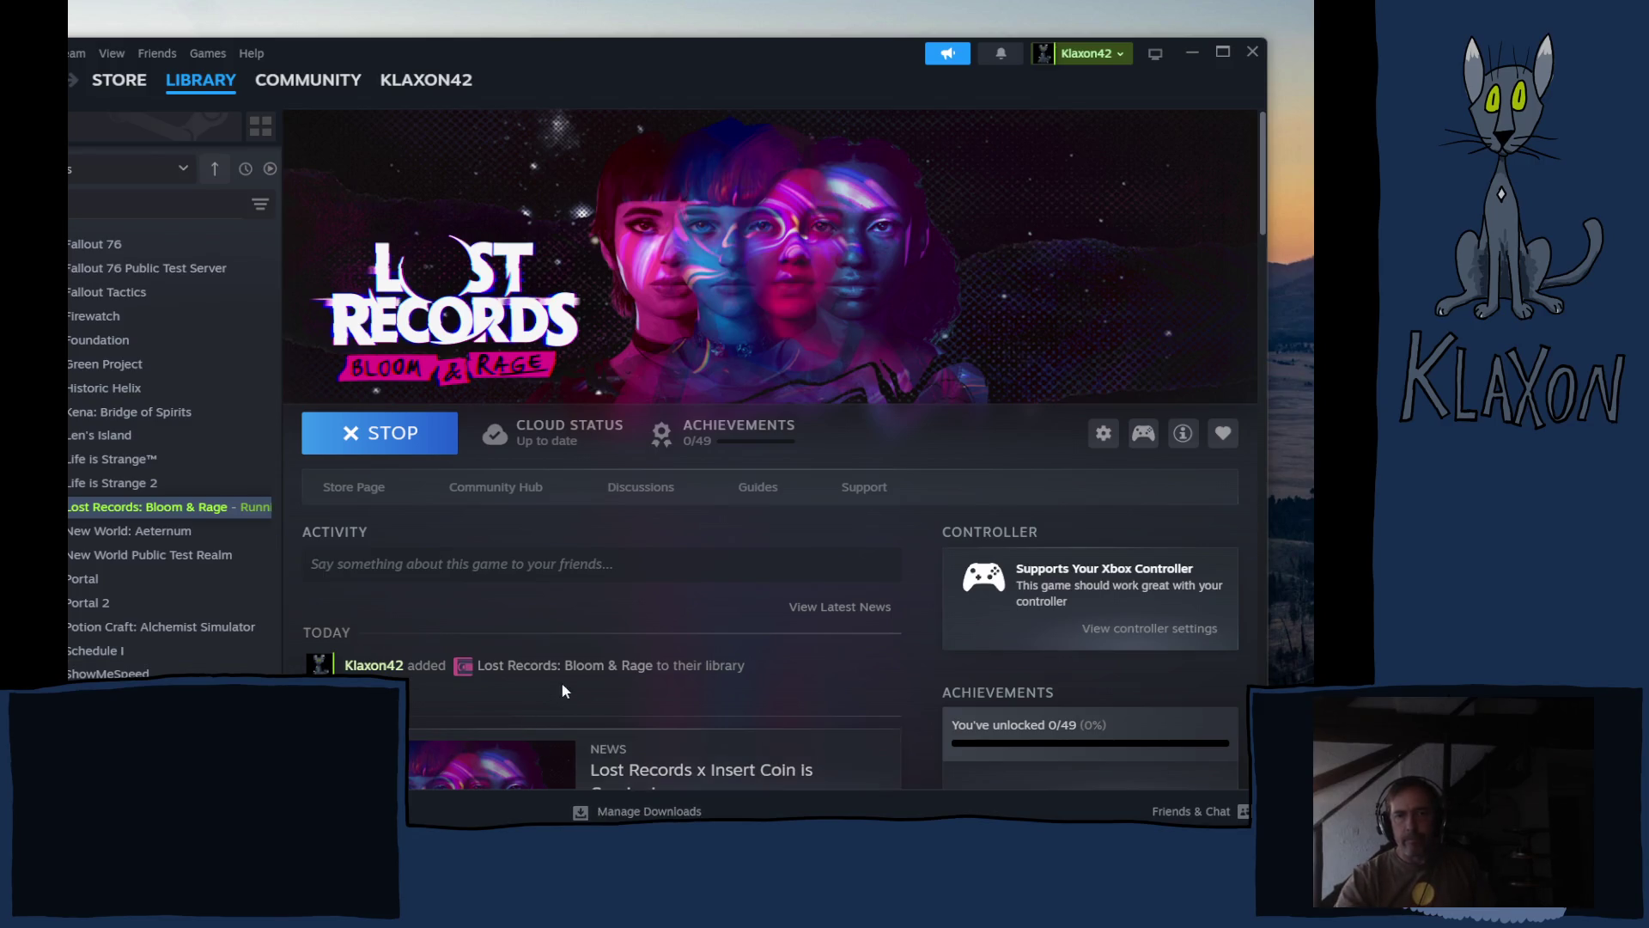
scroll(701, 684, "down", 2)
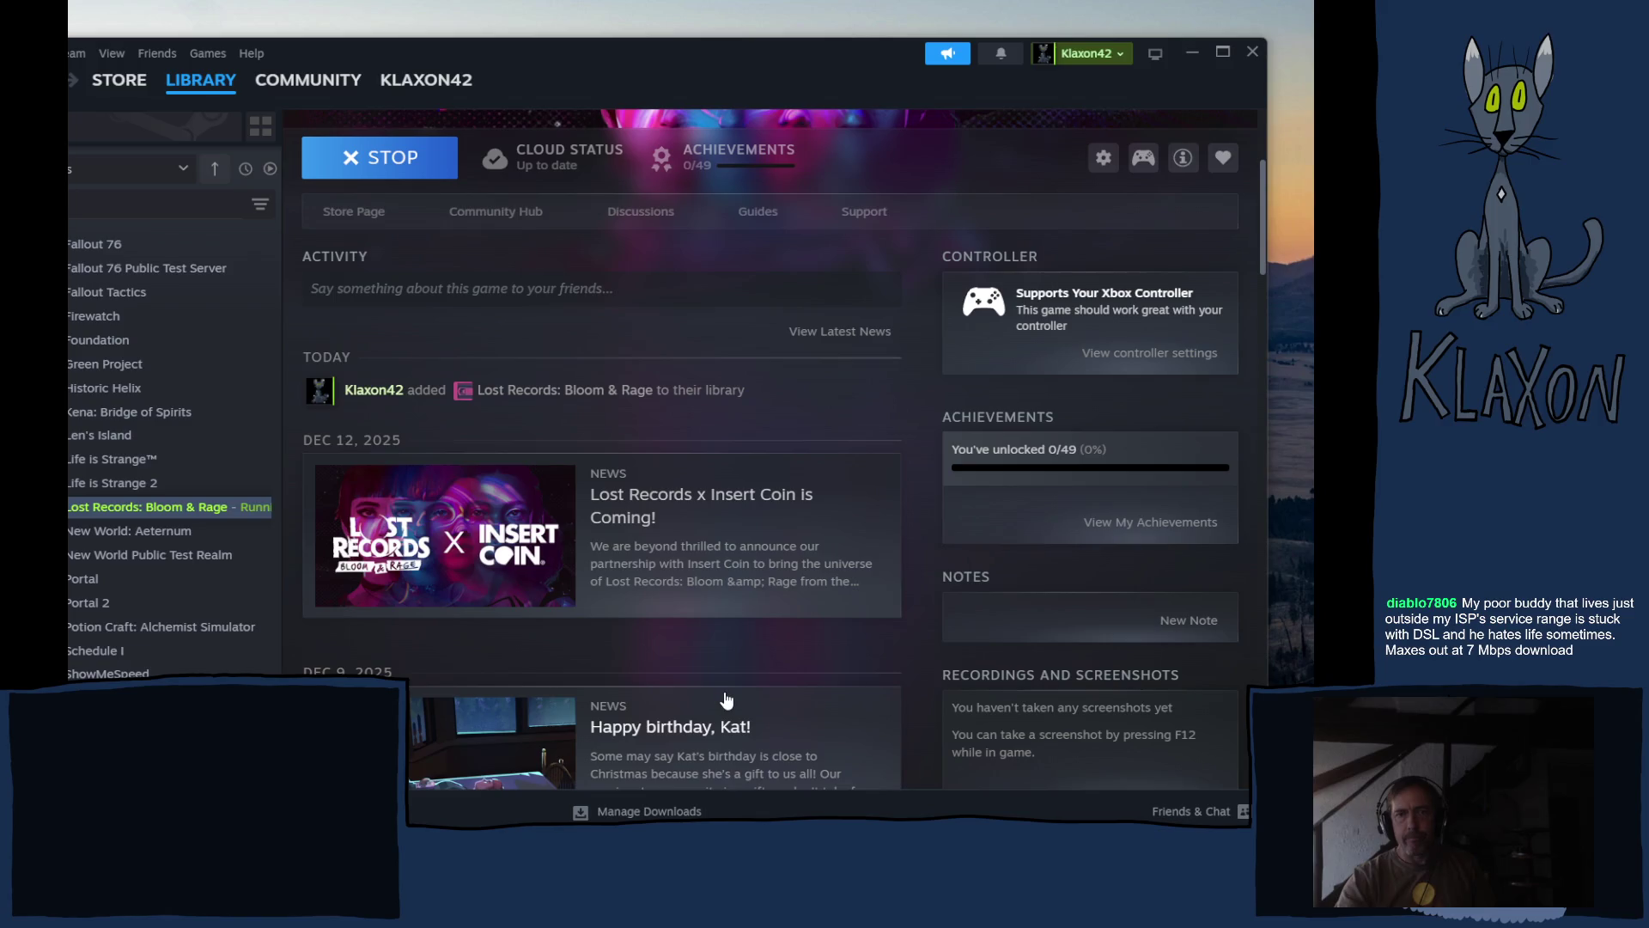
scroll(724, 698, "down", 3)
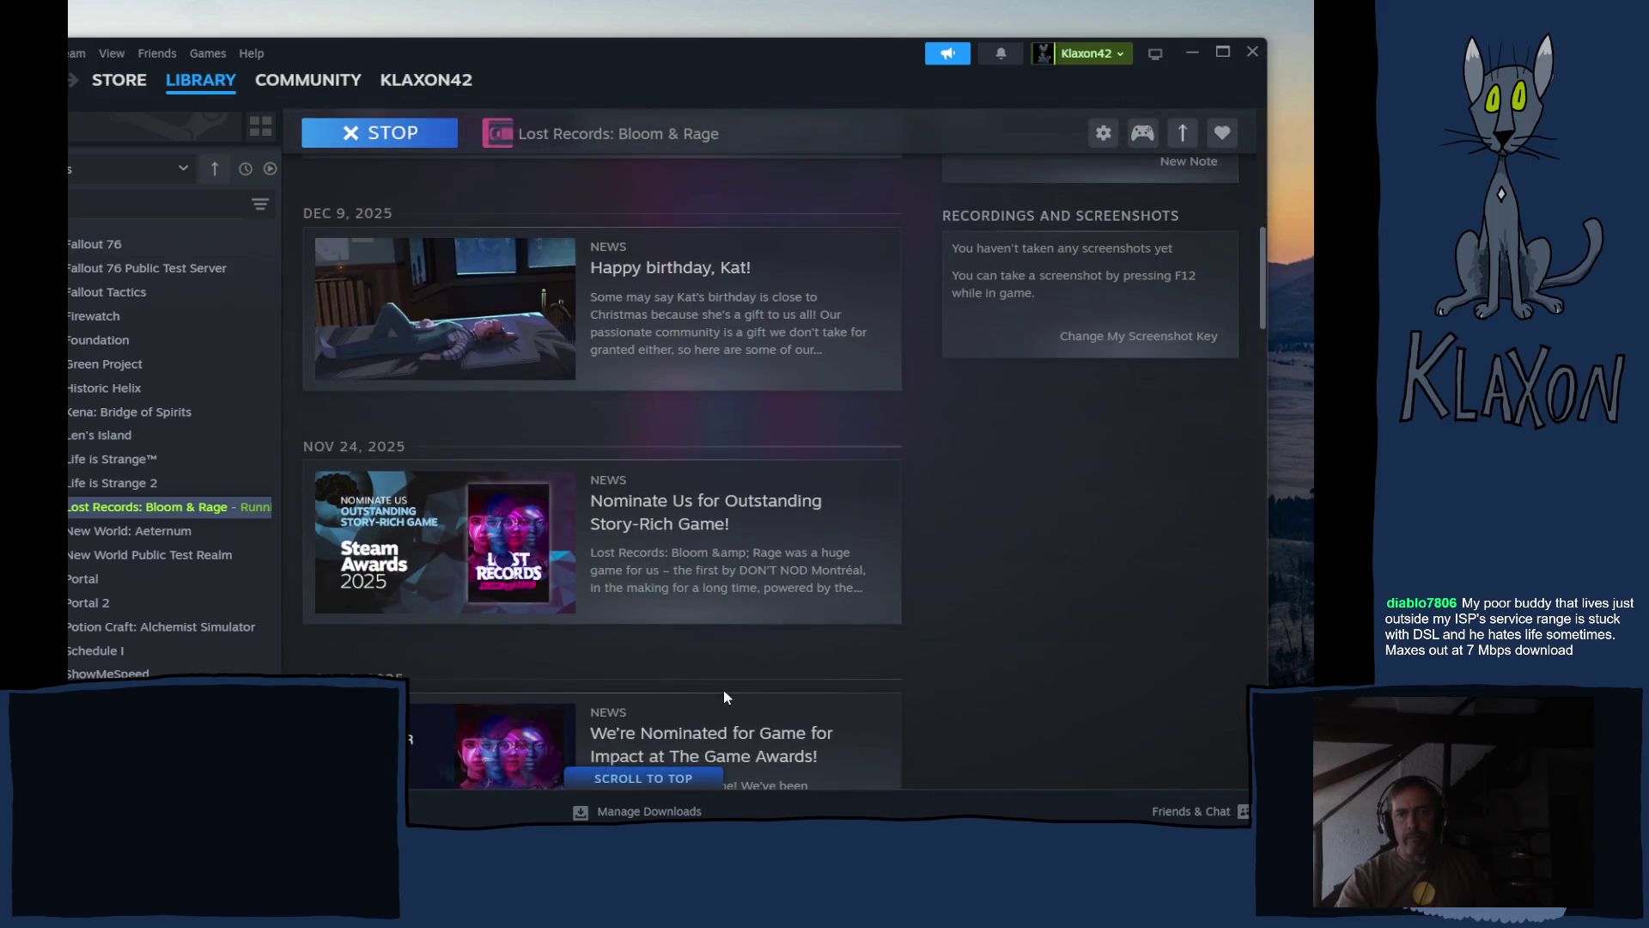
scroll(723, 689, "up", 5)
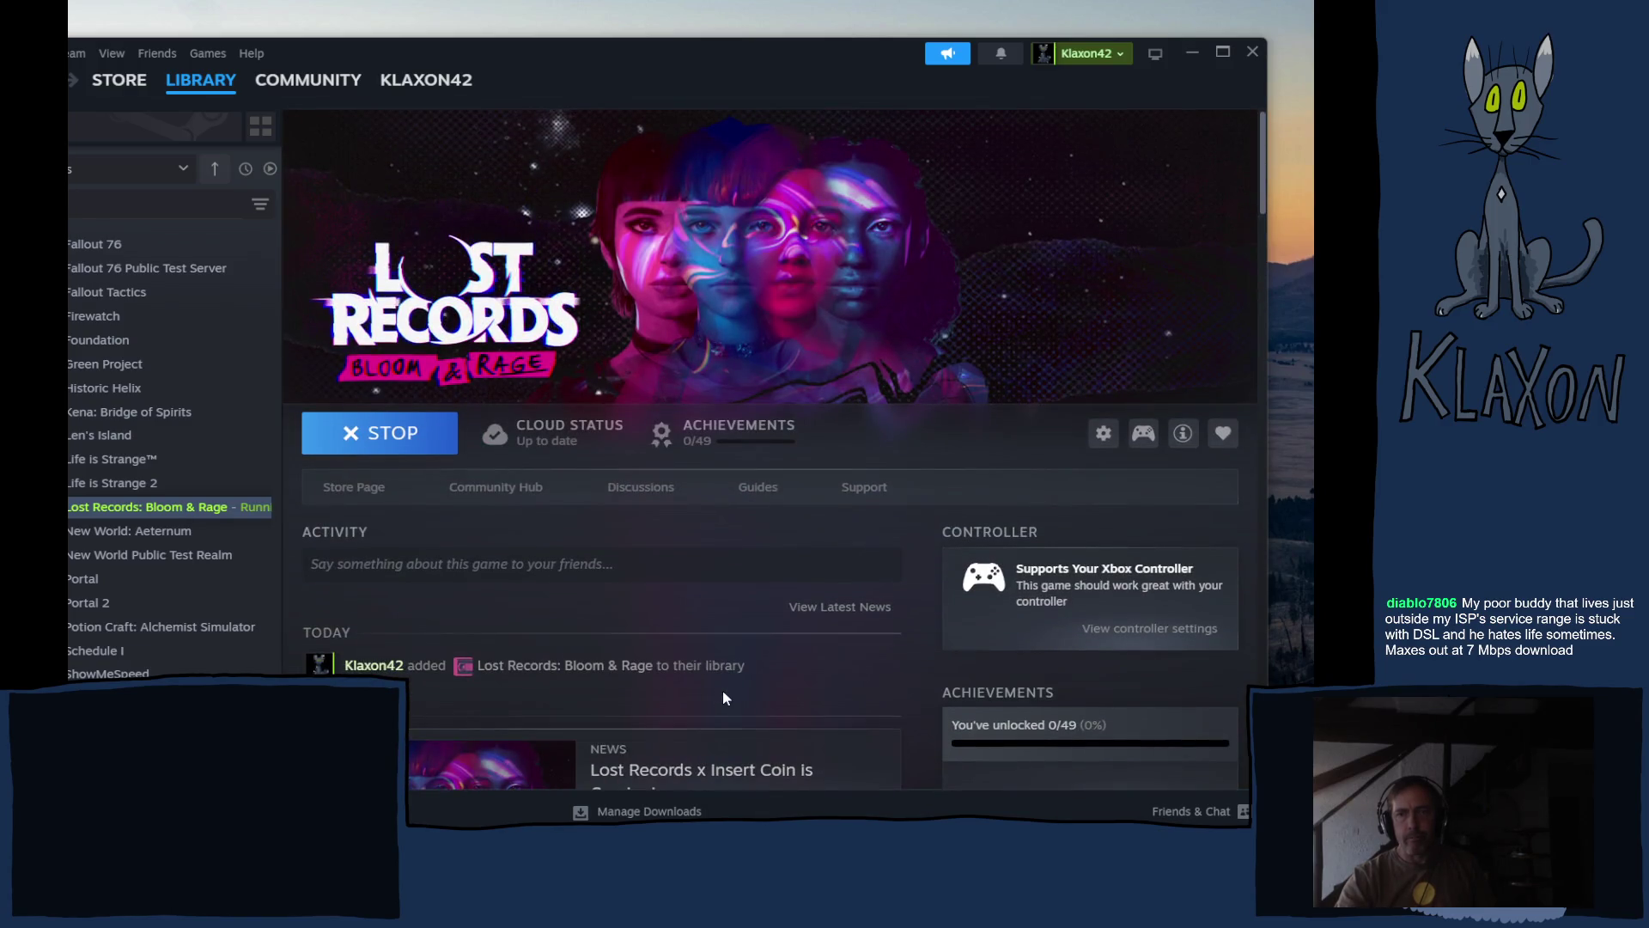
left_click_drag(689, 61, 625, 39)
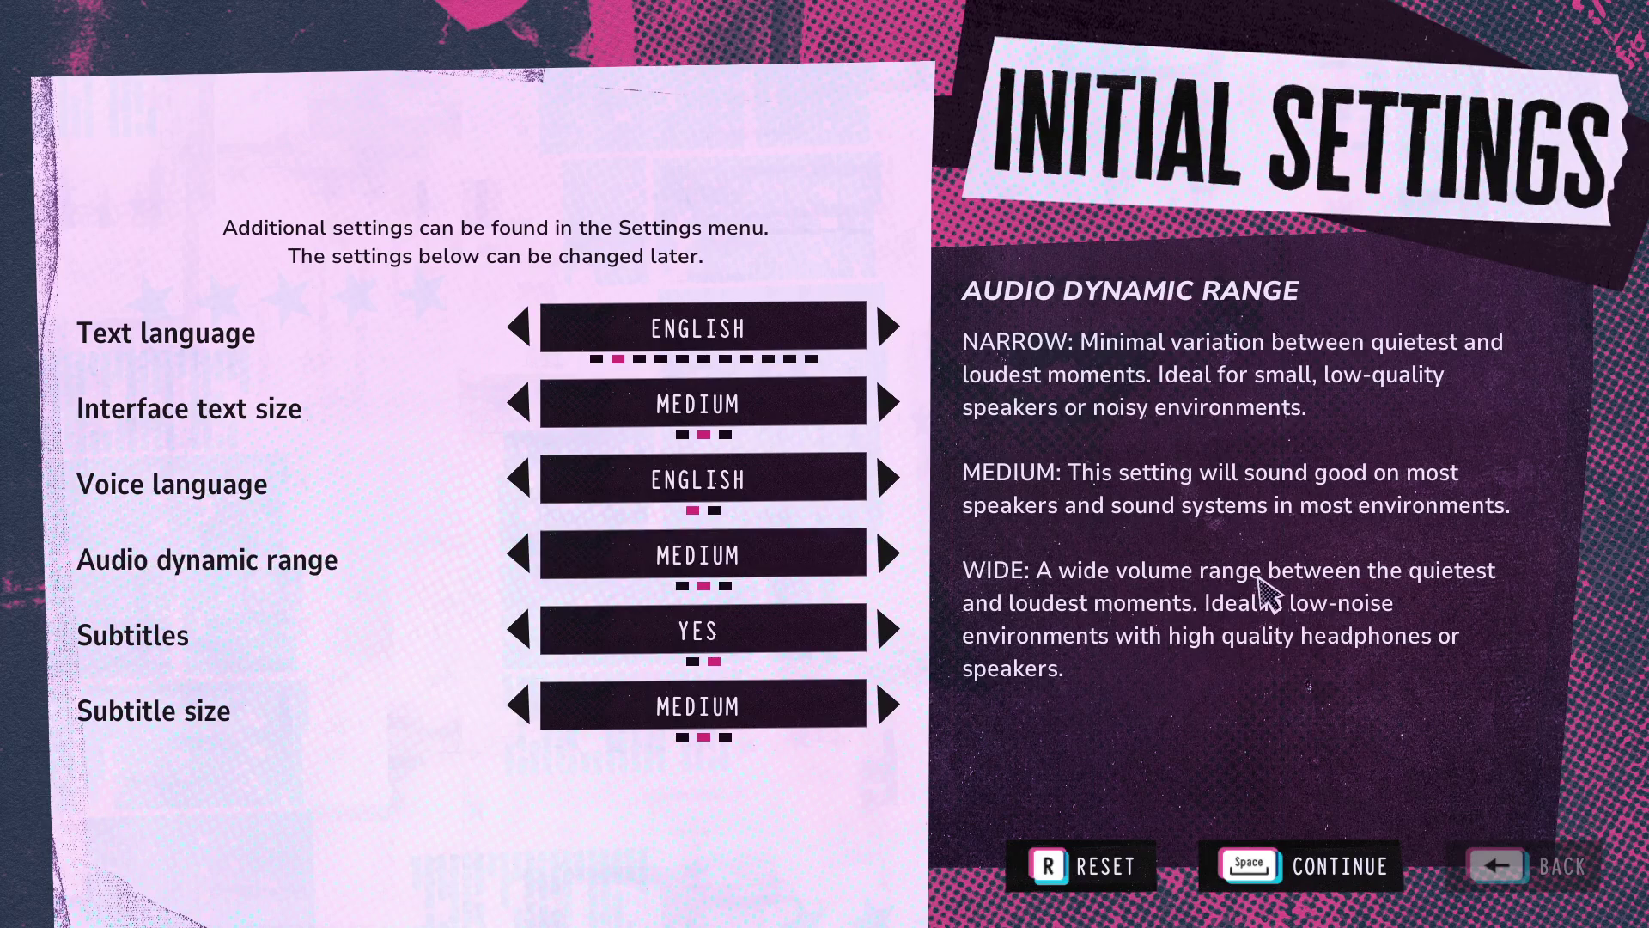
- Browse the initial settings, trying FRANÇAIS voice language and setting it back to ENGLISH
key("Down")
key("Down")
key("Left")
key("Up")
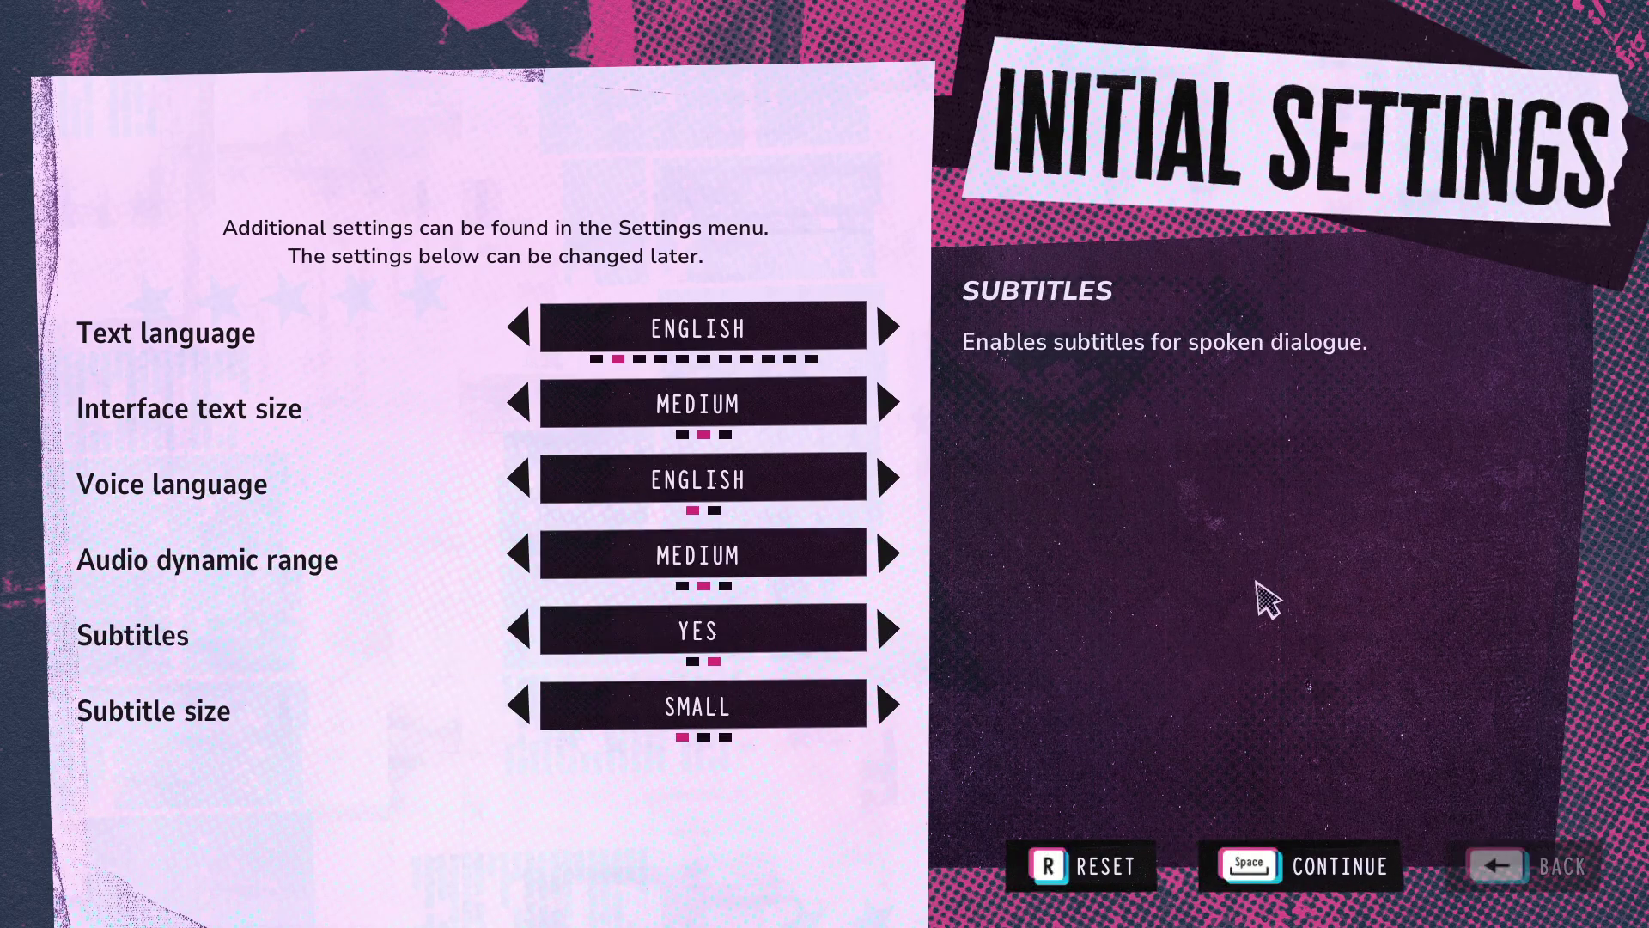
key("Up")
key("Up")
key("Right")
key("Up")
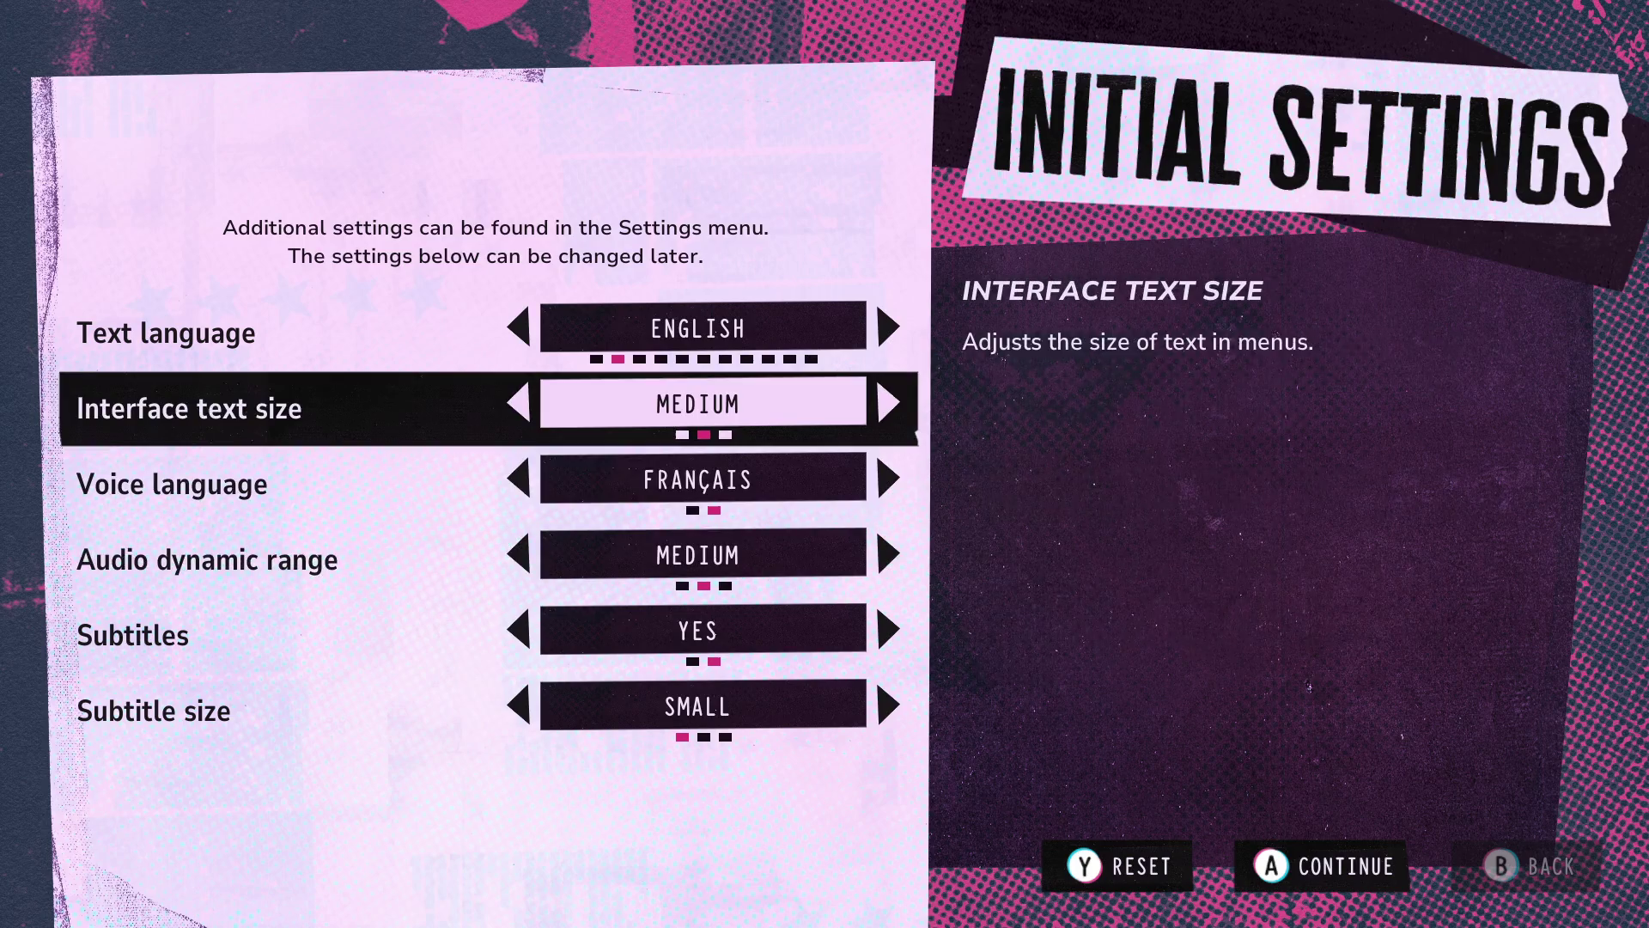
key("Up")
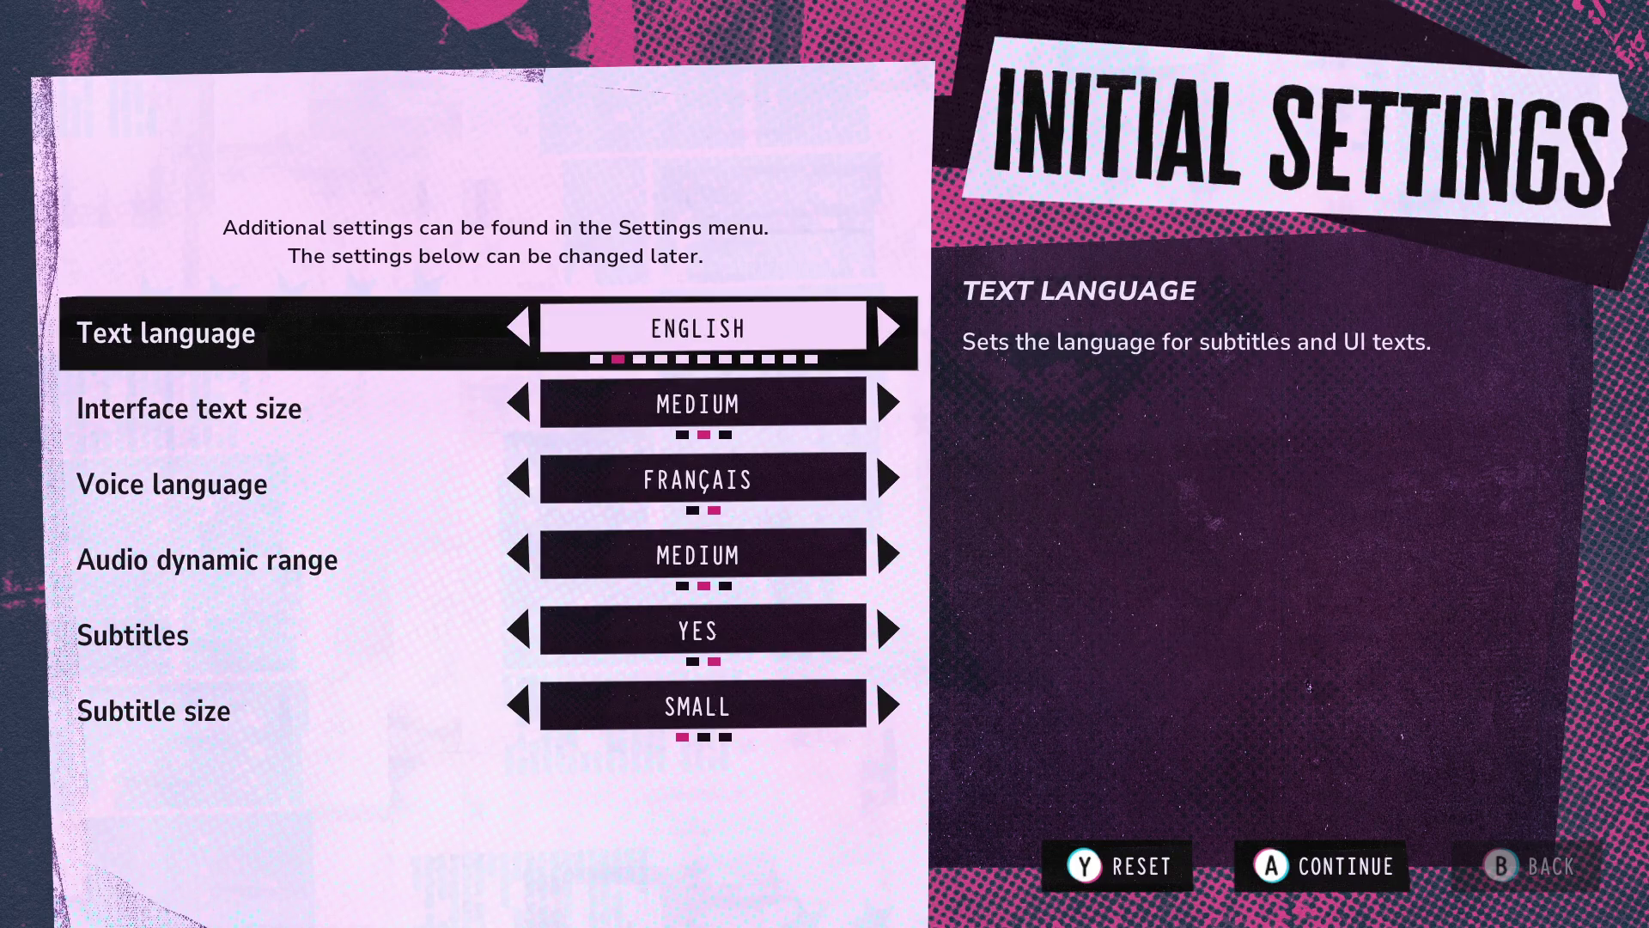
key("Down")
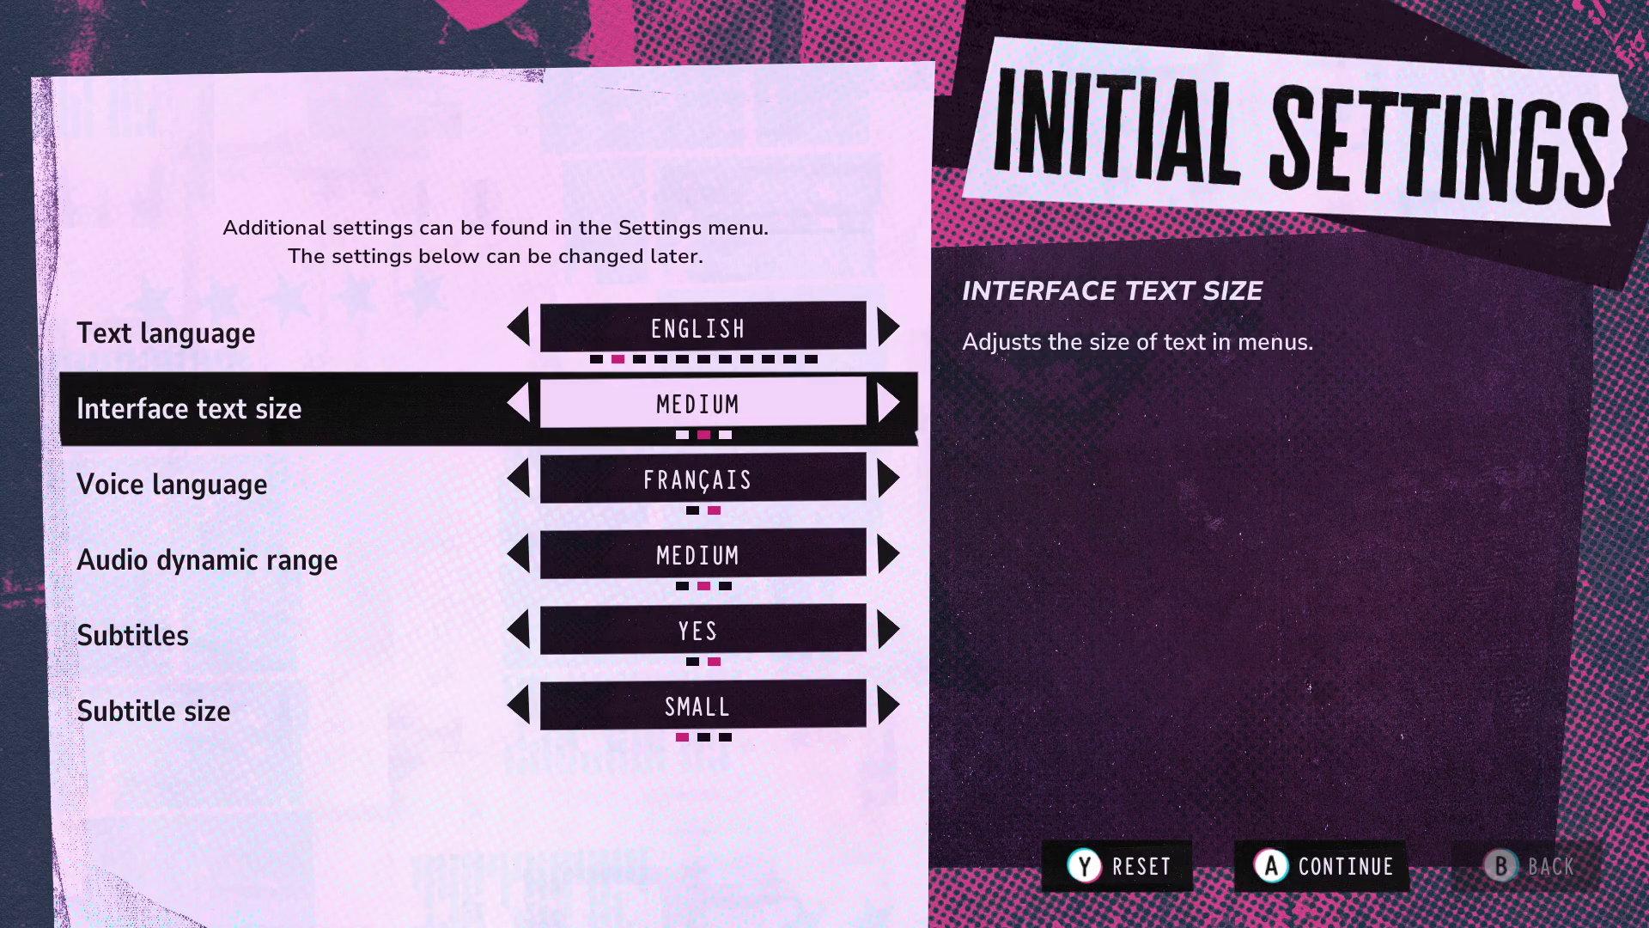
key("Down")
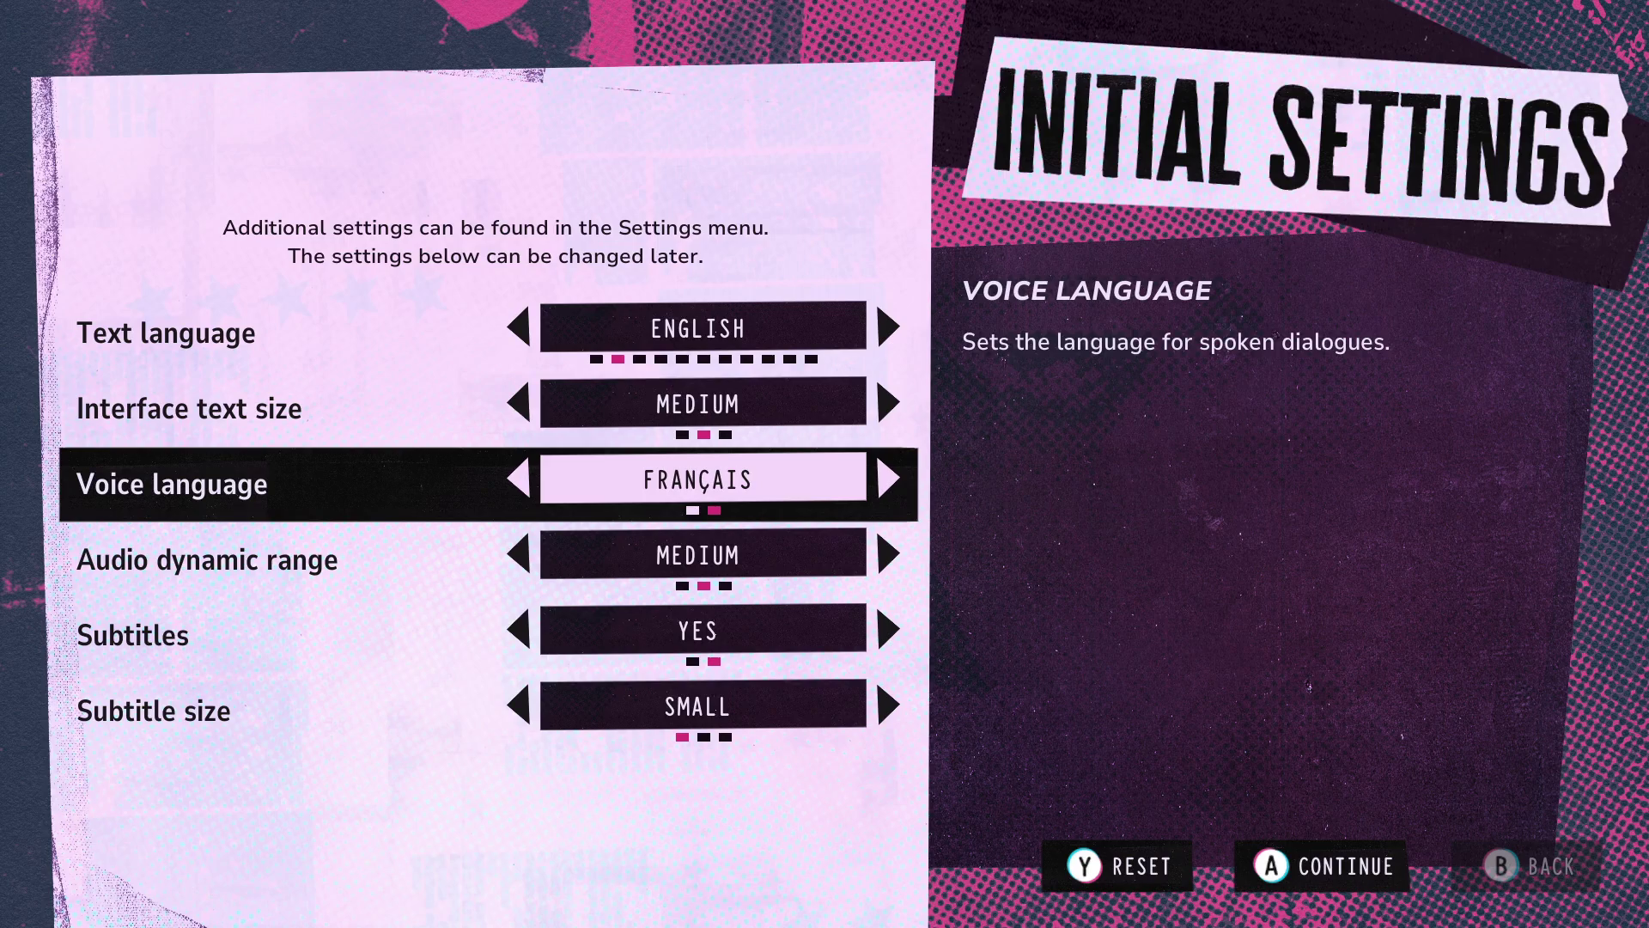
key("Right")
key("Down")
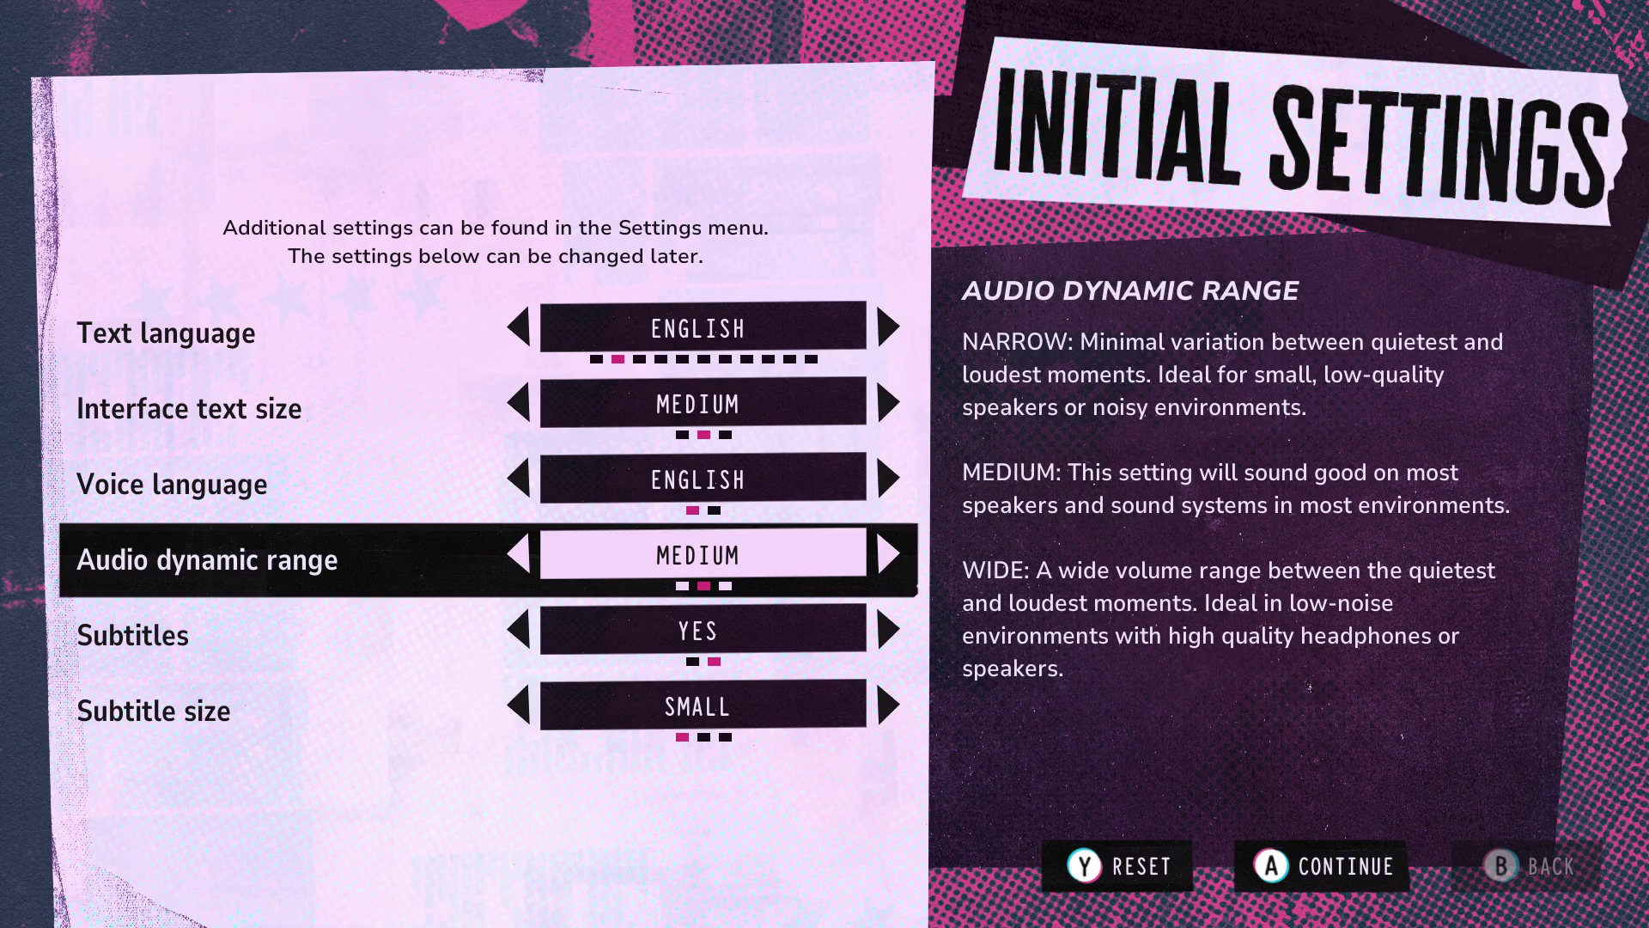
- Try MEDIUM then SMALL subtitle size, reset settings to defaults, and continue to contrast calibration
key("Down")
key("Down")
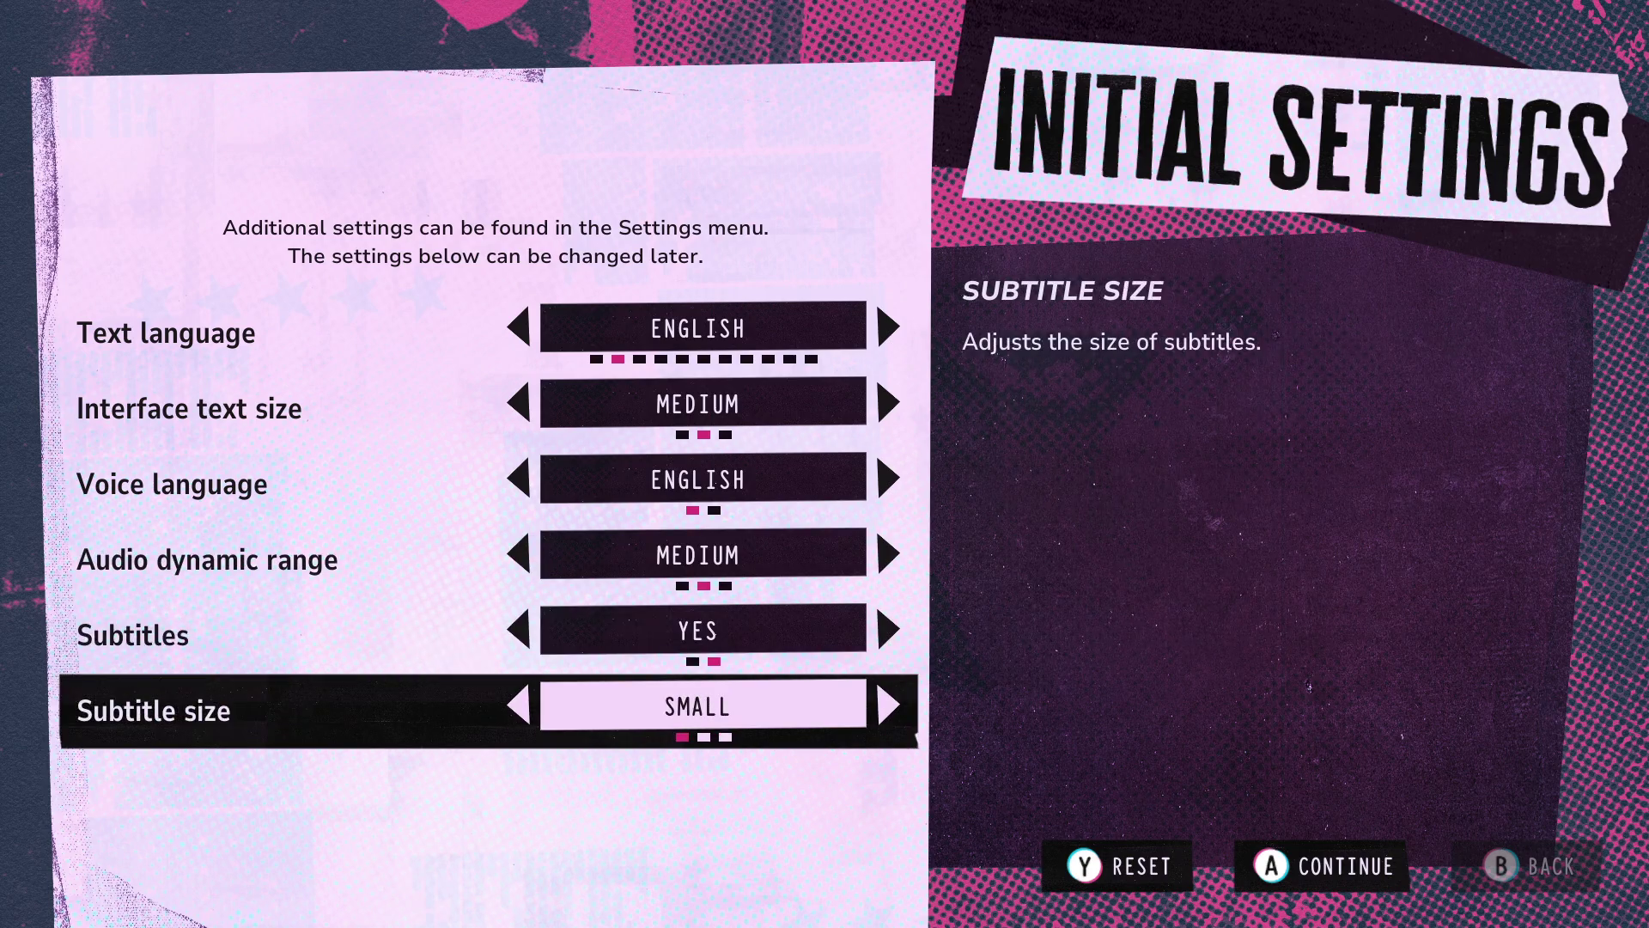
key("Right")
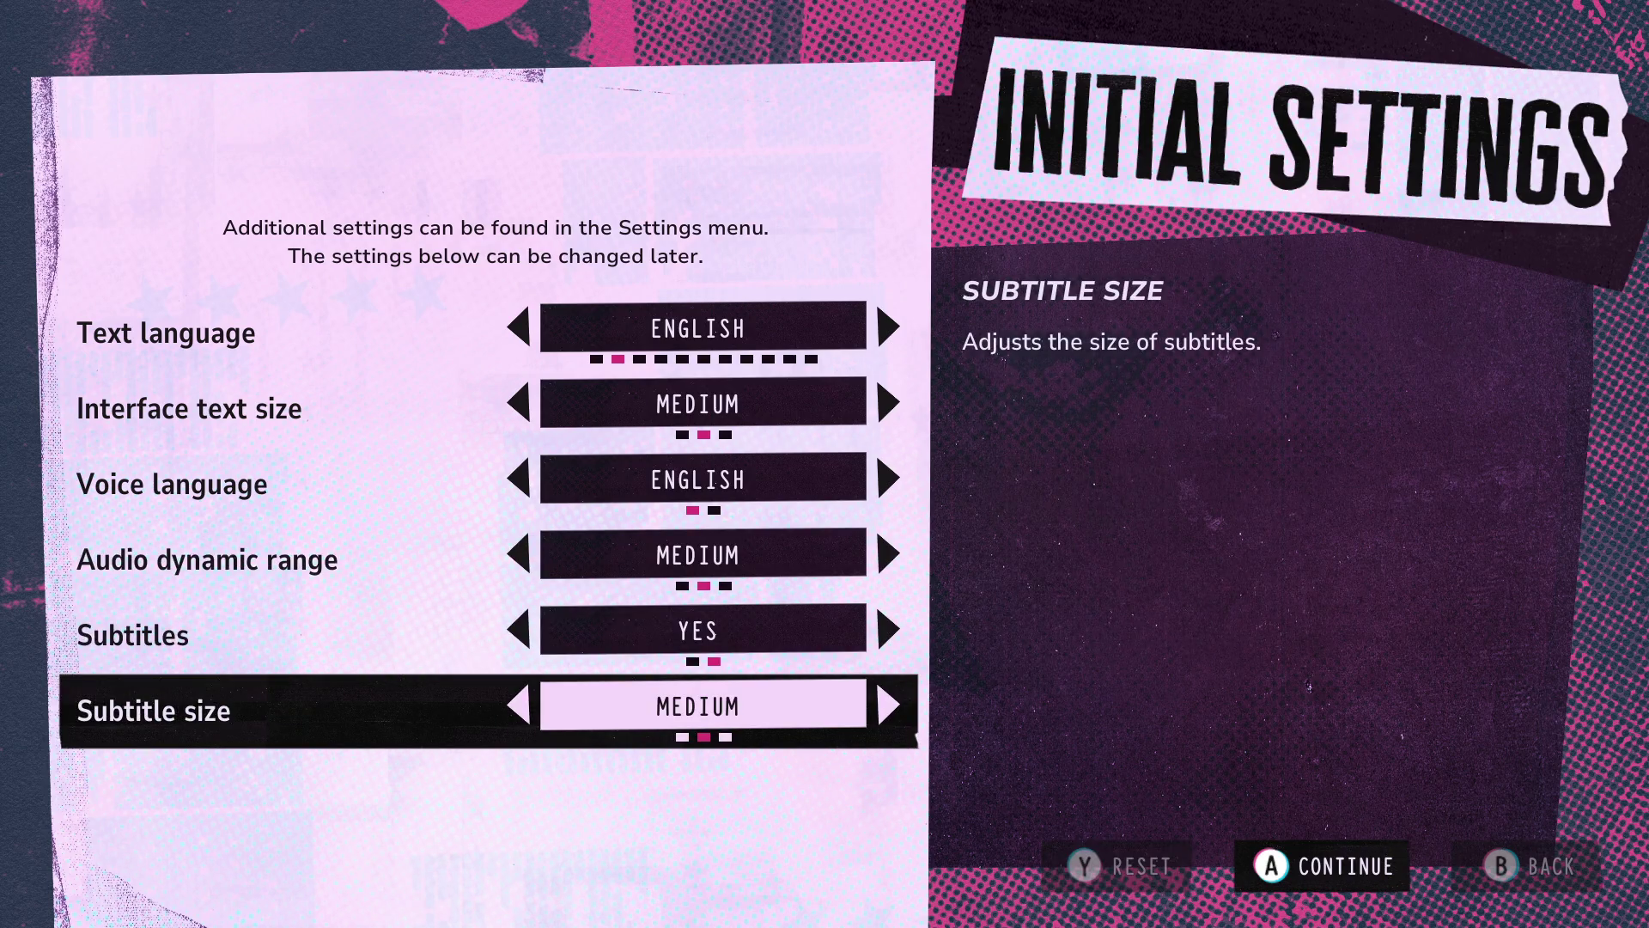
key("Right")
key("Left")
key("Left")
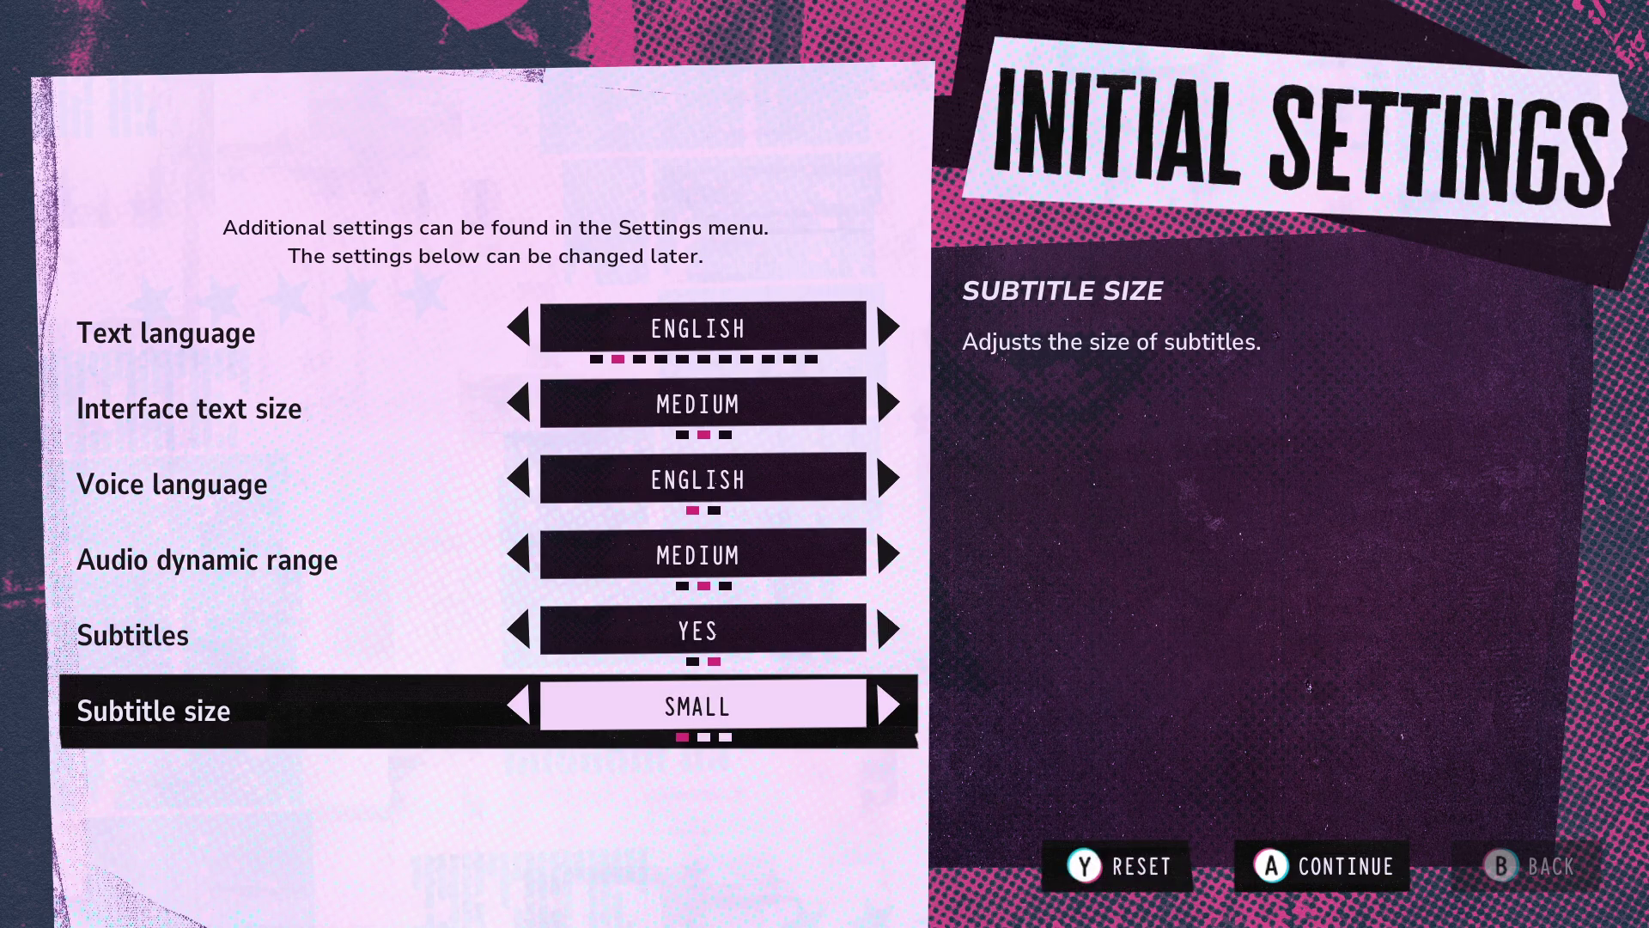
key("Right")
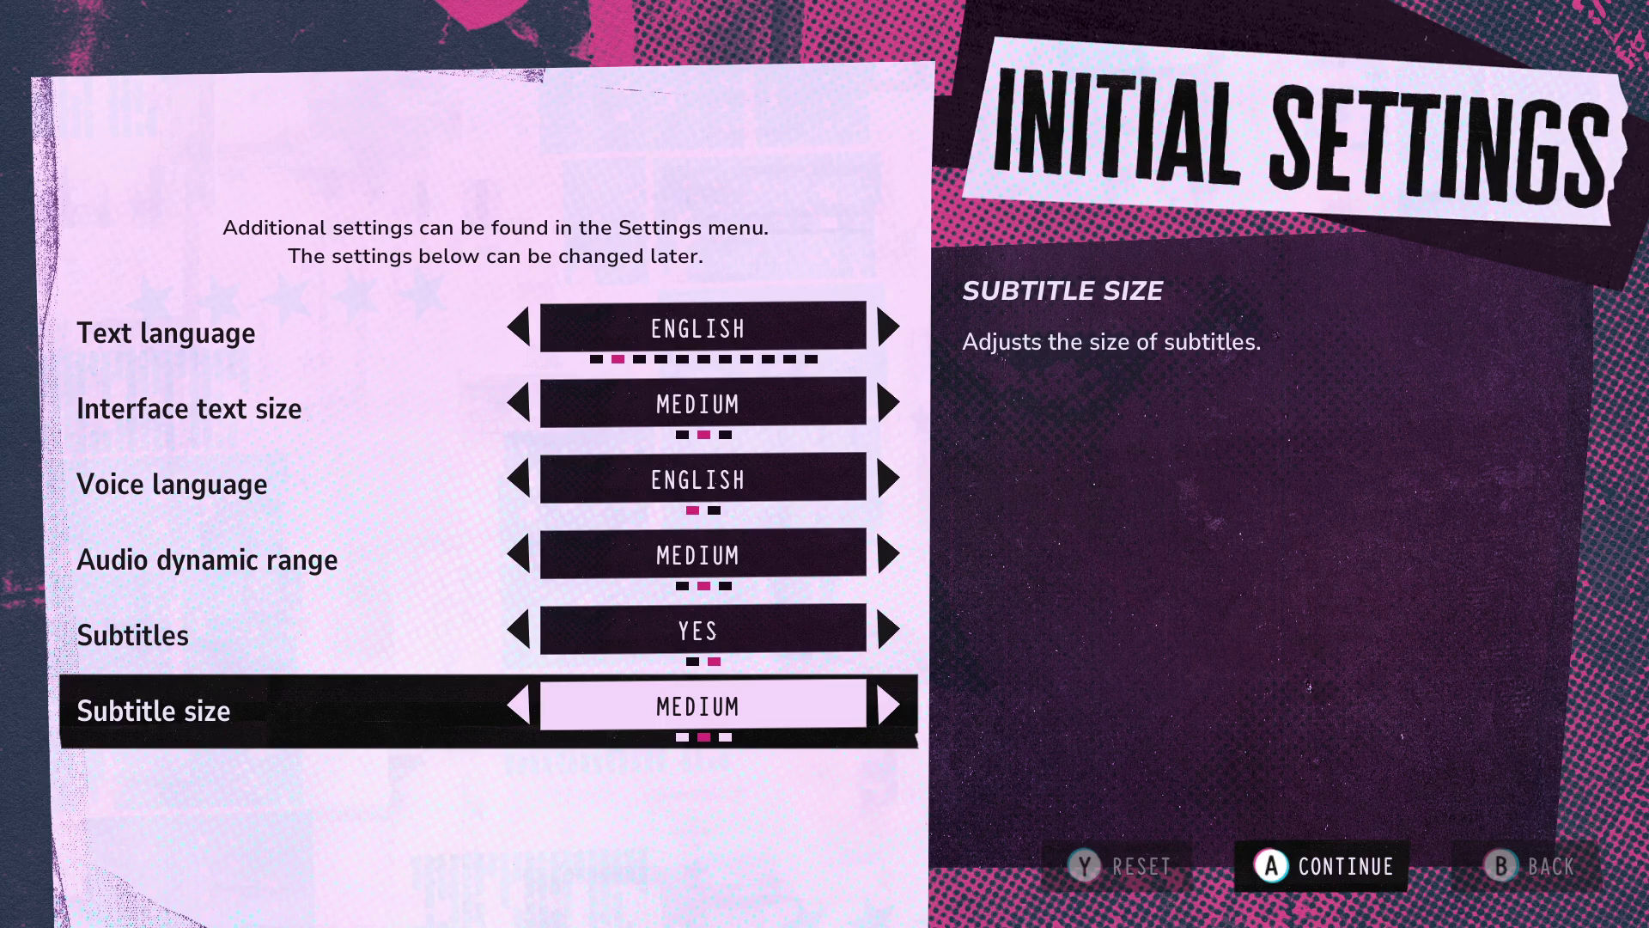
key("Left")
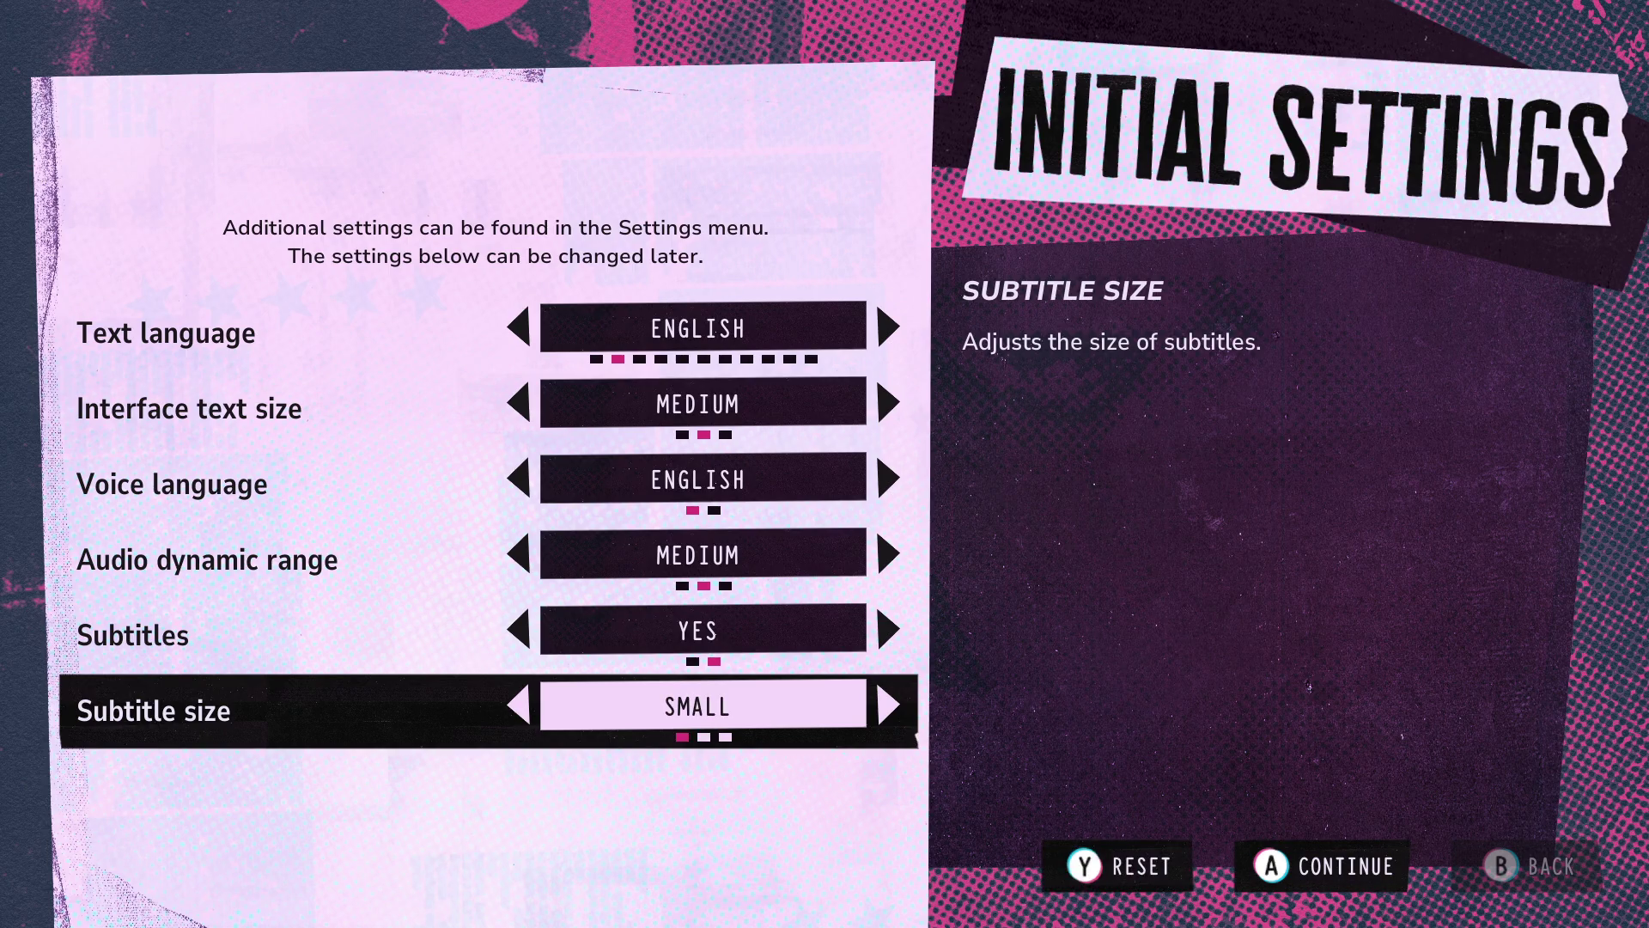
key("y")
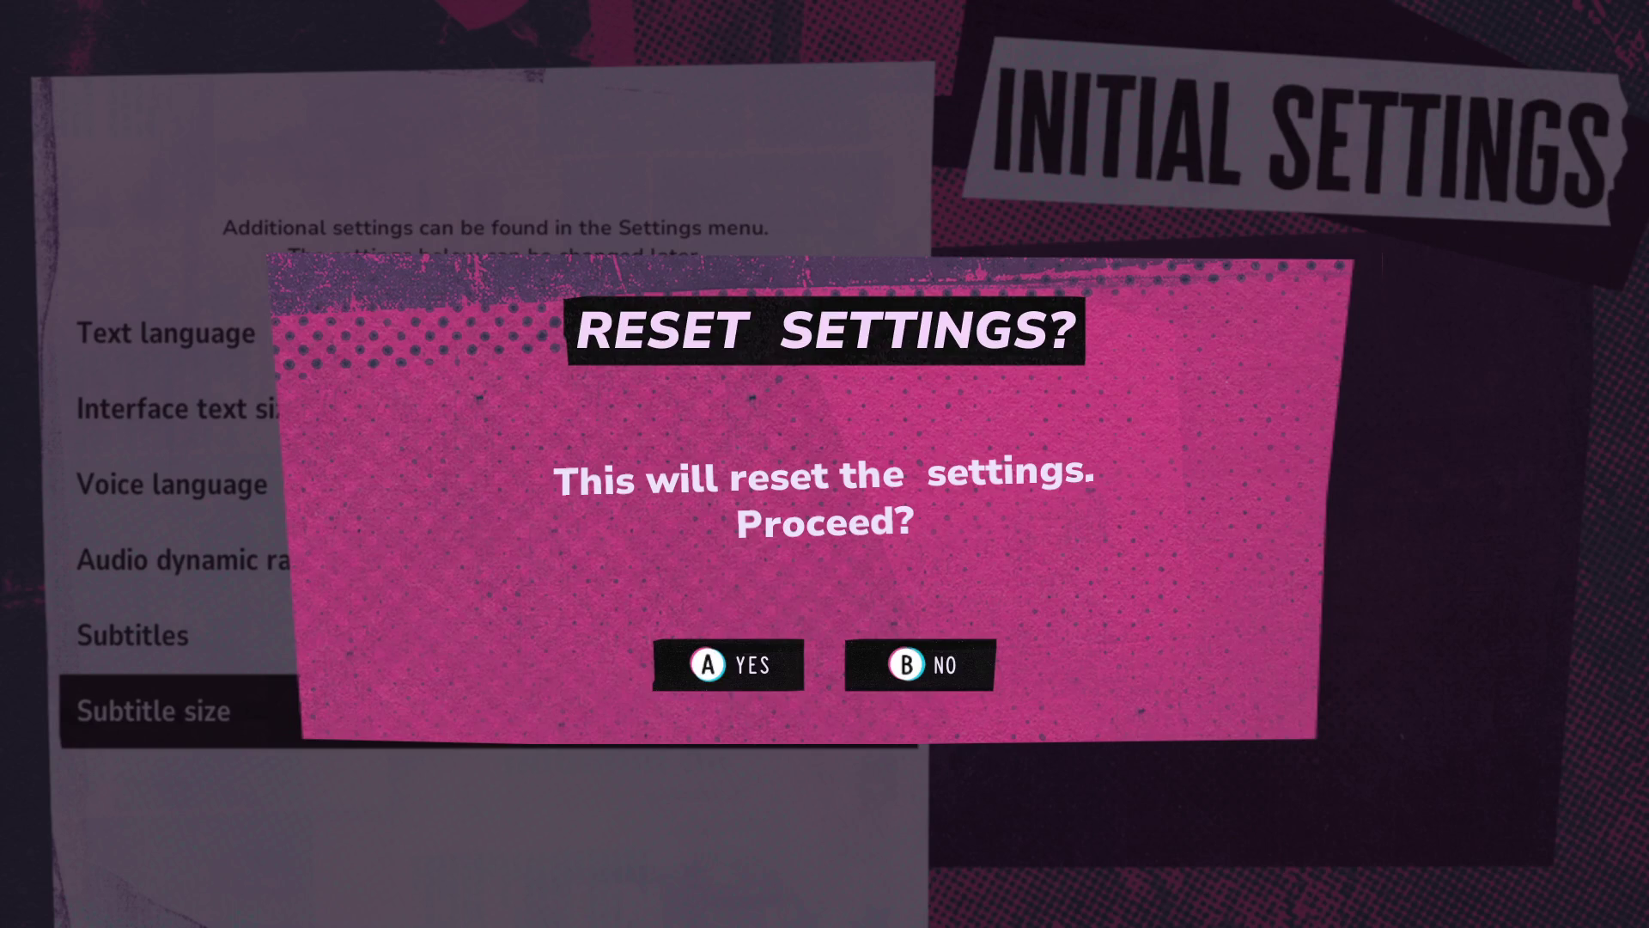
key("Return")
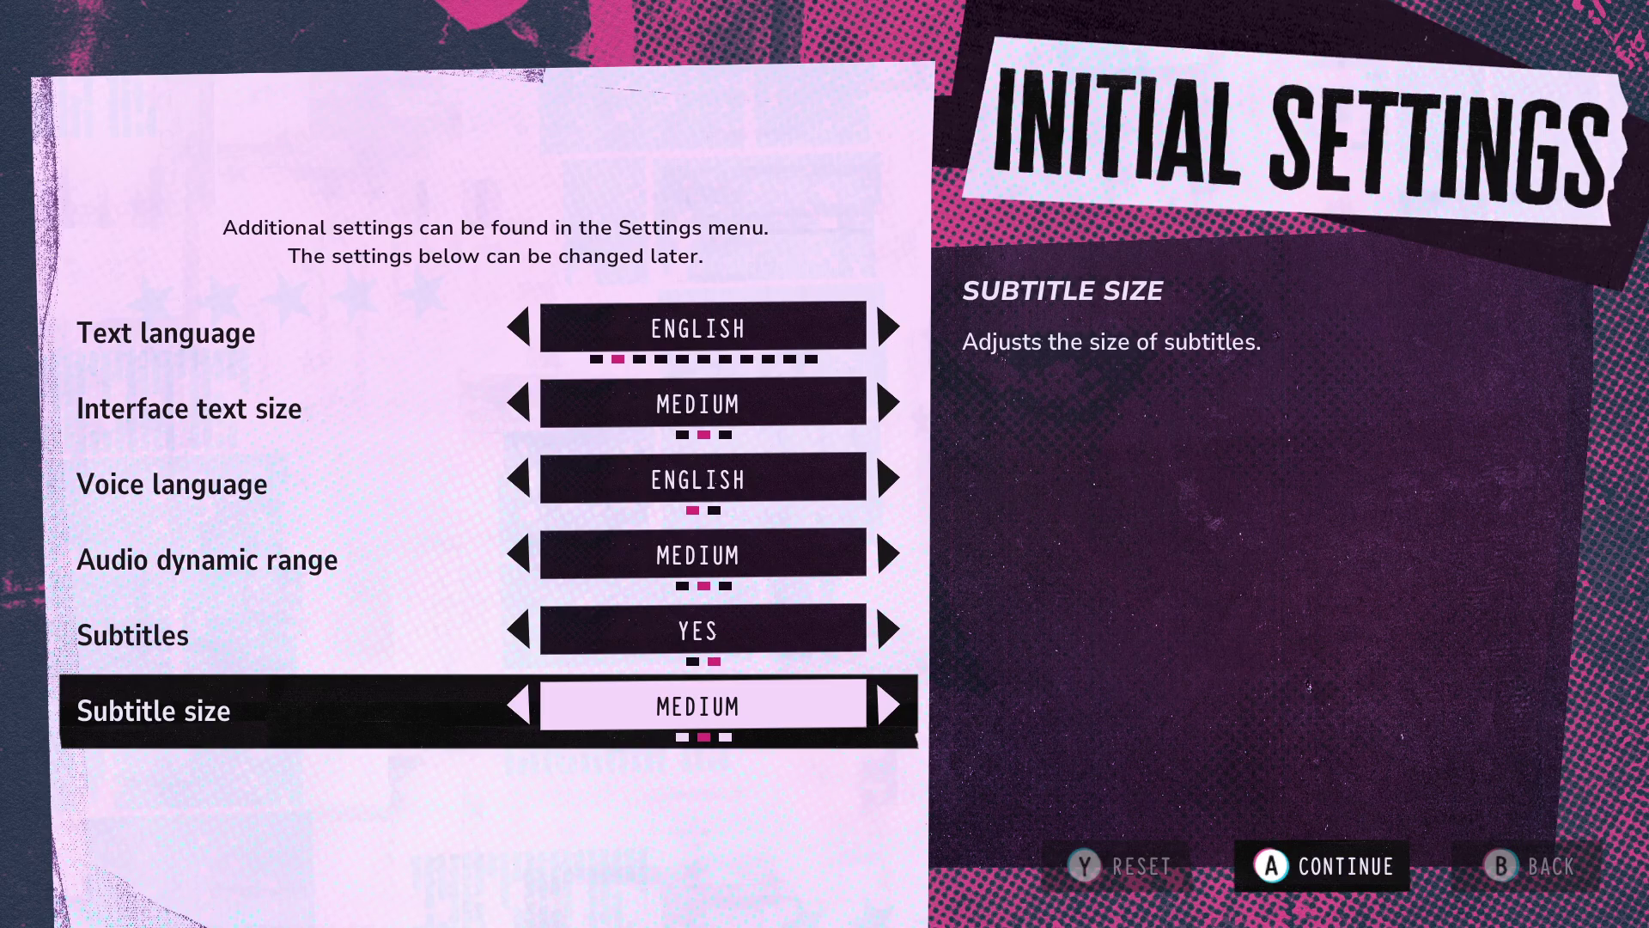
key("Return")
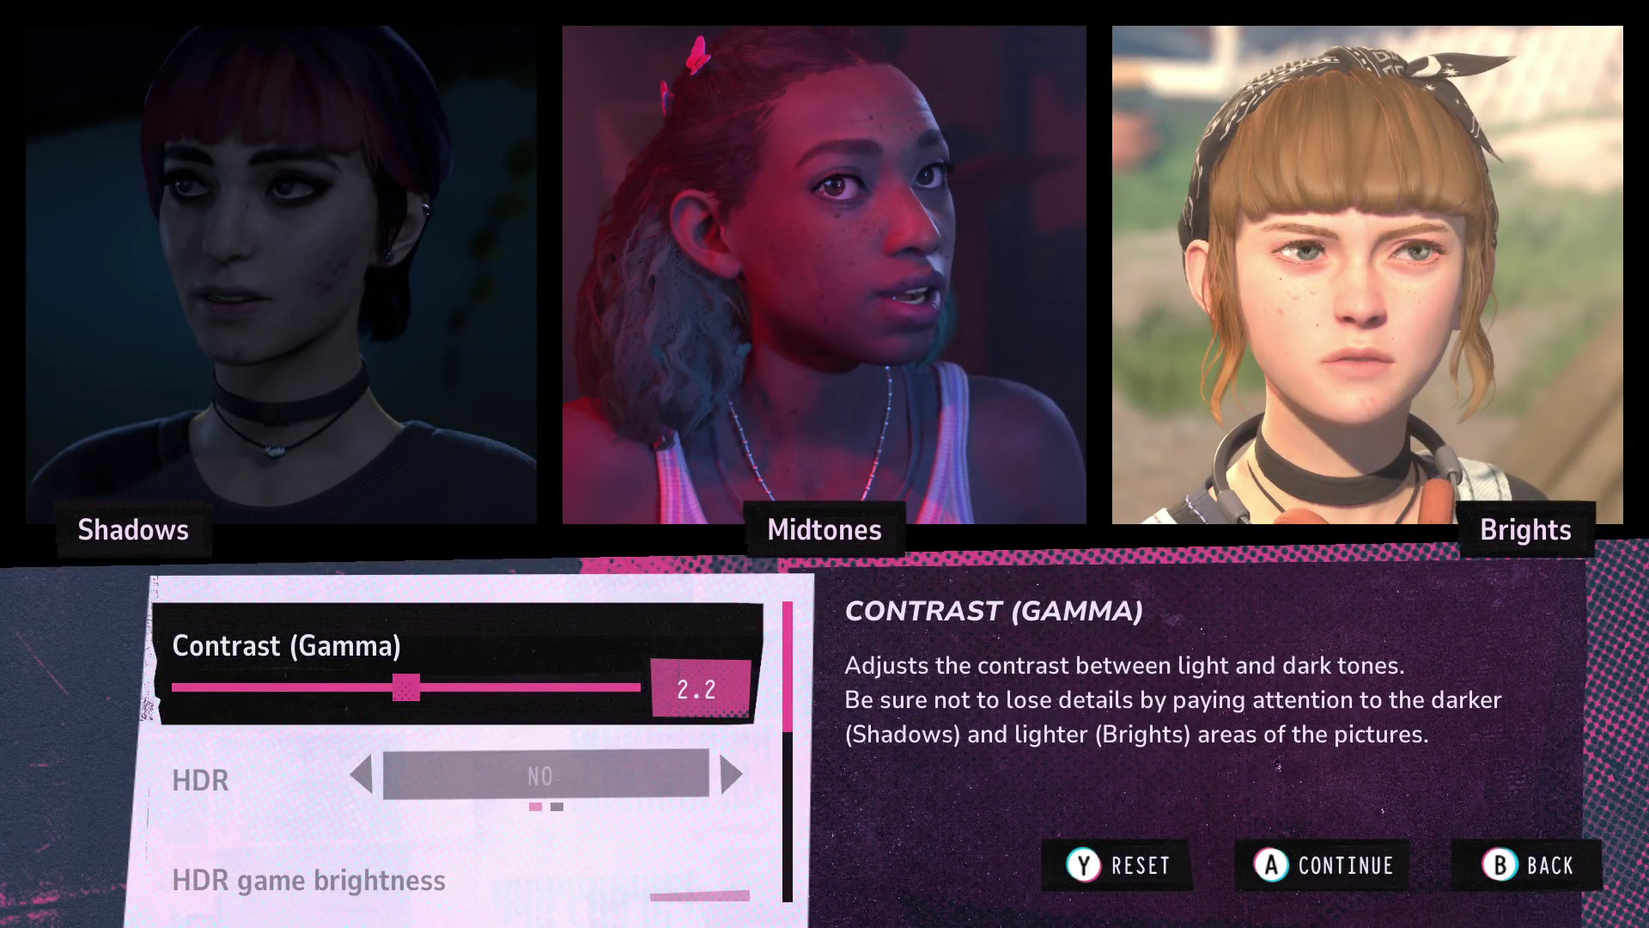
- Raise Contrast (Gamma) to 2.6 and continue to the content warnings
key("Right")
key("Right")
key("Right")
key("Right")
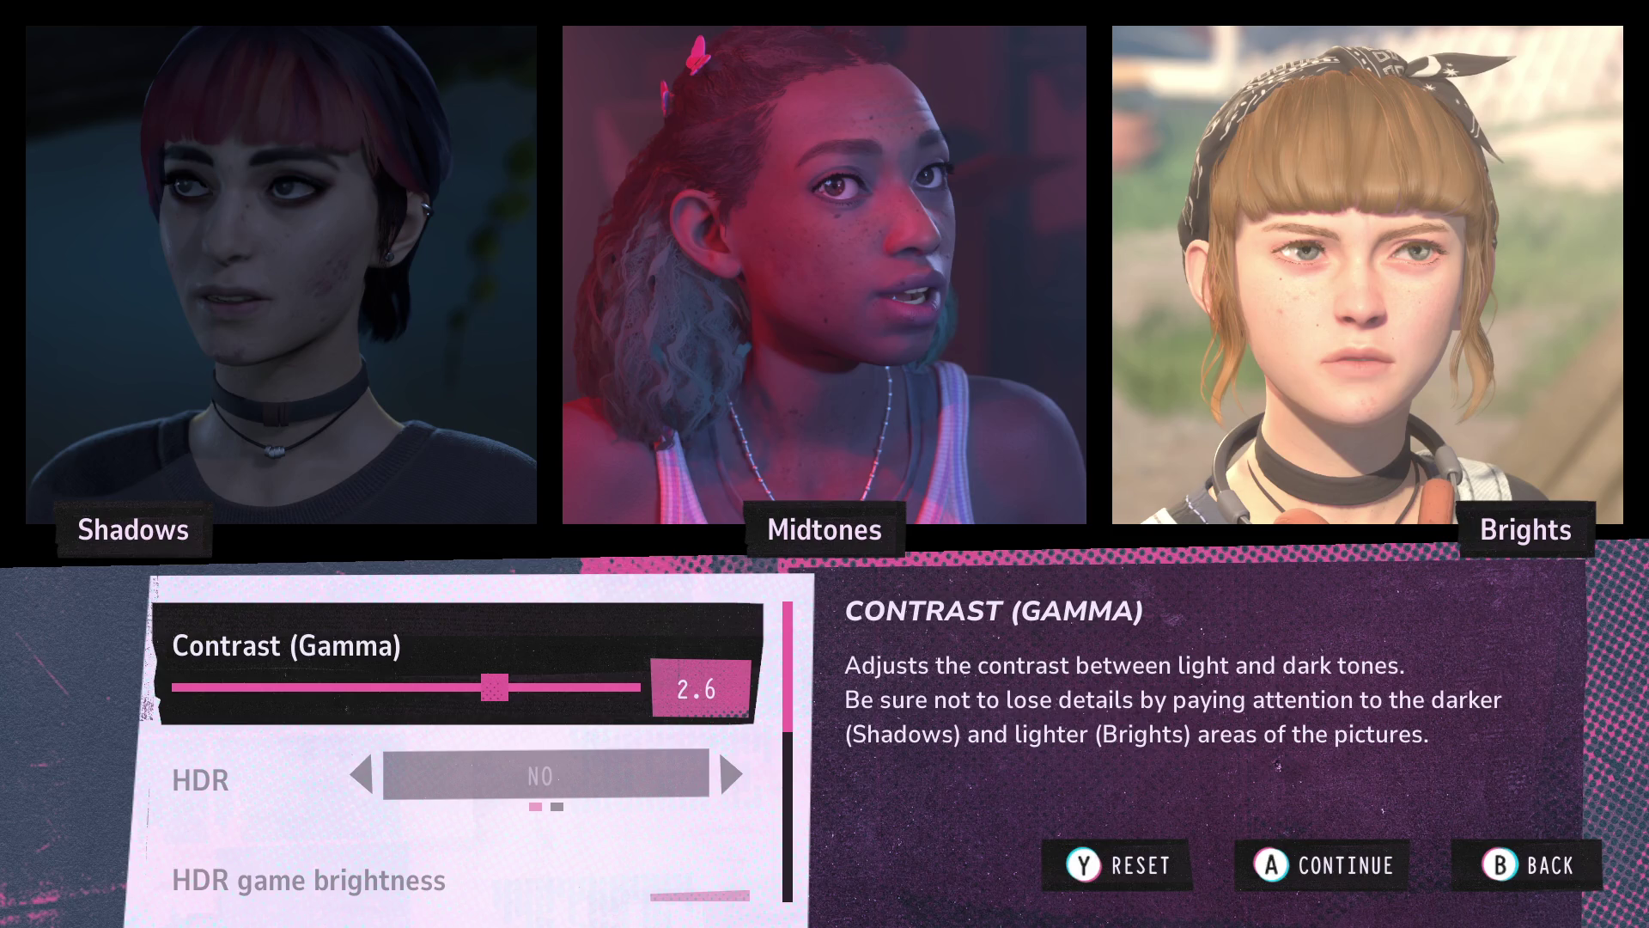
key("Return")
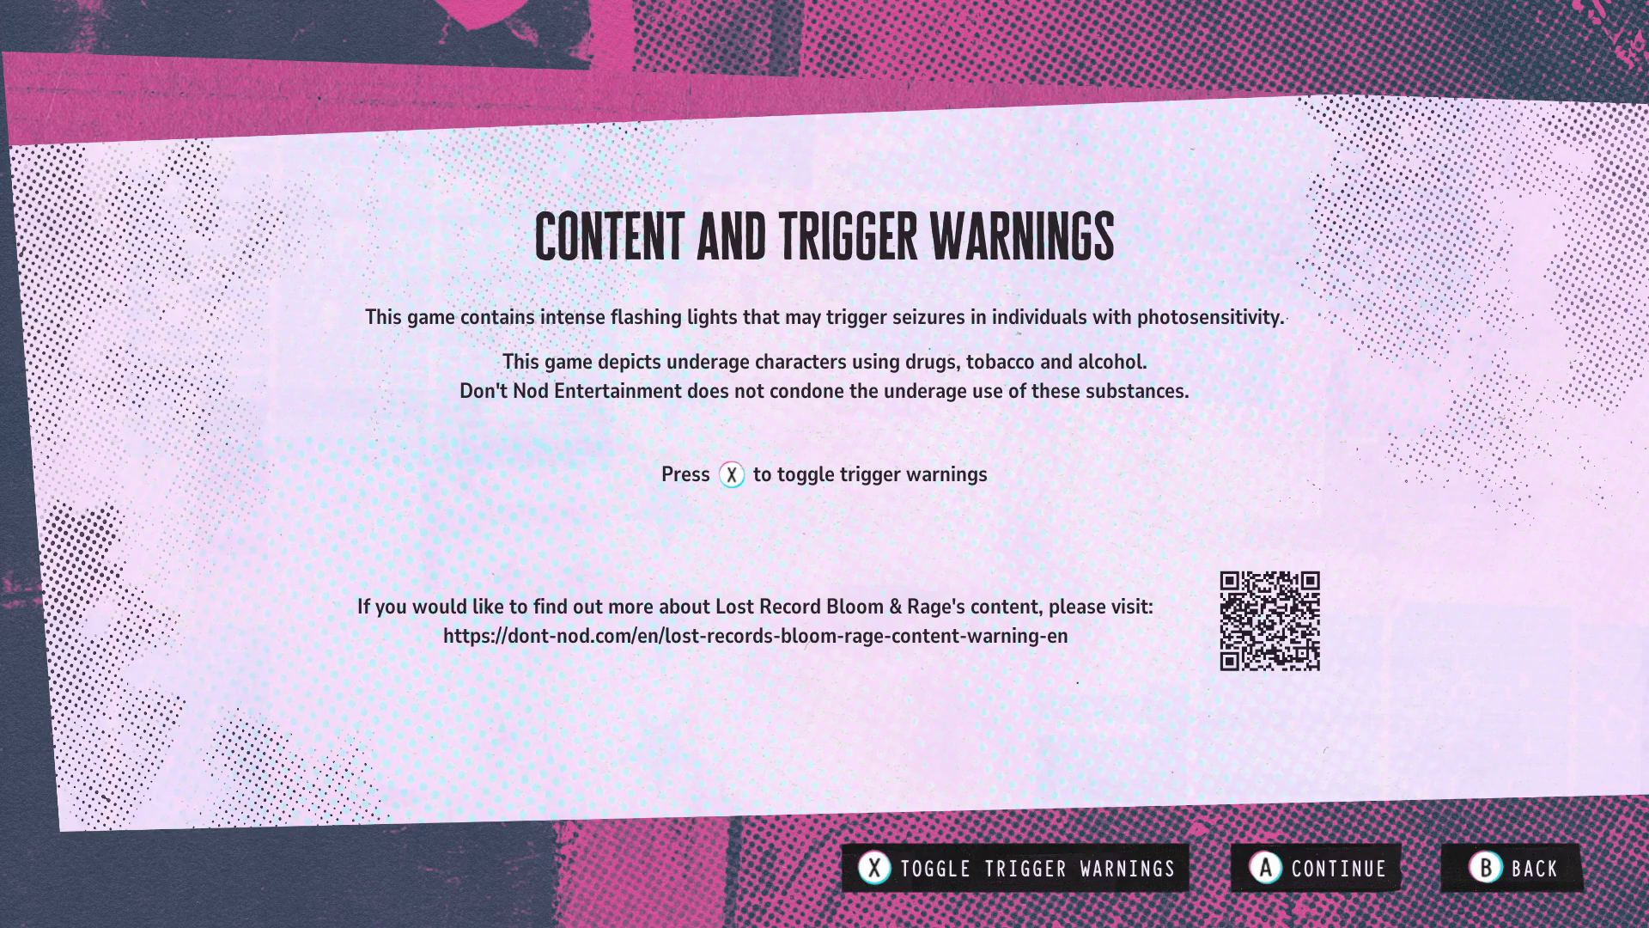
- Continue past the content warnings and agree to the privacy policy
key("Return")
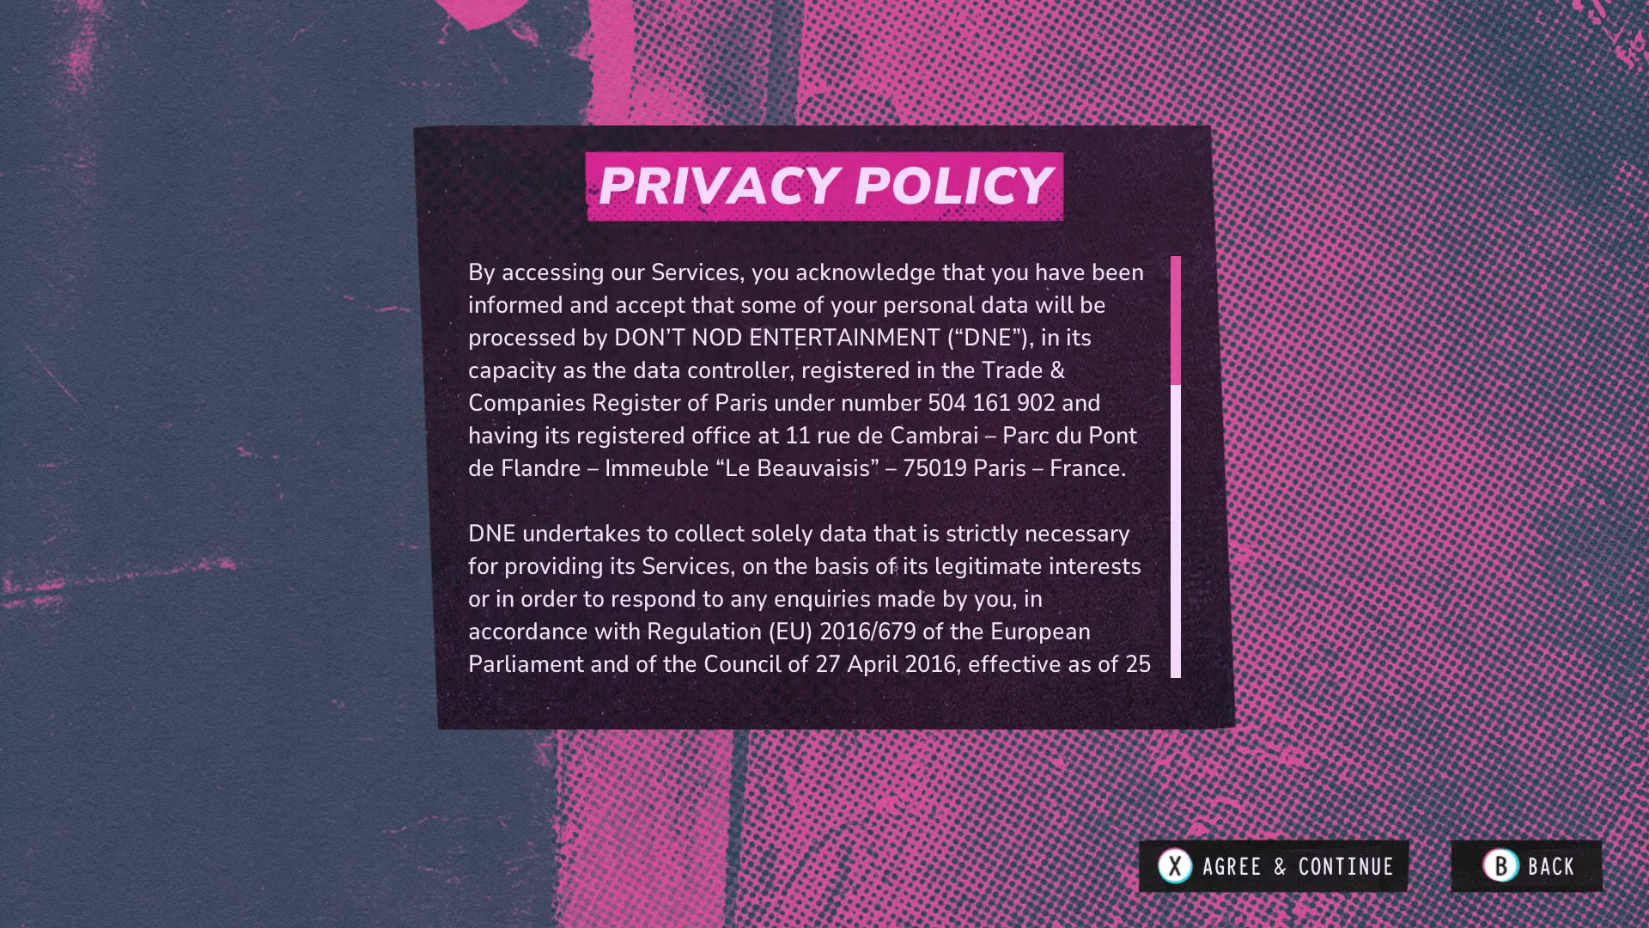
key("Return")
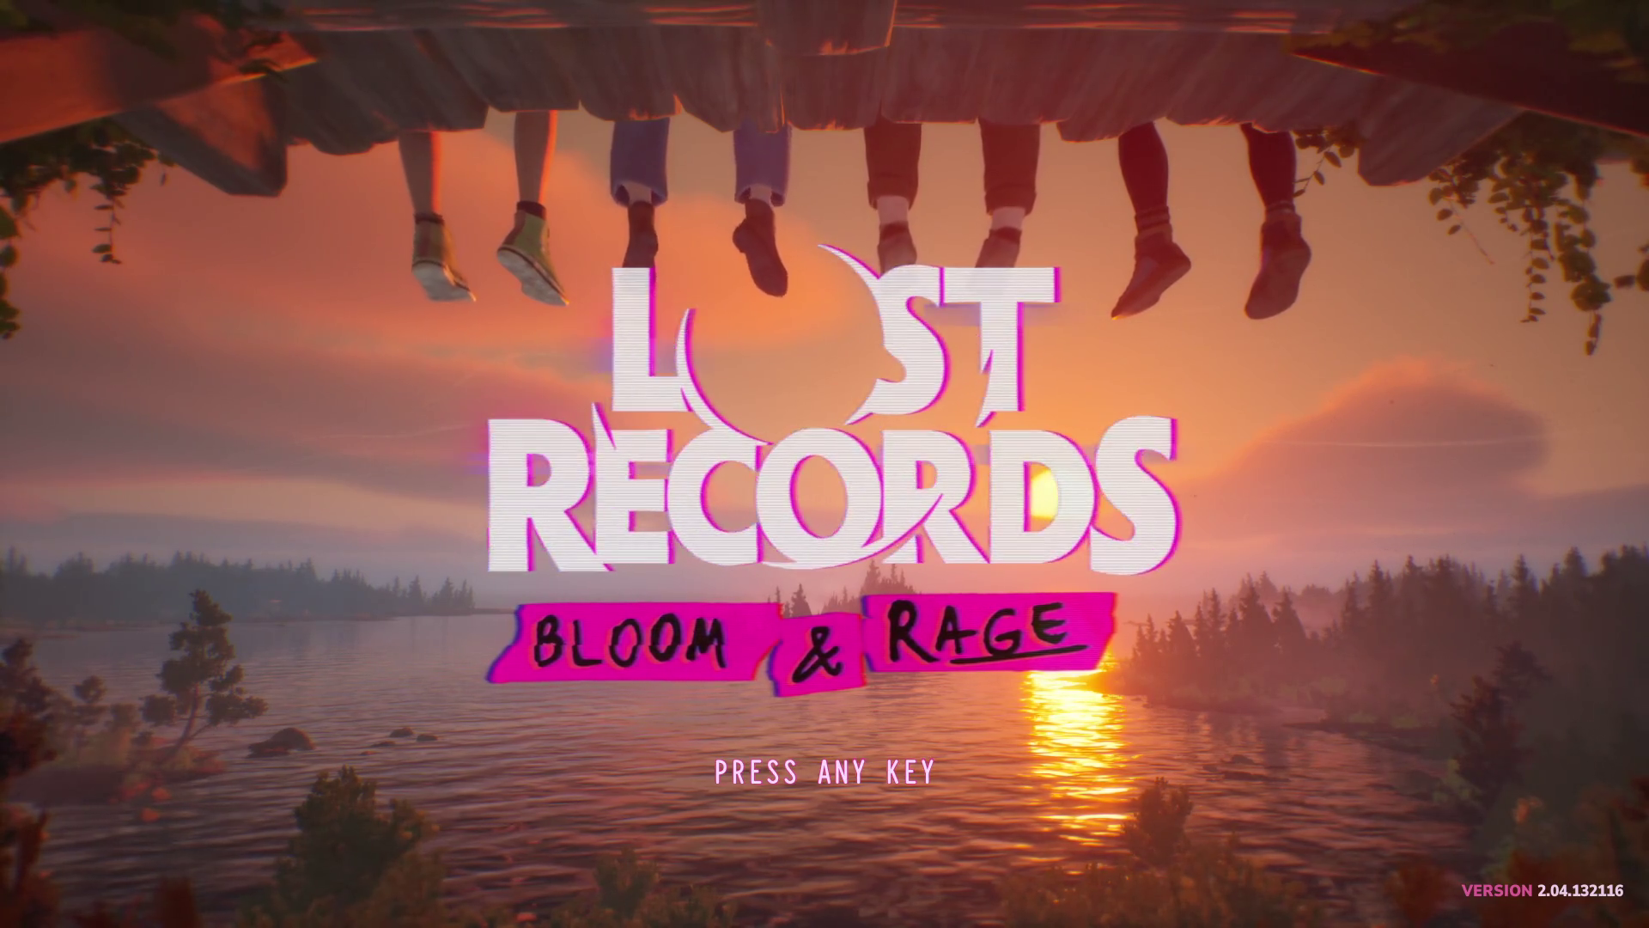
- Enter game settings from the main menu and review Controls, Interface and Audio, reading the streamer mode note
key("Return")
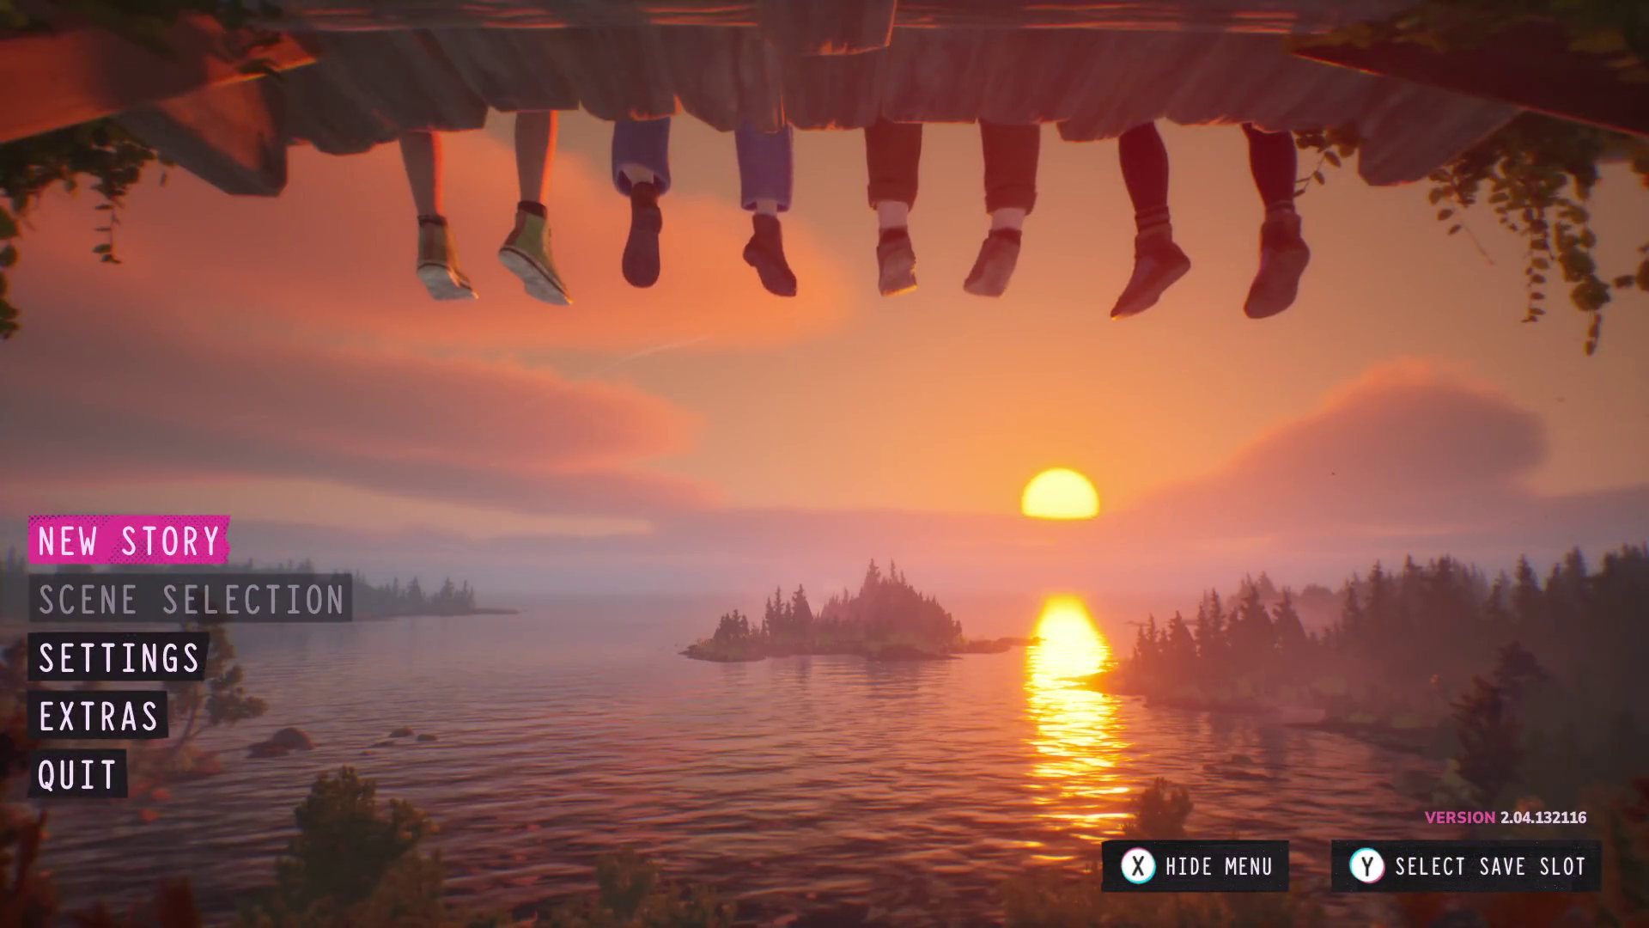
key("Down")
key("Return")
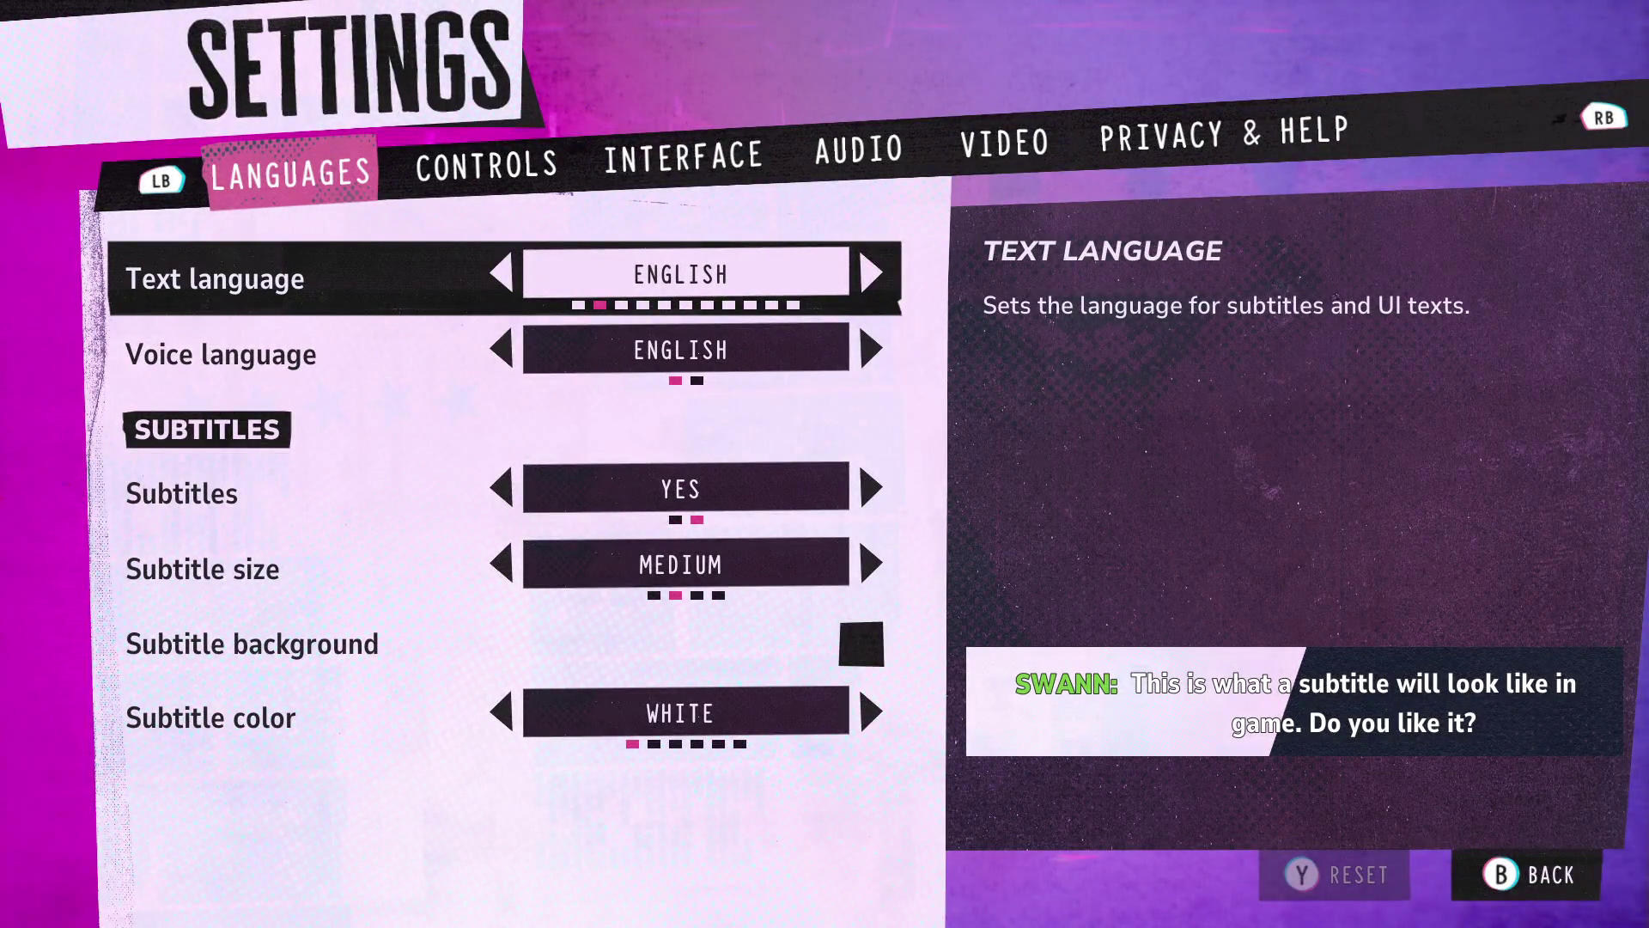
key("e")
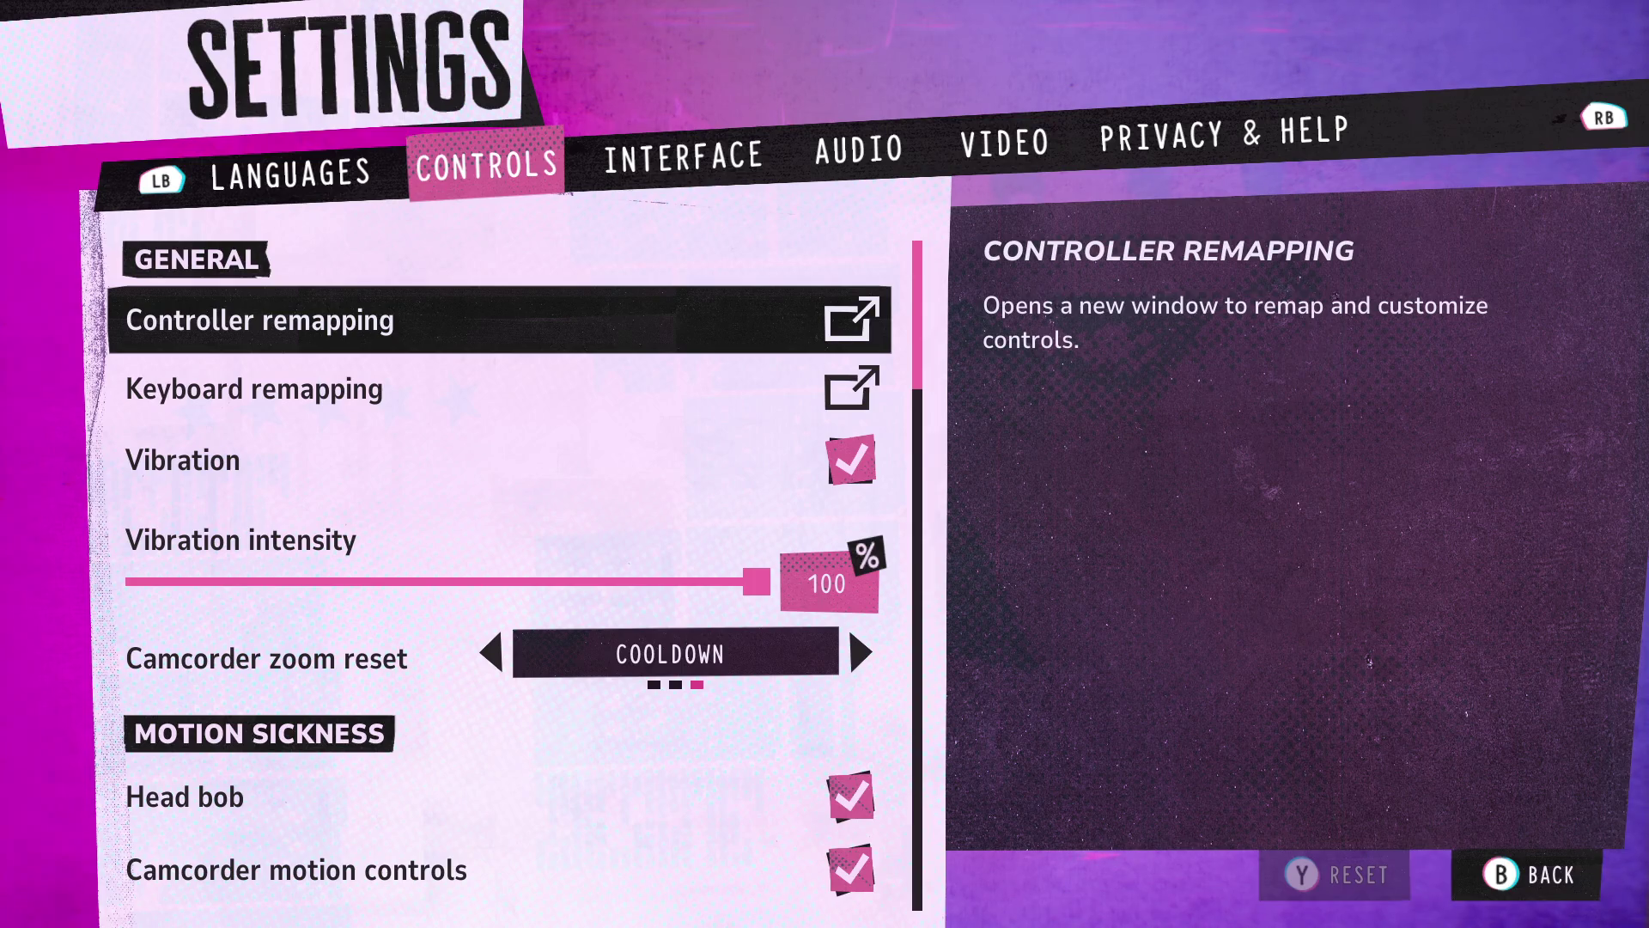
key("e")
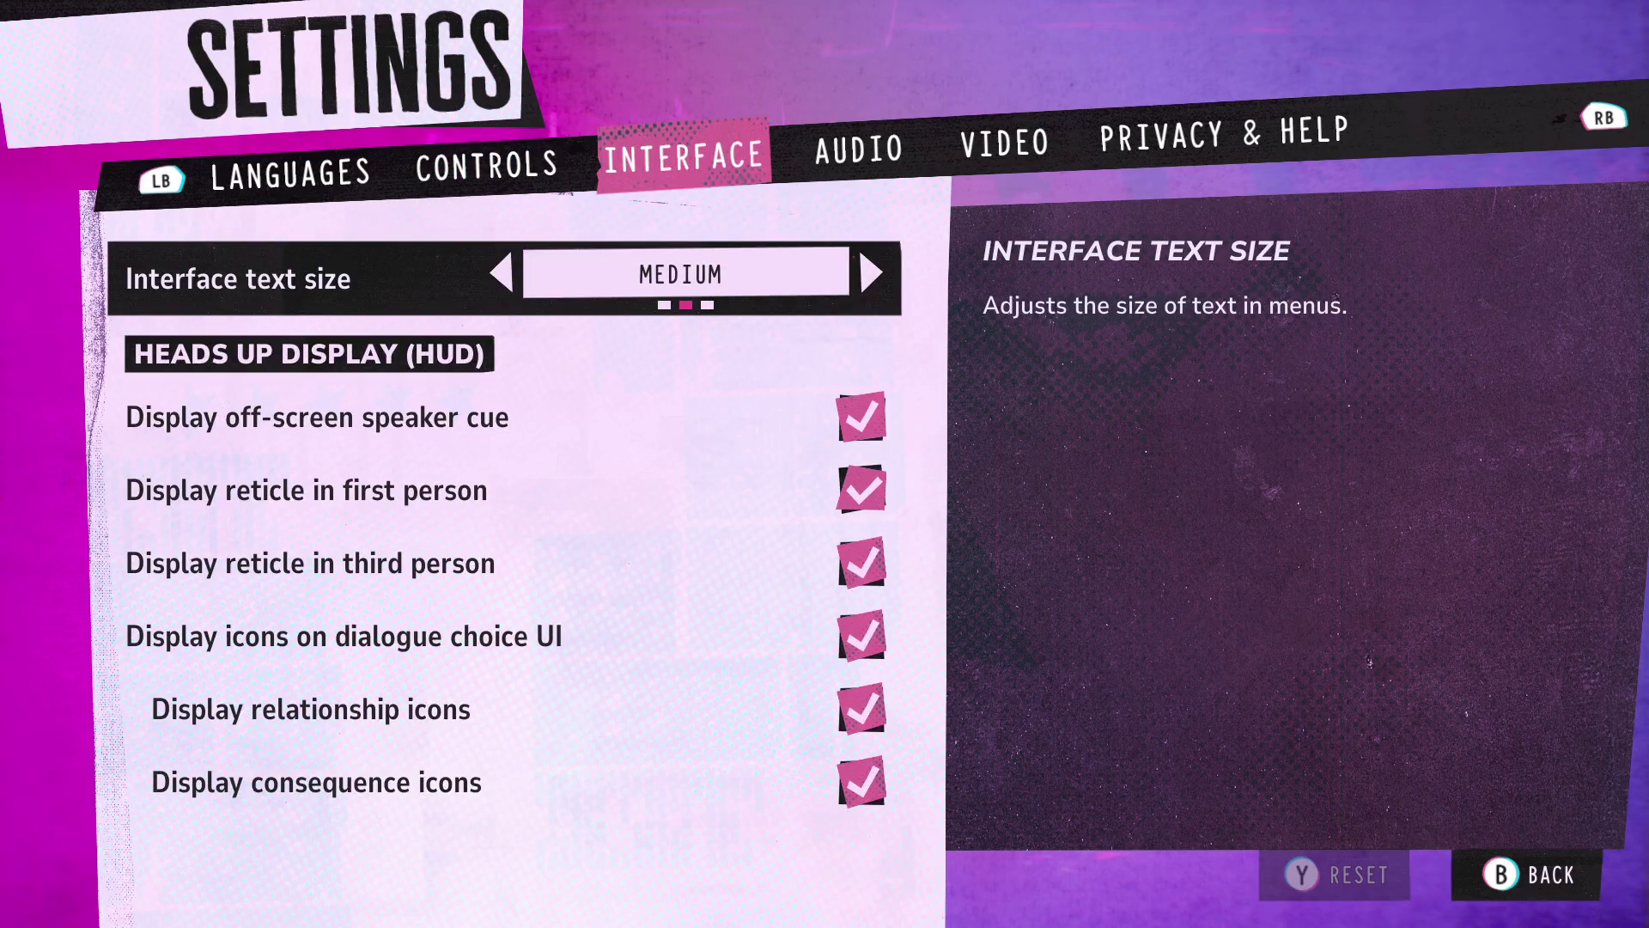
key("e")
key("Down")
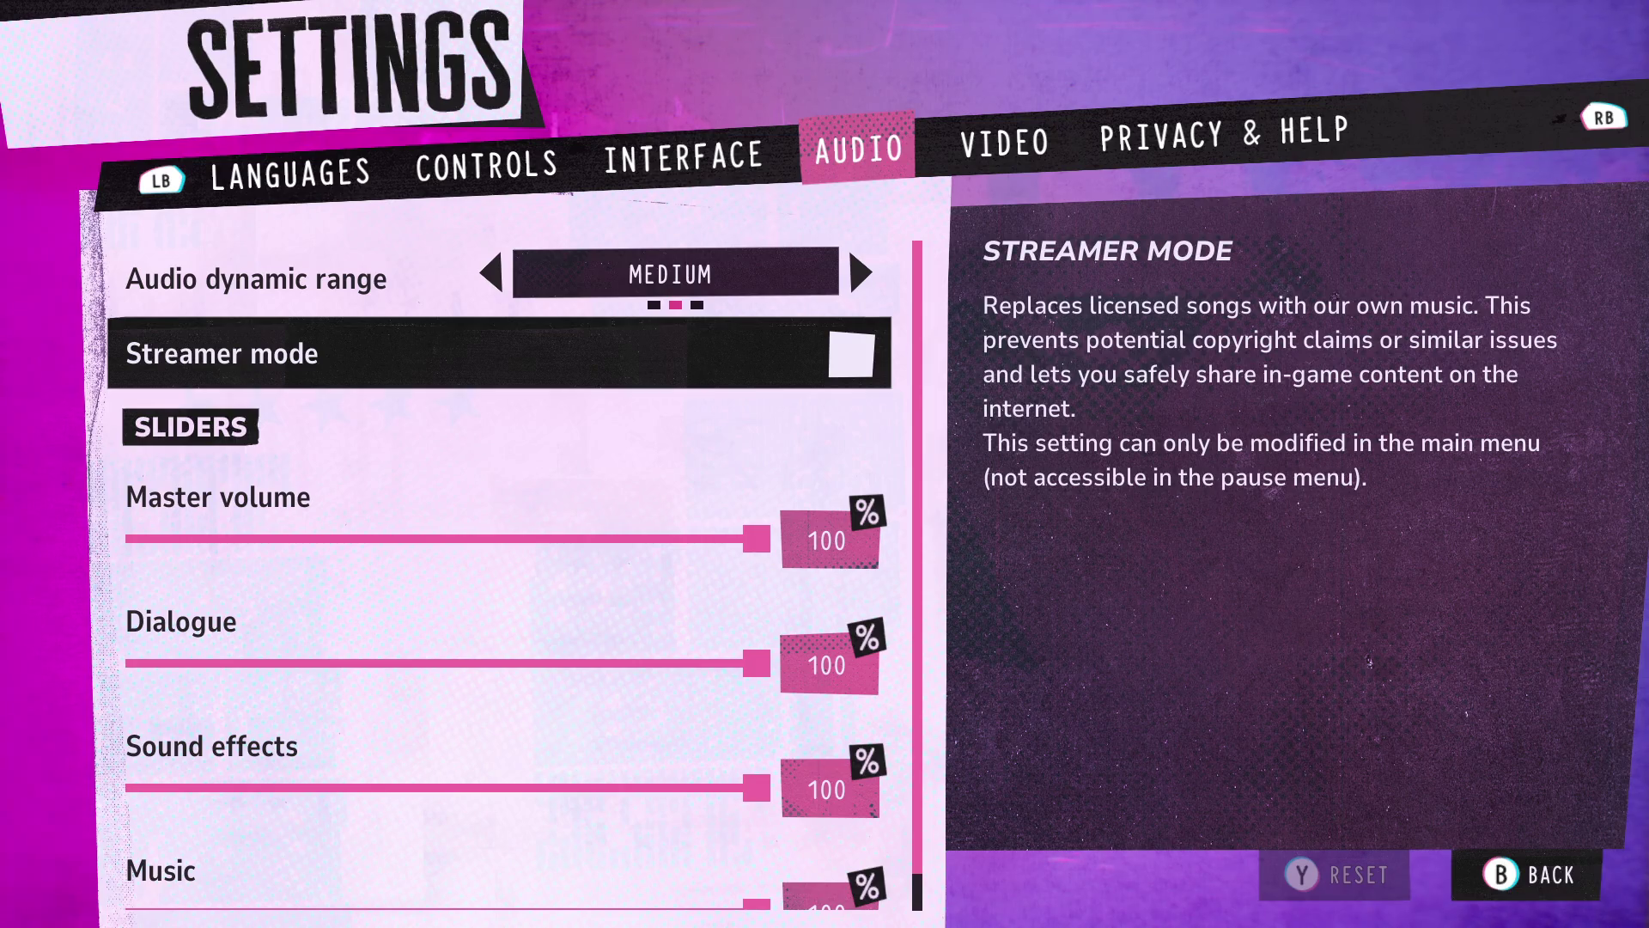
key("Up")
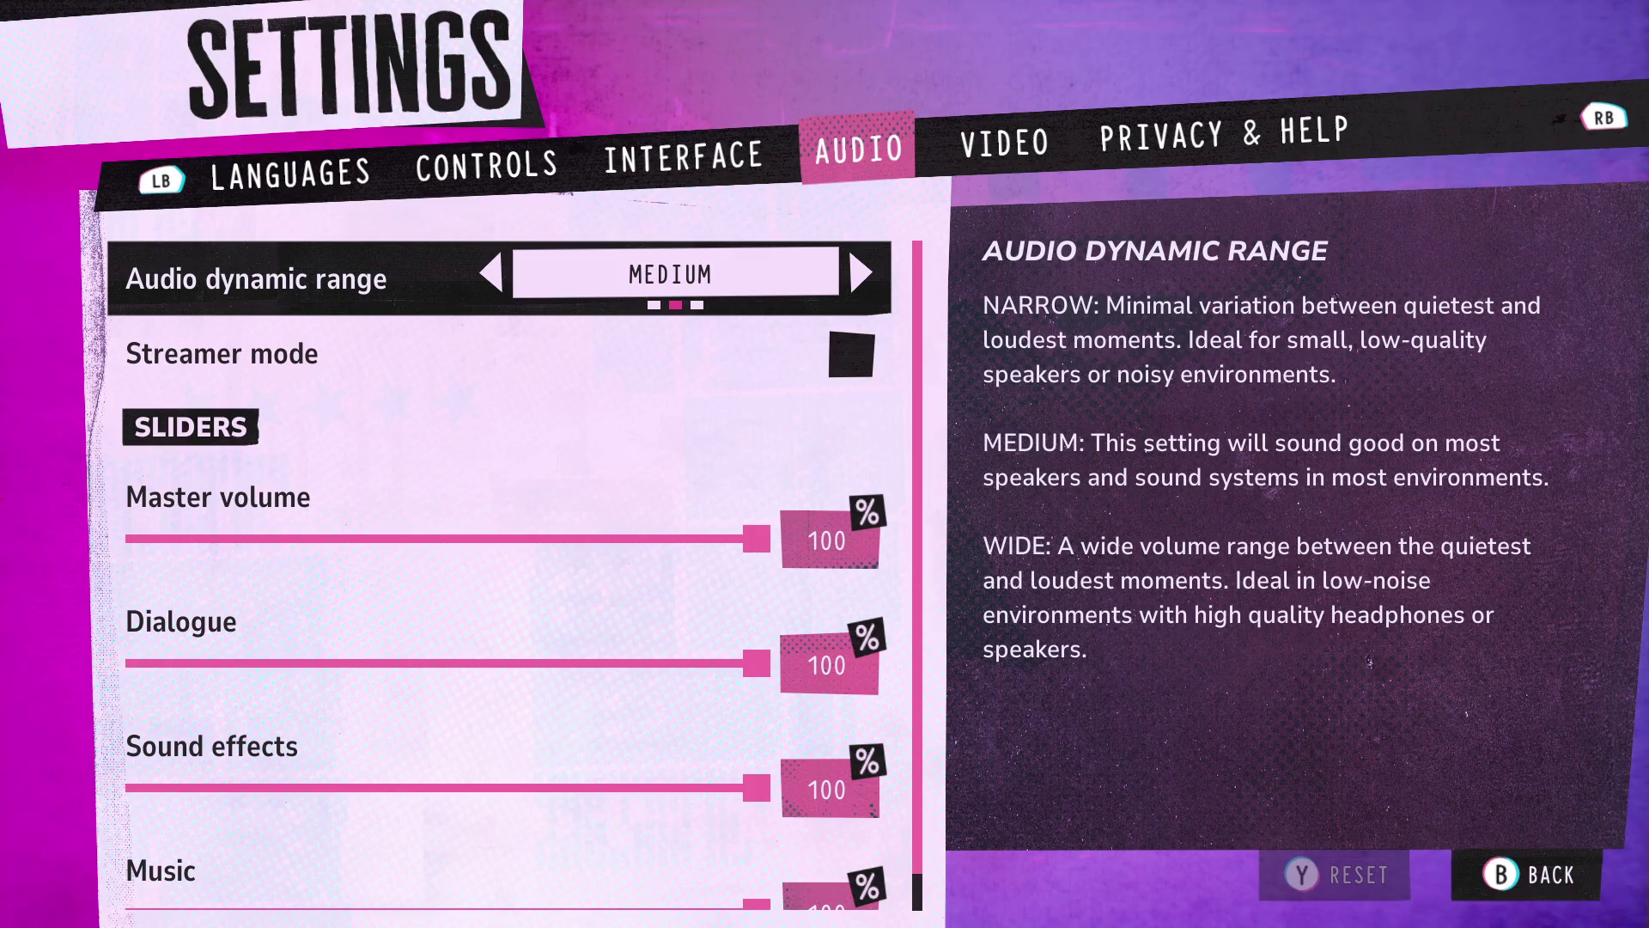
- Review the Video and Privacy & Help settings, then return to the main menu
key("e")
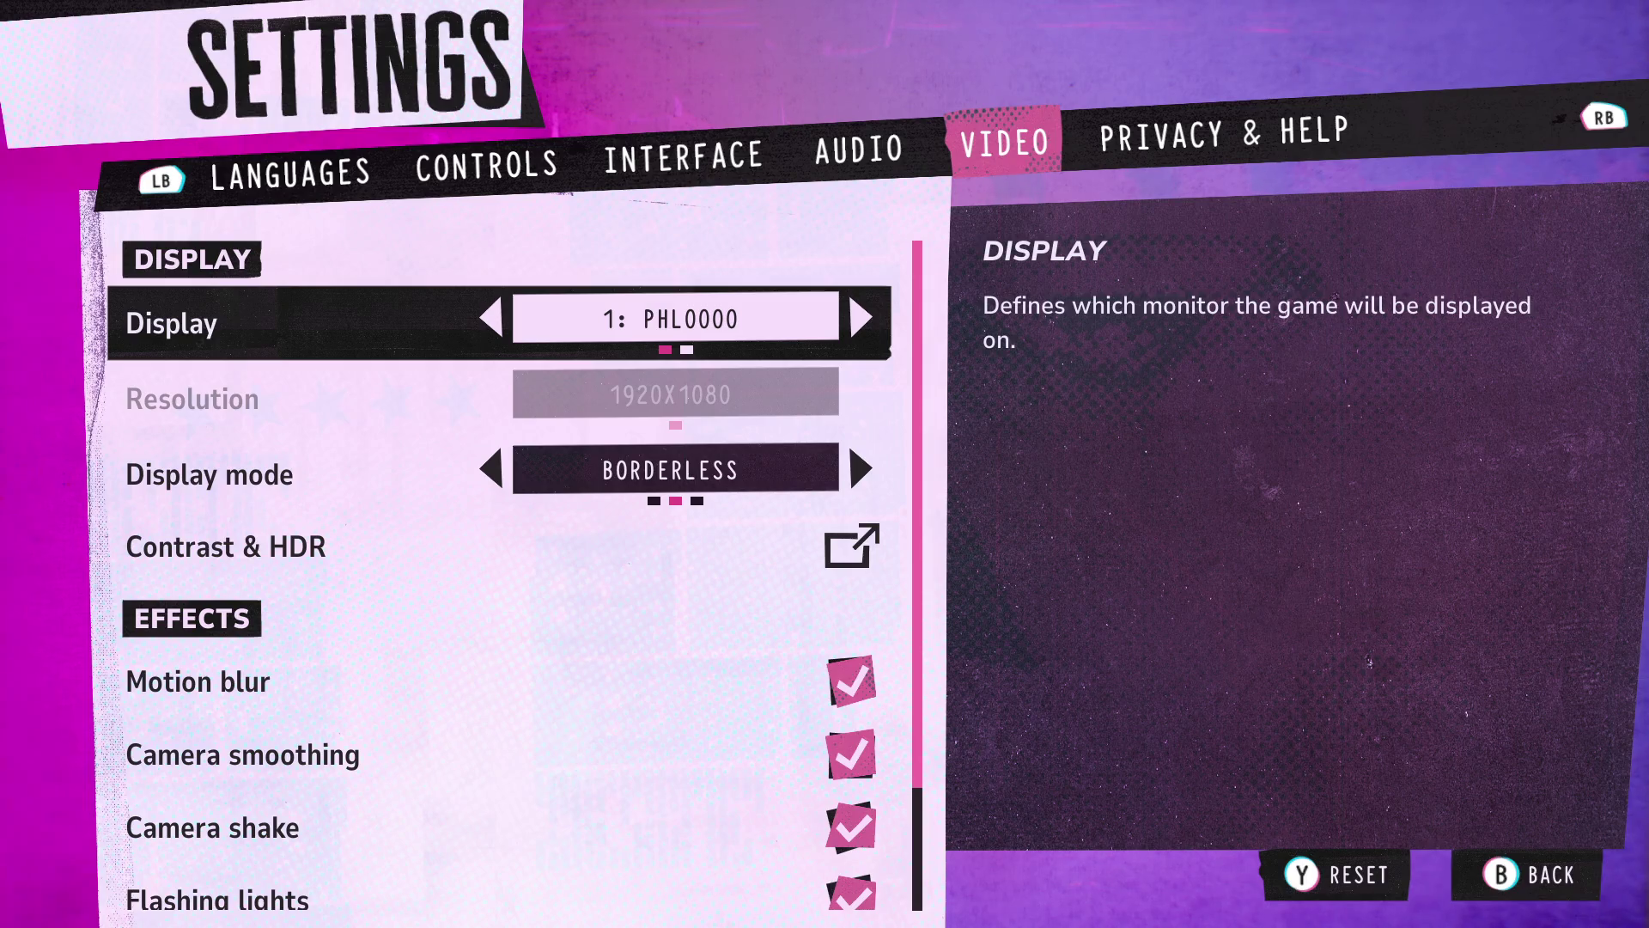
key("e")
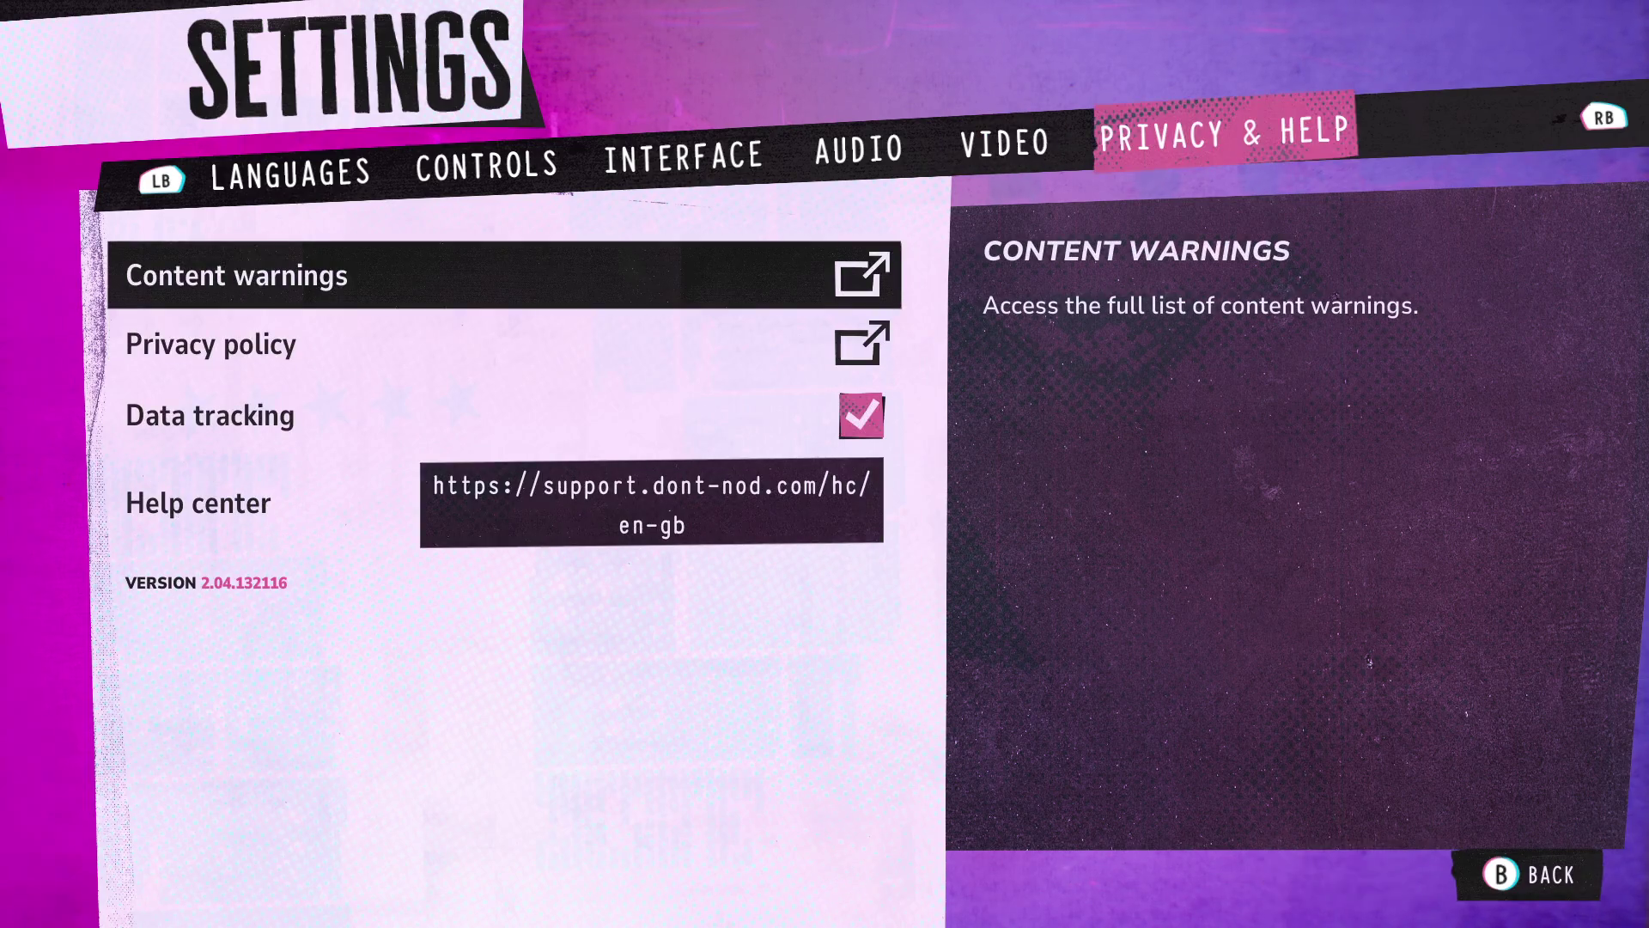
key("Escape")
key("Up")
key("Up")
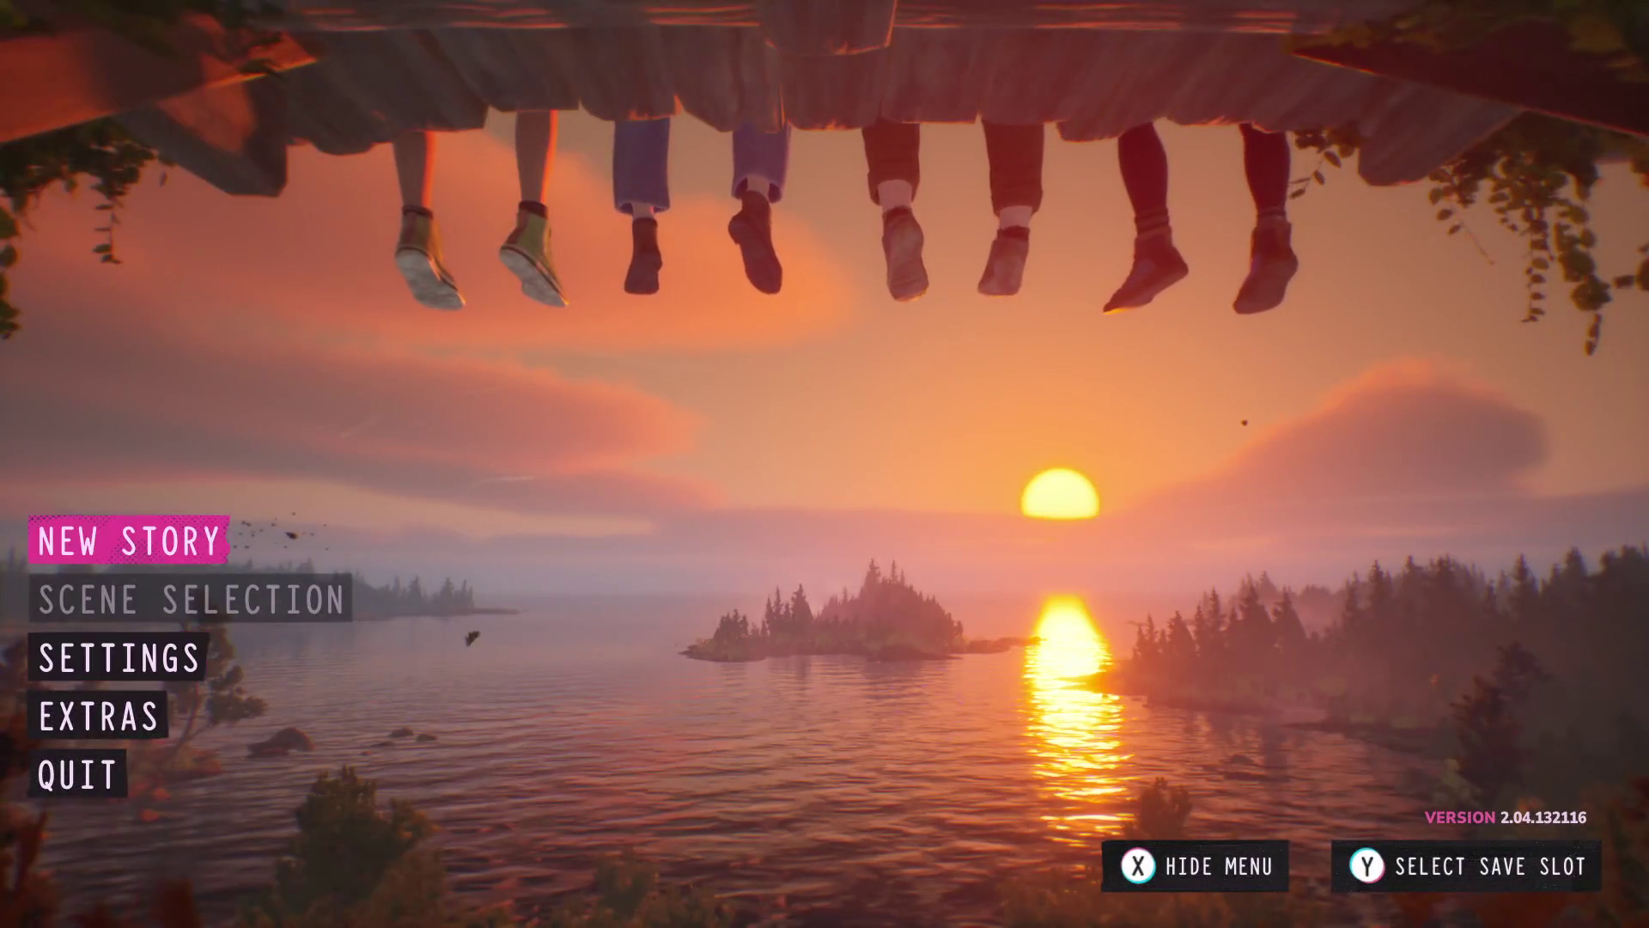
- Start the story from the main menu, loading into the parked car call with Mom
key("Down")
key("Down")
key("Down")
key("Up")
key("Up")
key("Up")
key("Return")
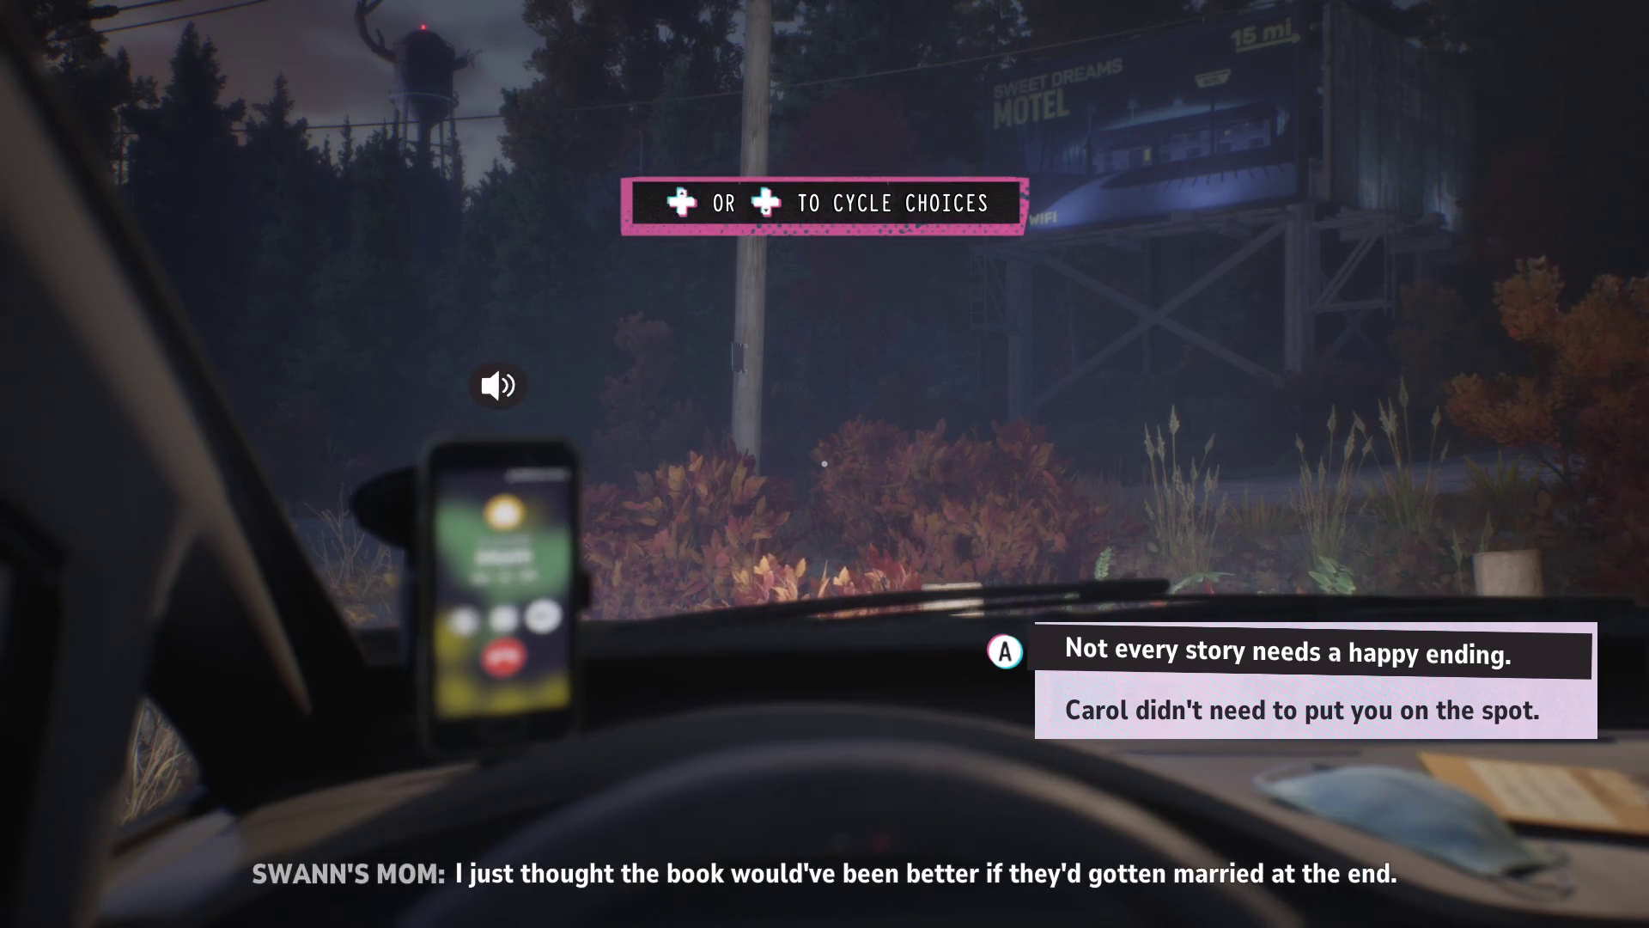
- Reply that Carol didn't need to put Mom on the spot
key("Down")
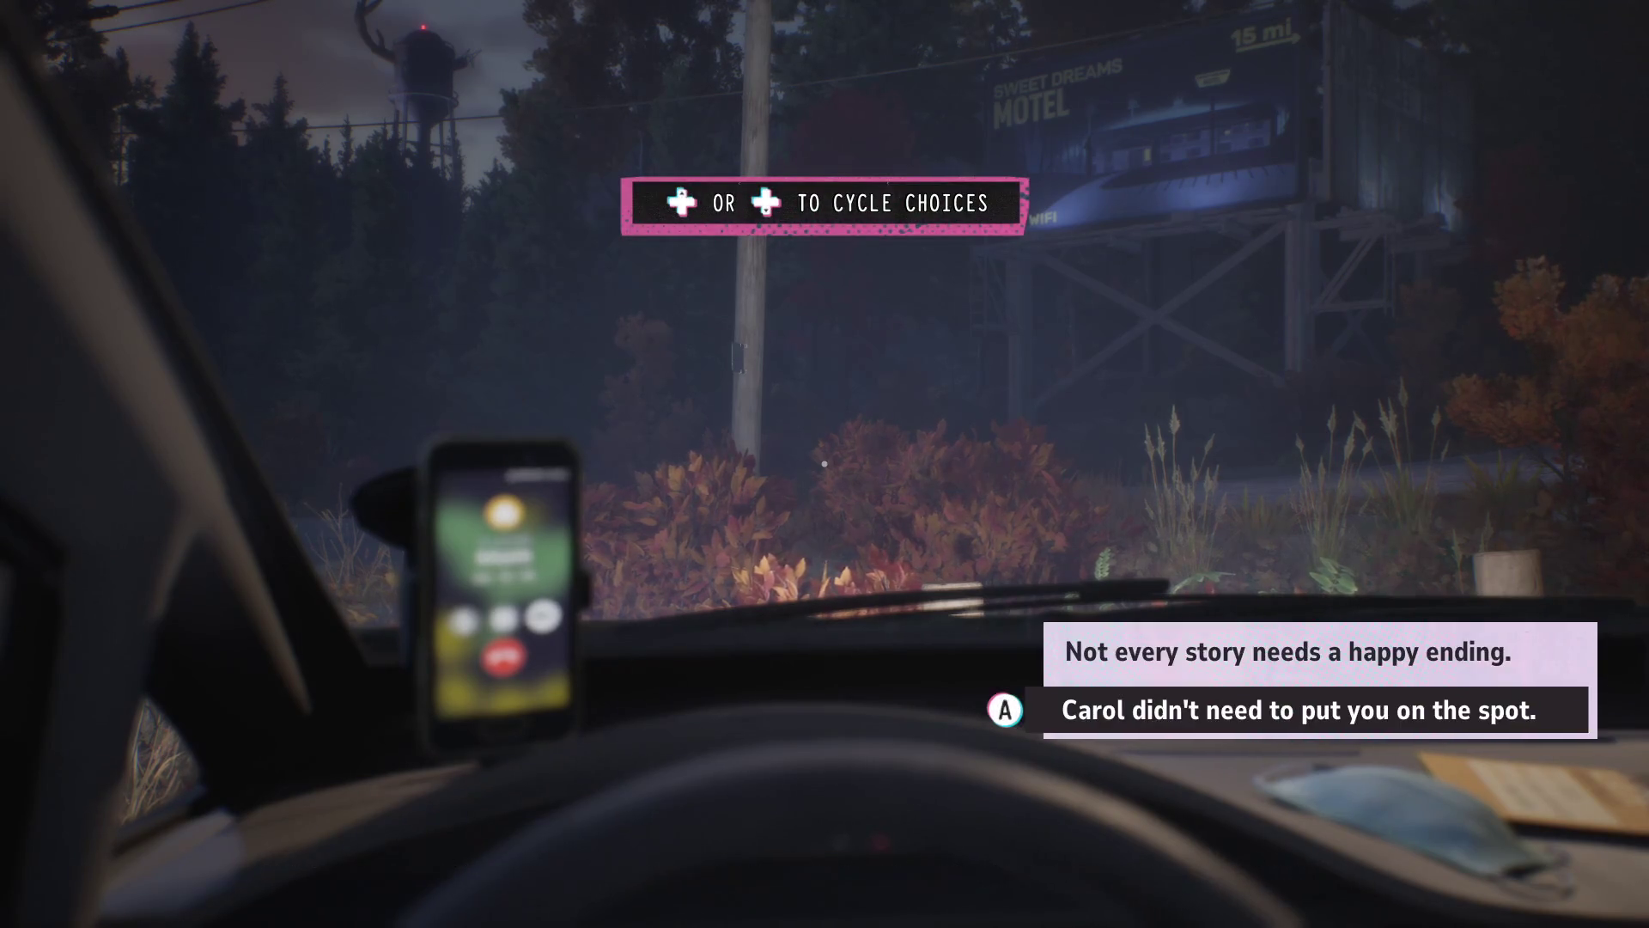
key("Up")
key("Down")
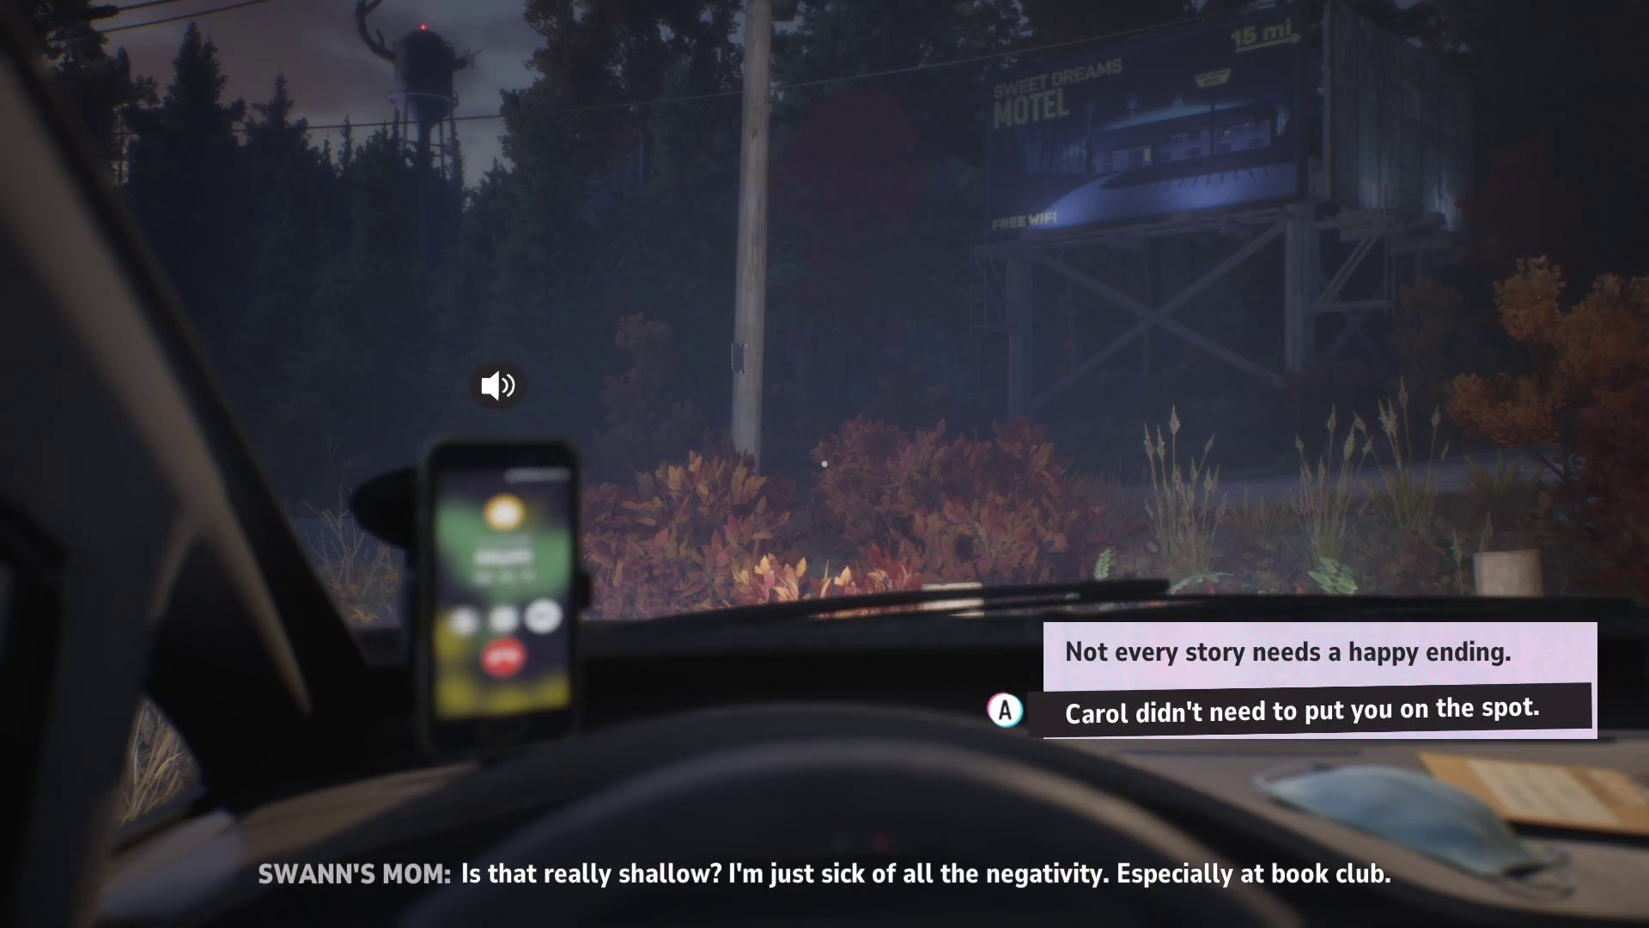
key("Return")
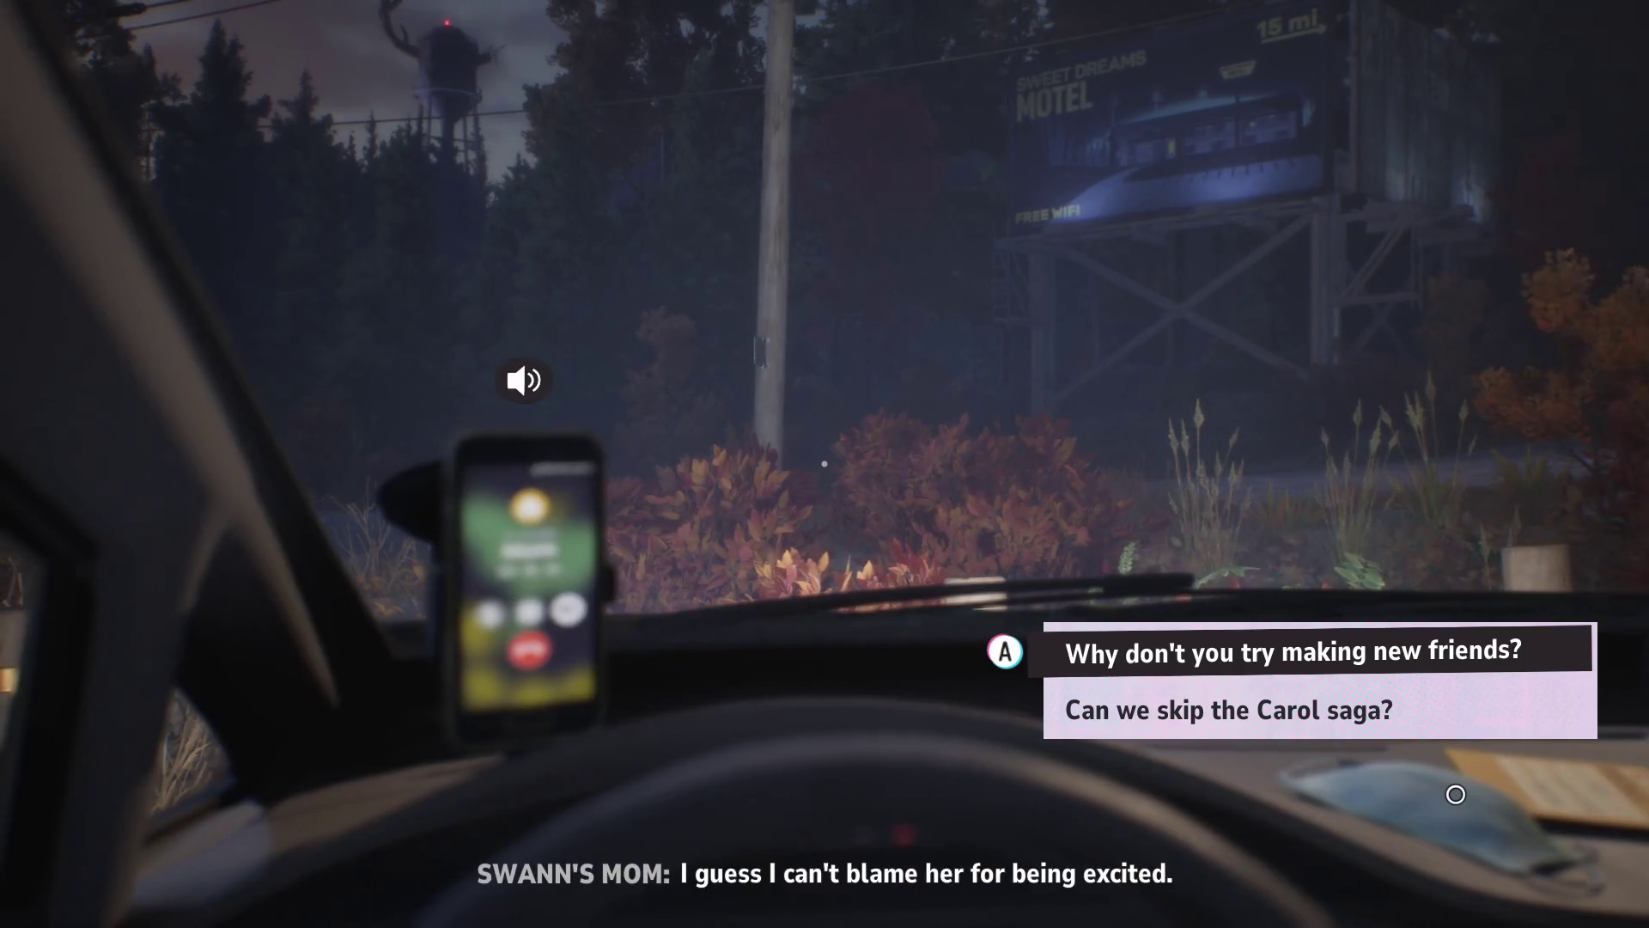
- Suggest Mom try making new friends
key("Down")
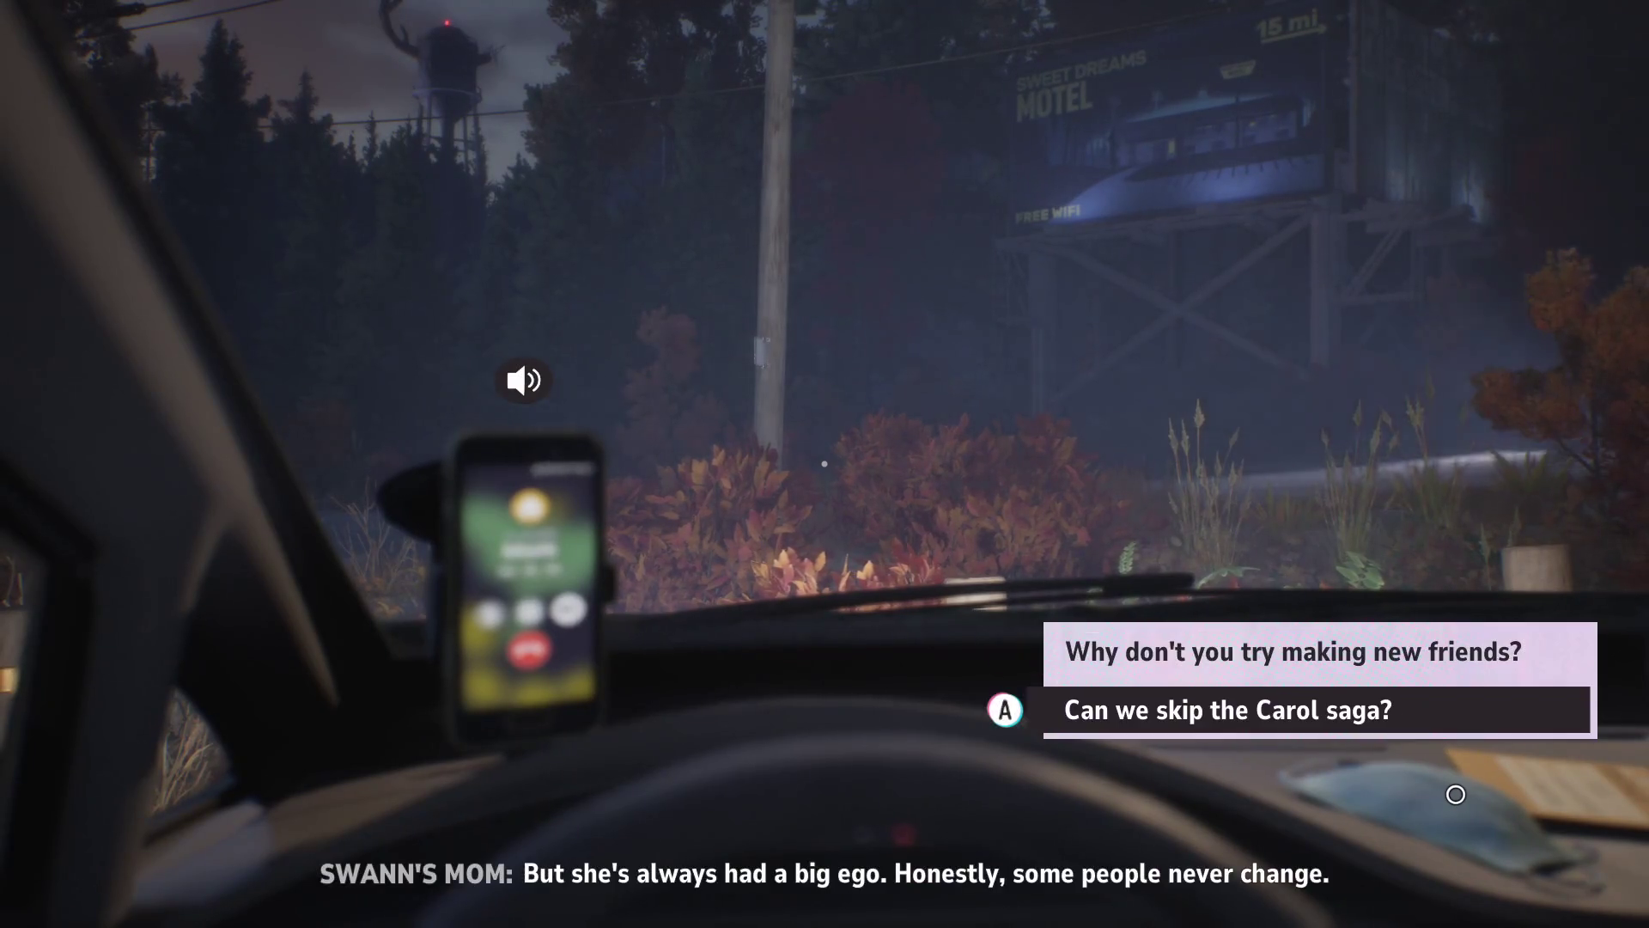
key("Up")
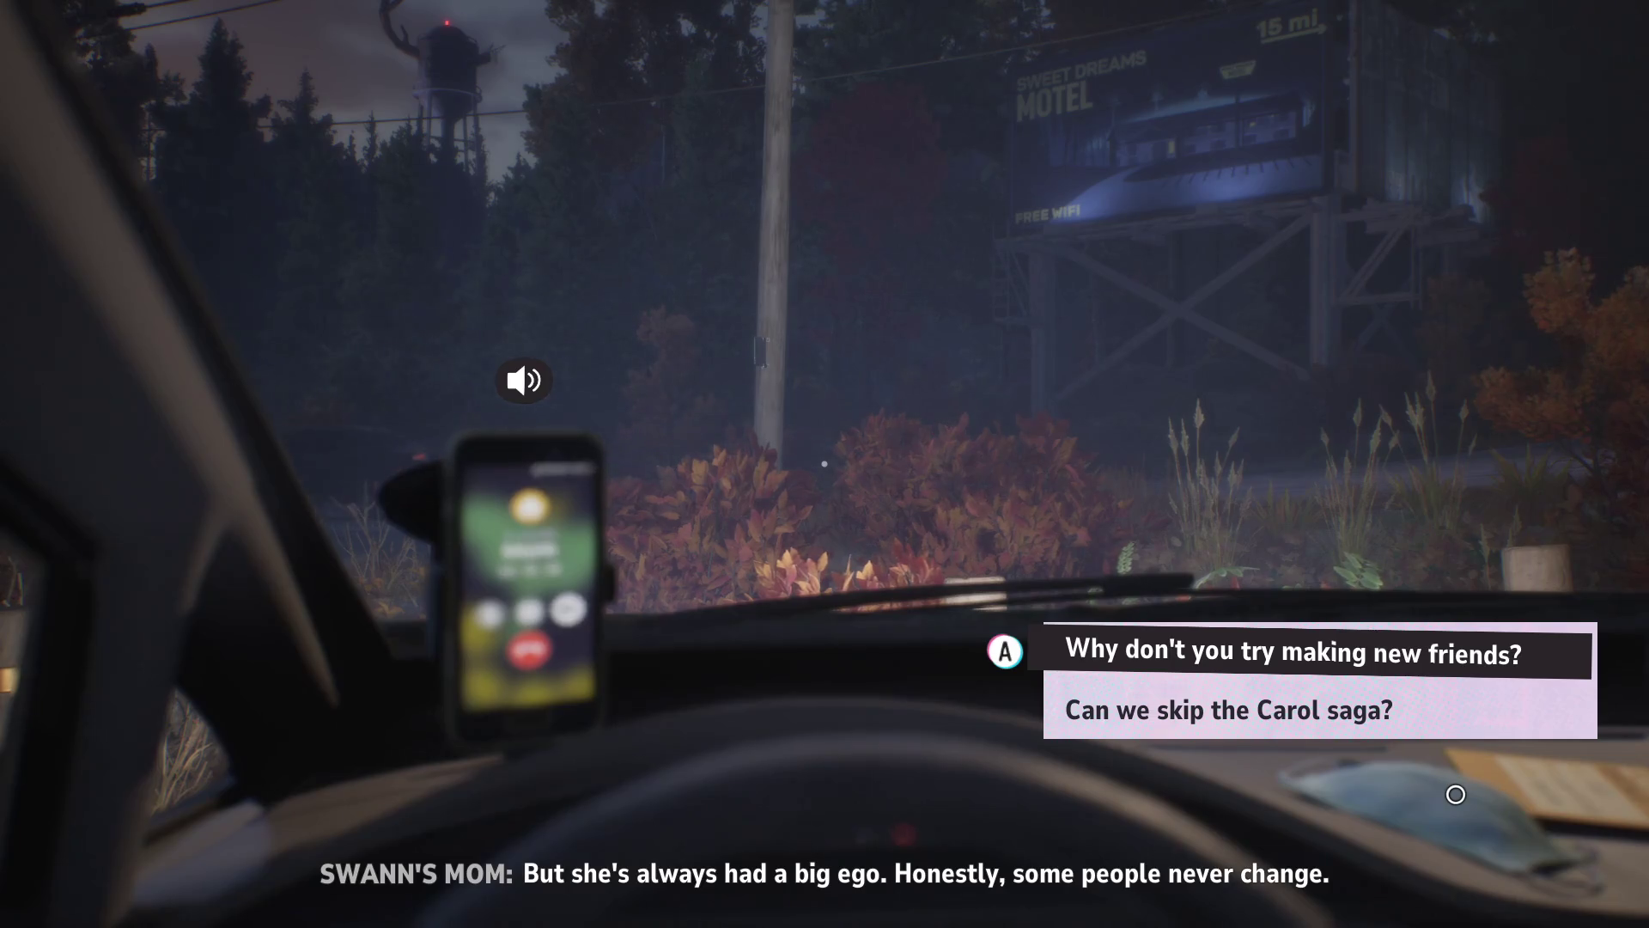
key("Return")
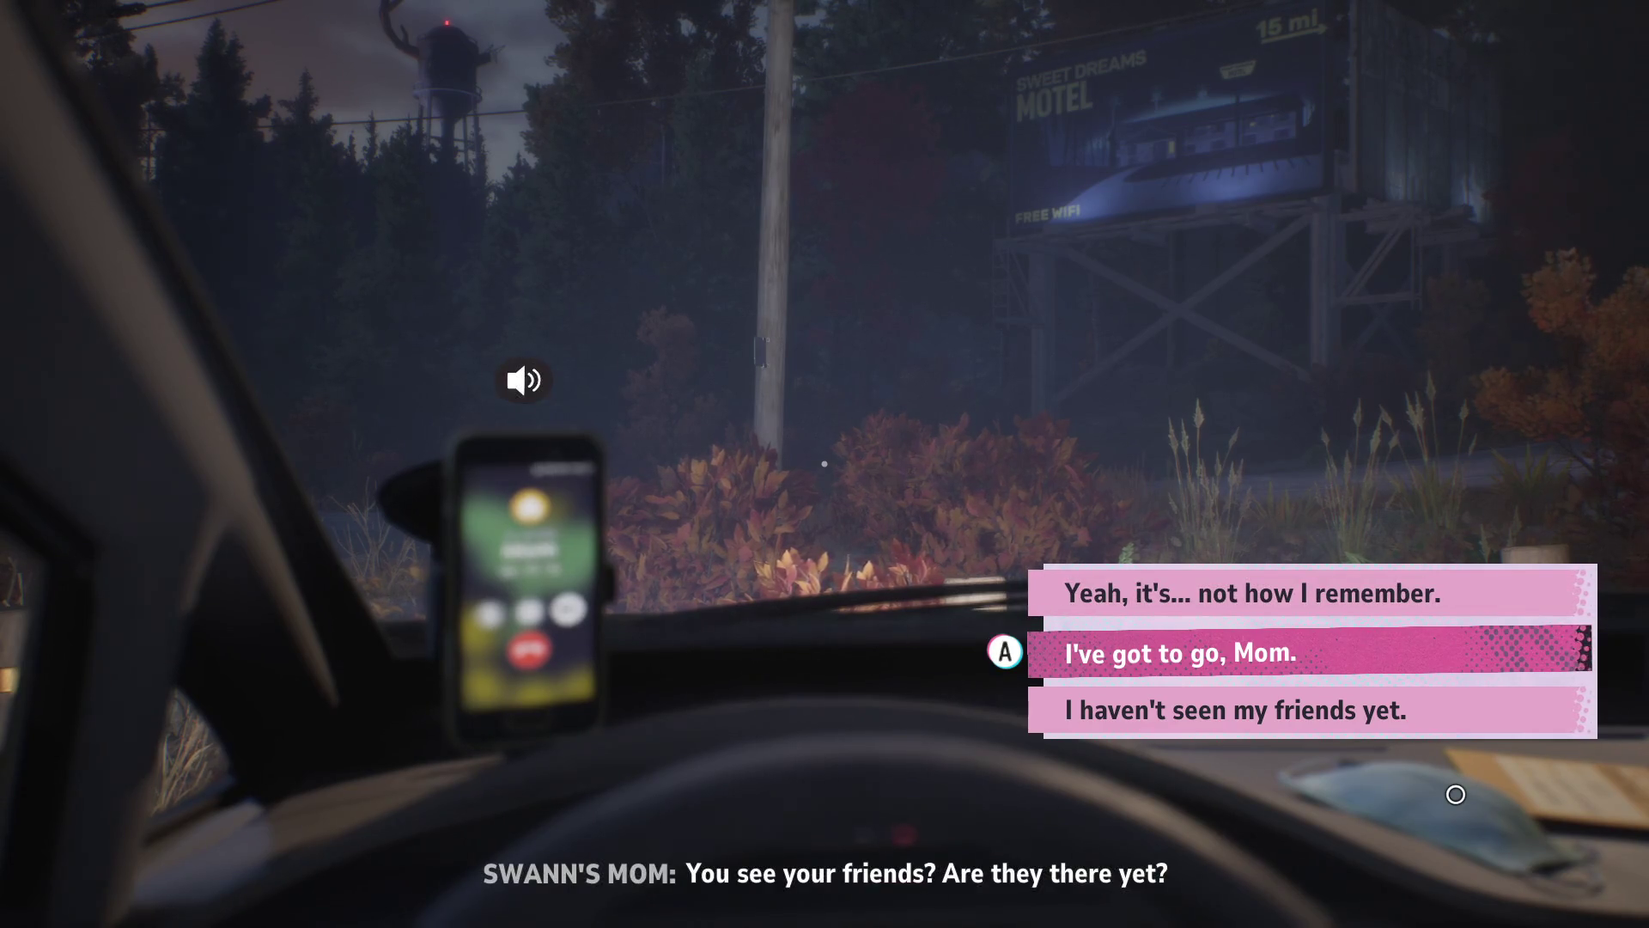
- Tell Mom the friends haven't been seen yet
key("Up")
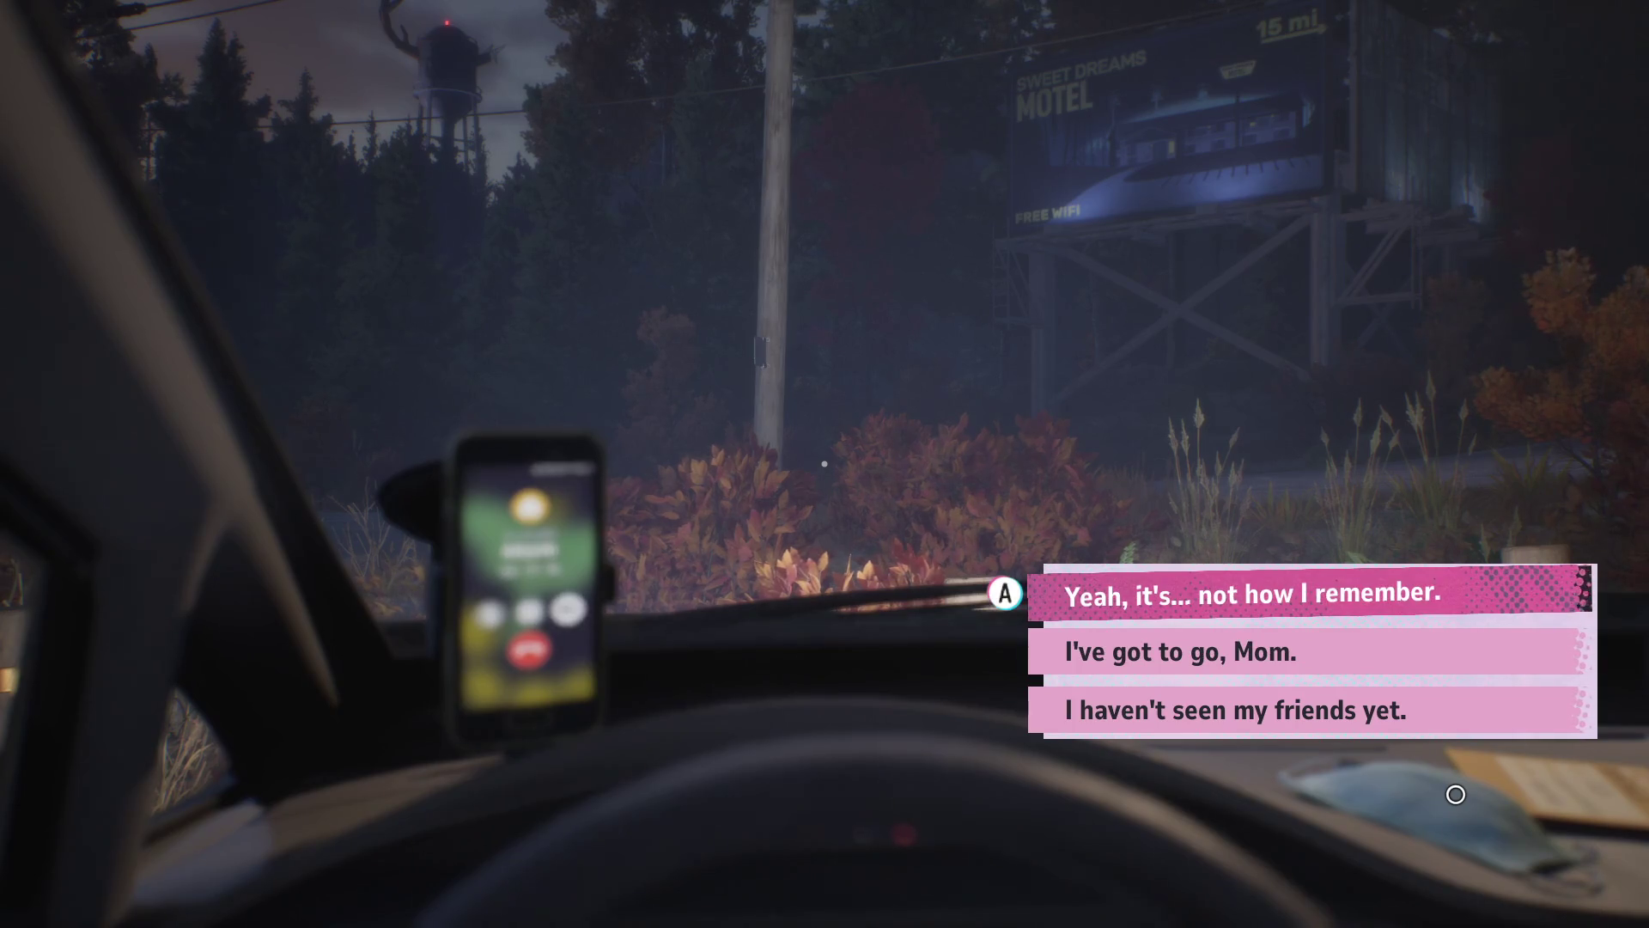
key("Down")
key("Down")
key("Up")
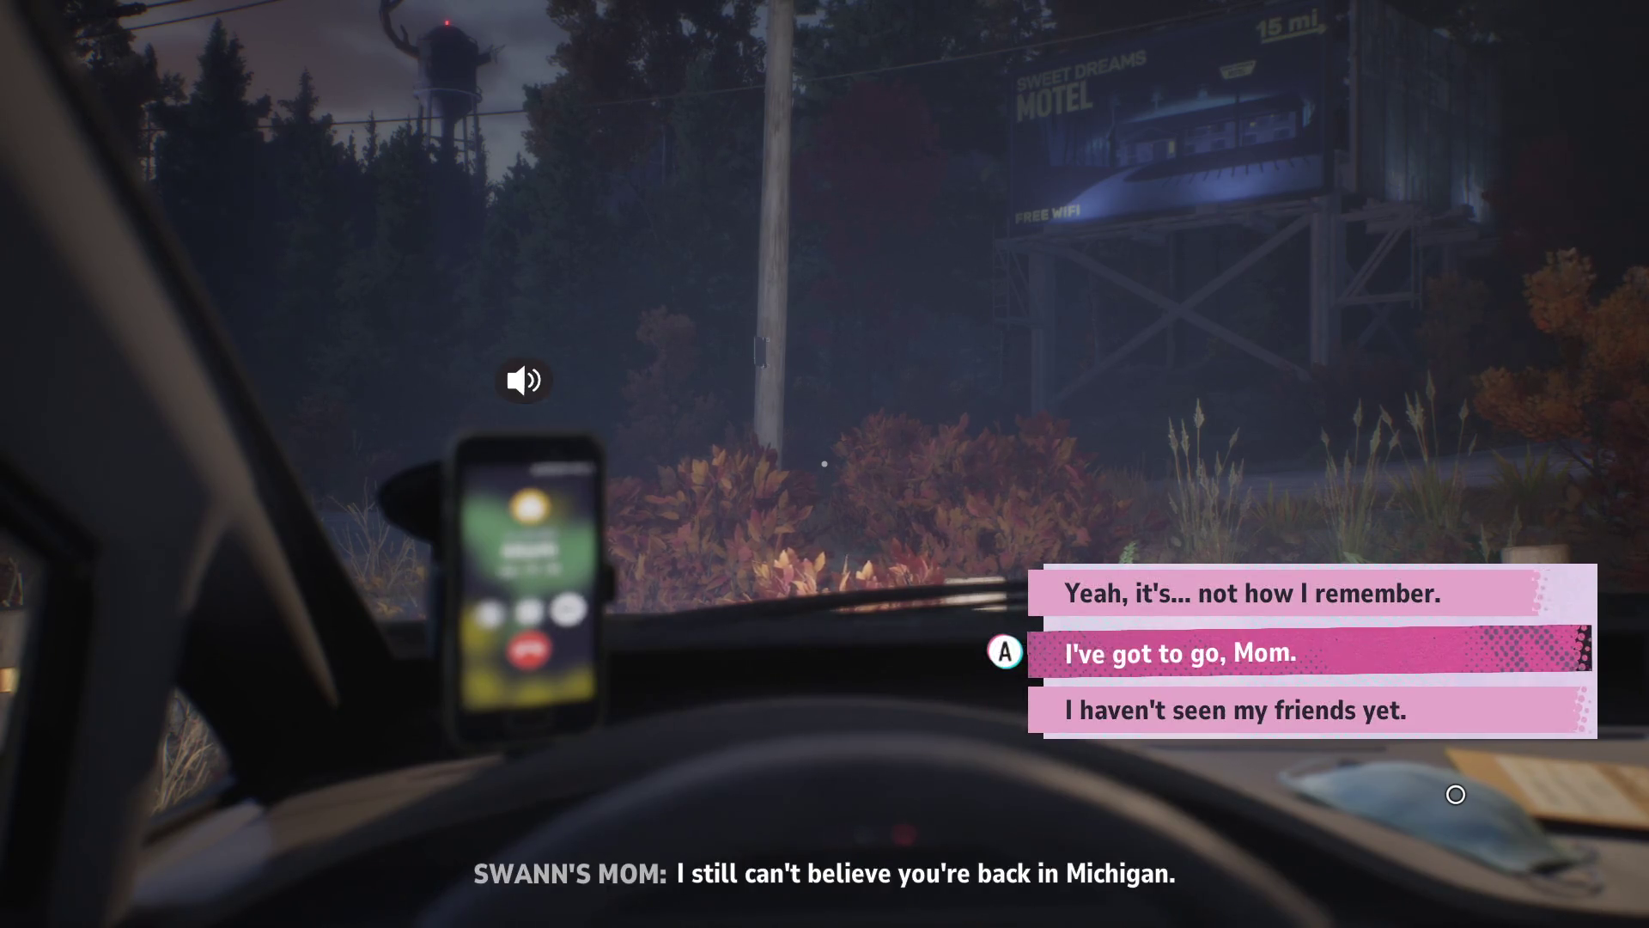
key("Down")
key("Return")
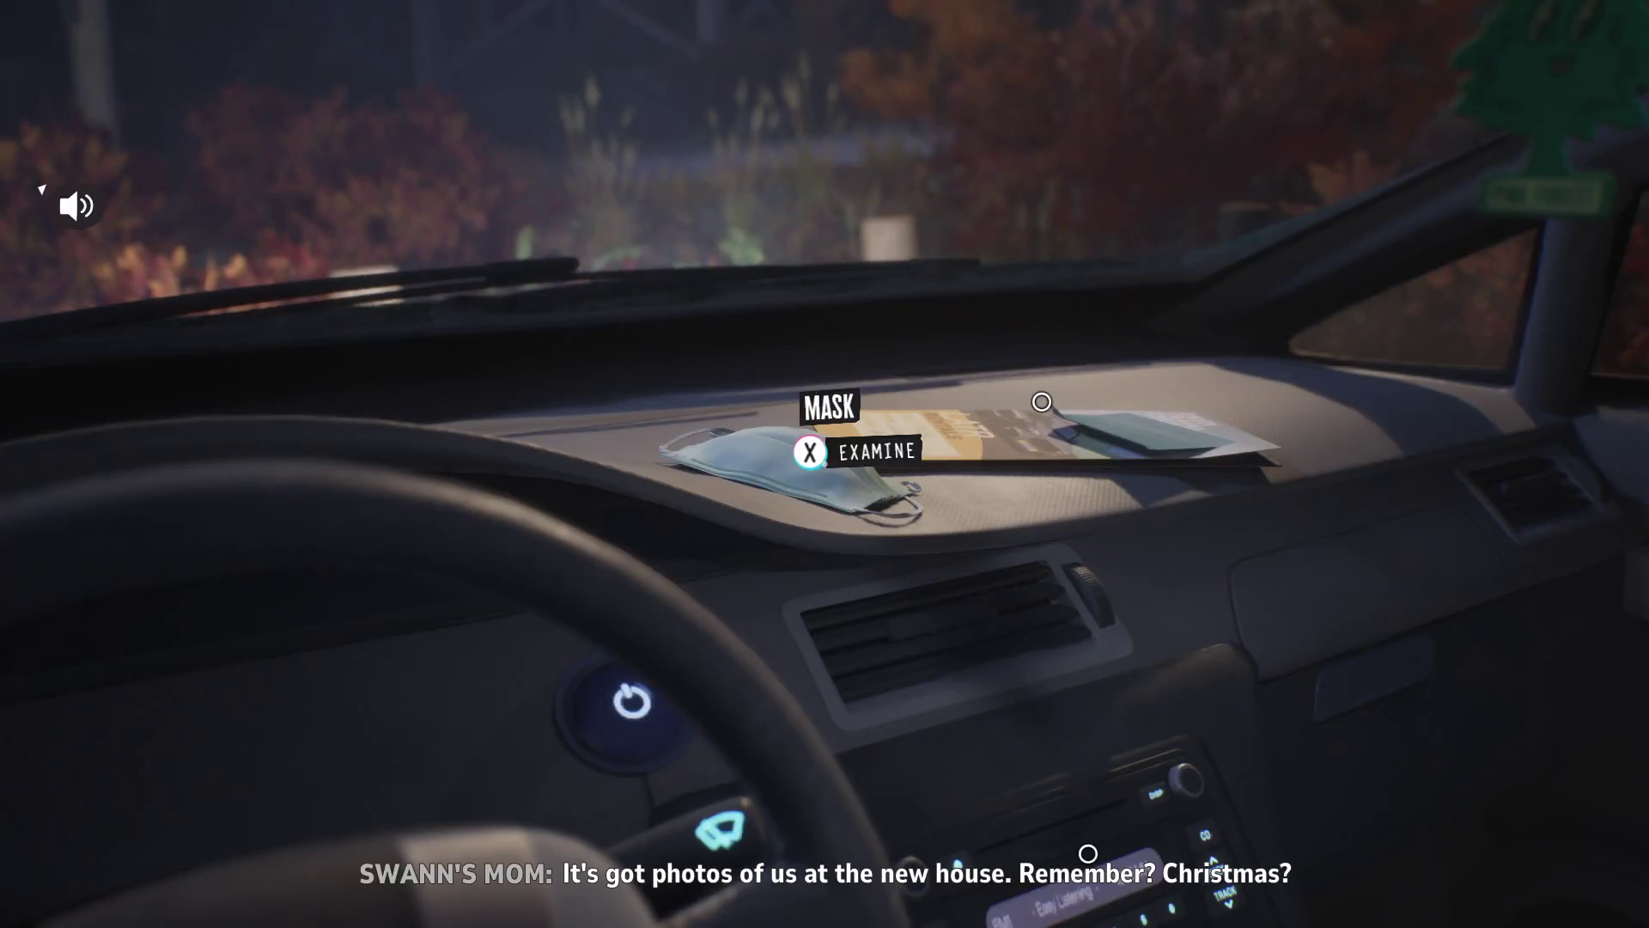
- Examine the mask on the dashboard, then say Christmas feels like ages ago
key("x")
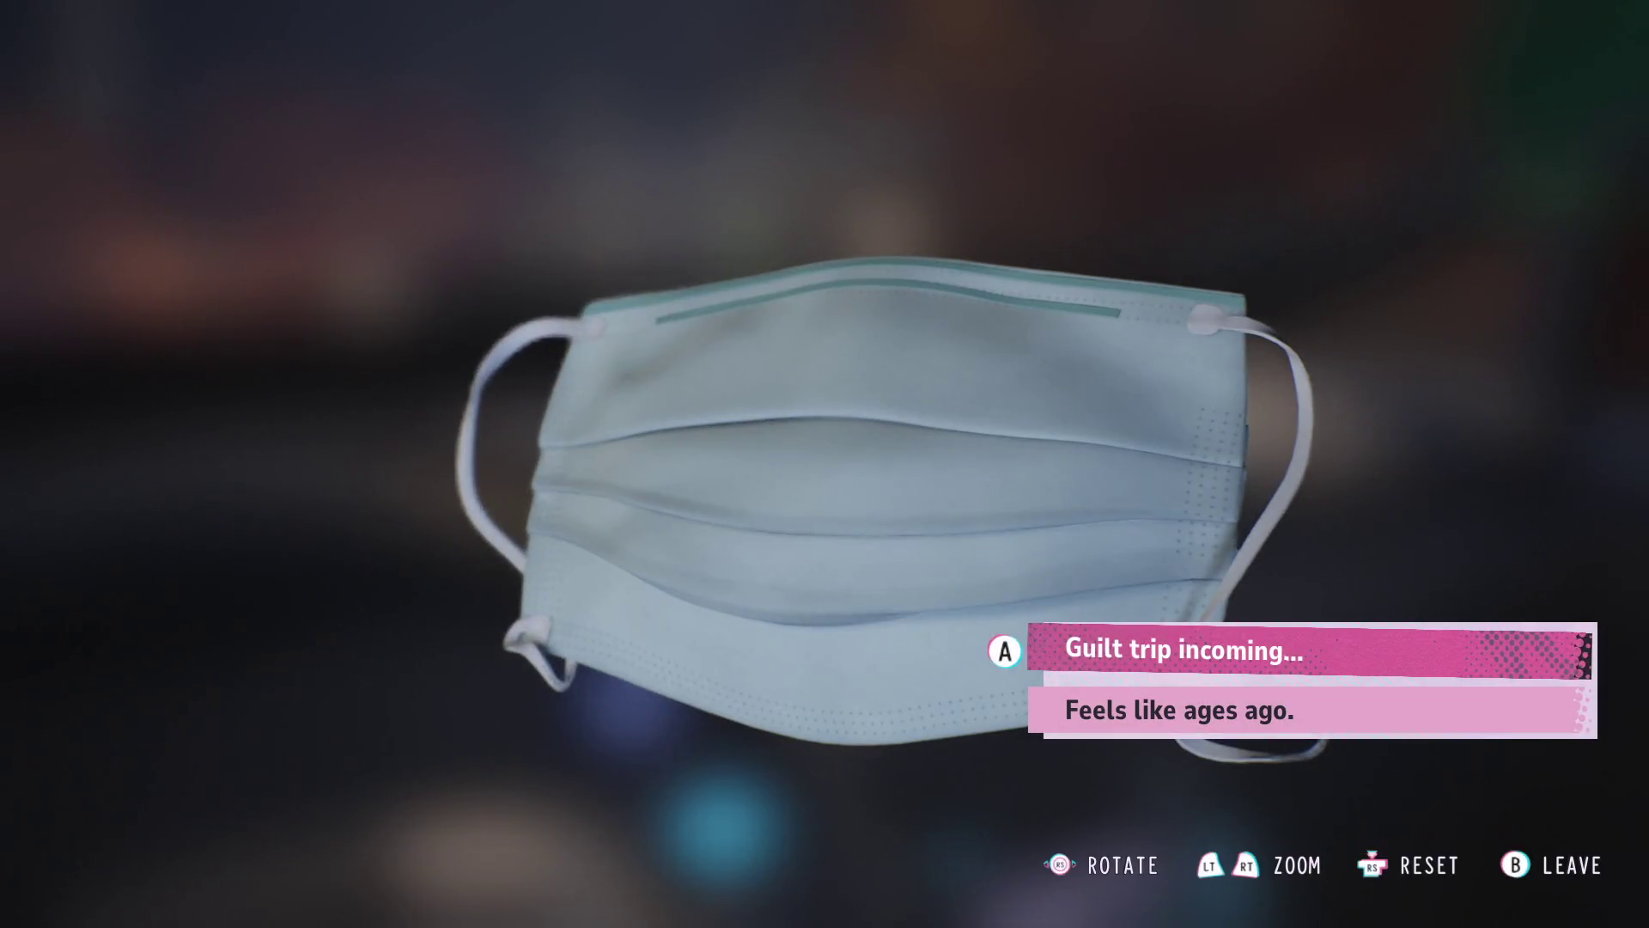
scroll(889, 504, "up", 3)
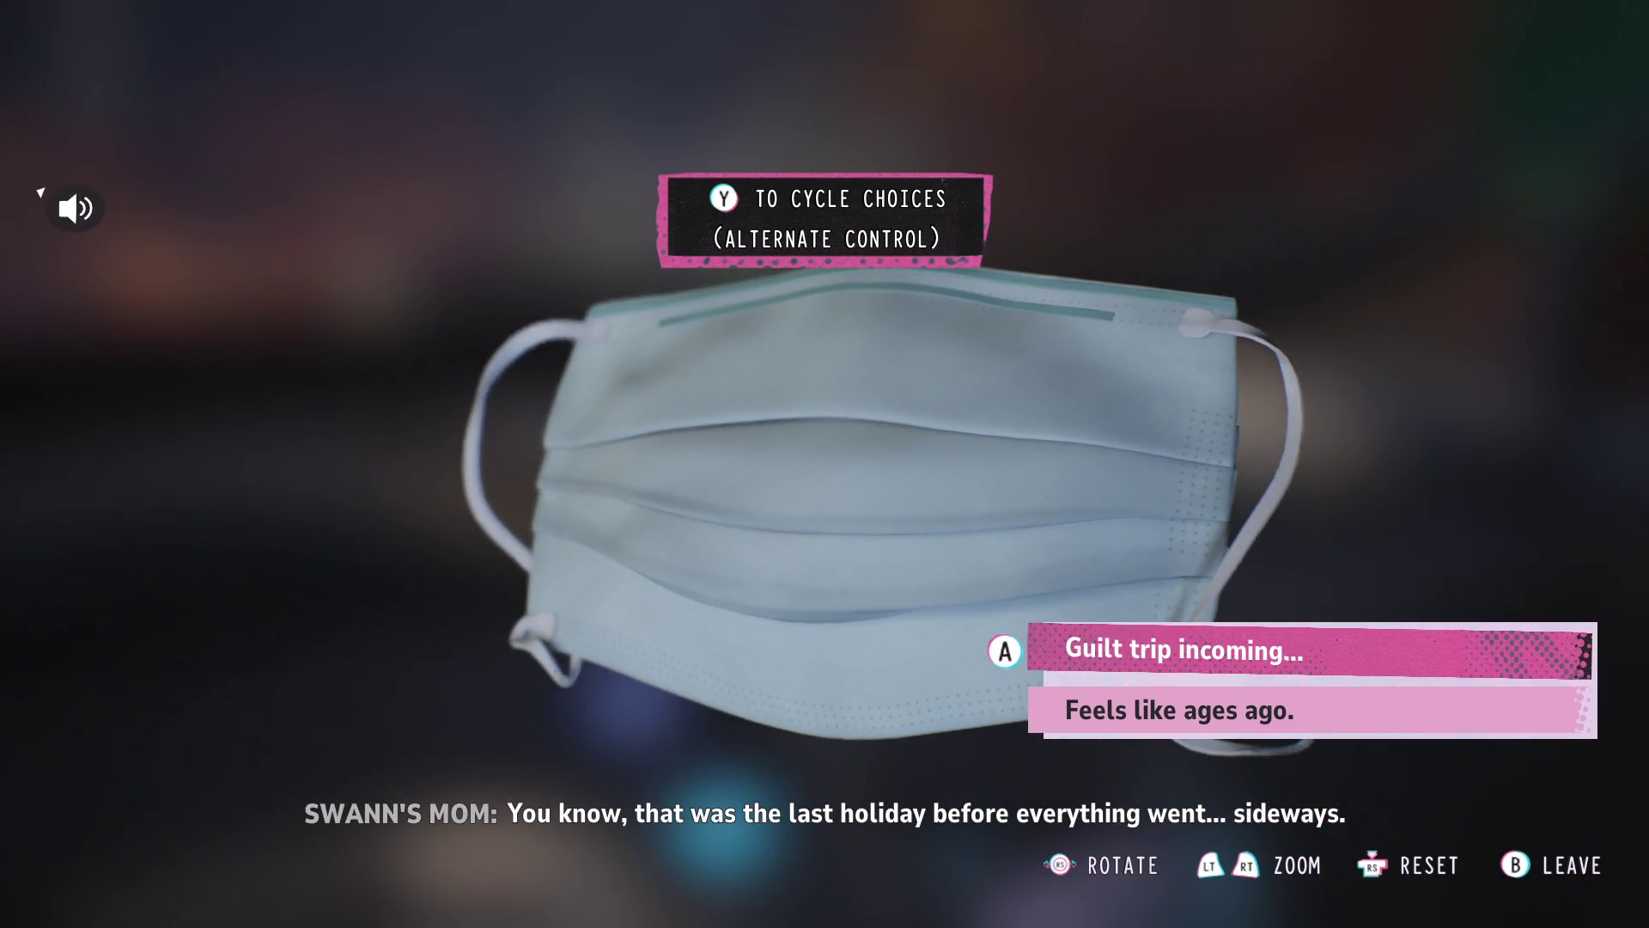
key("Escape")
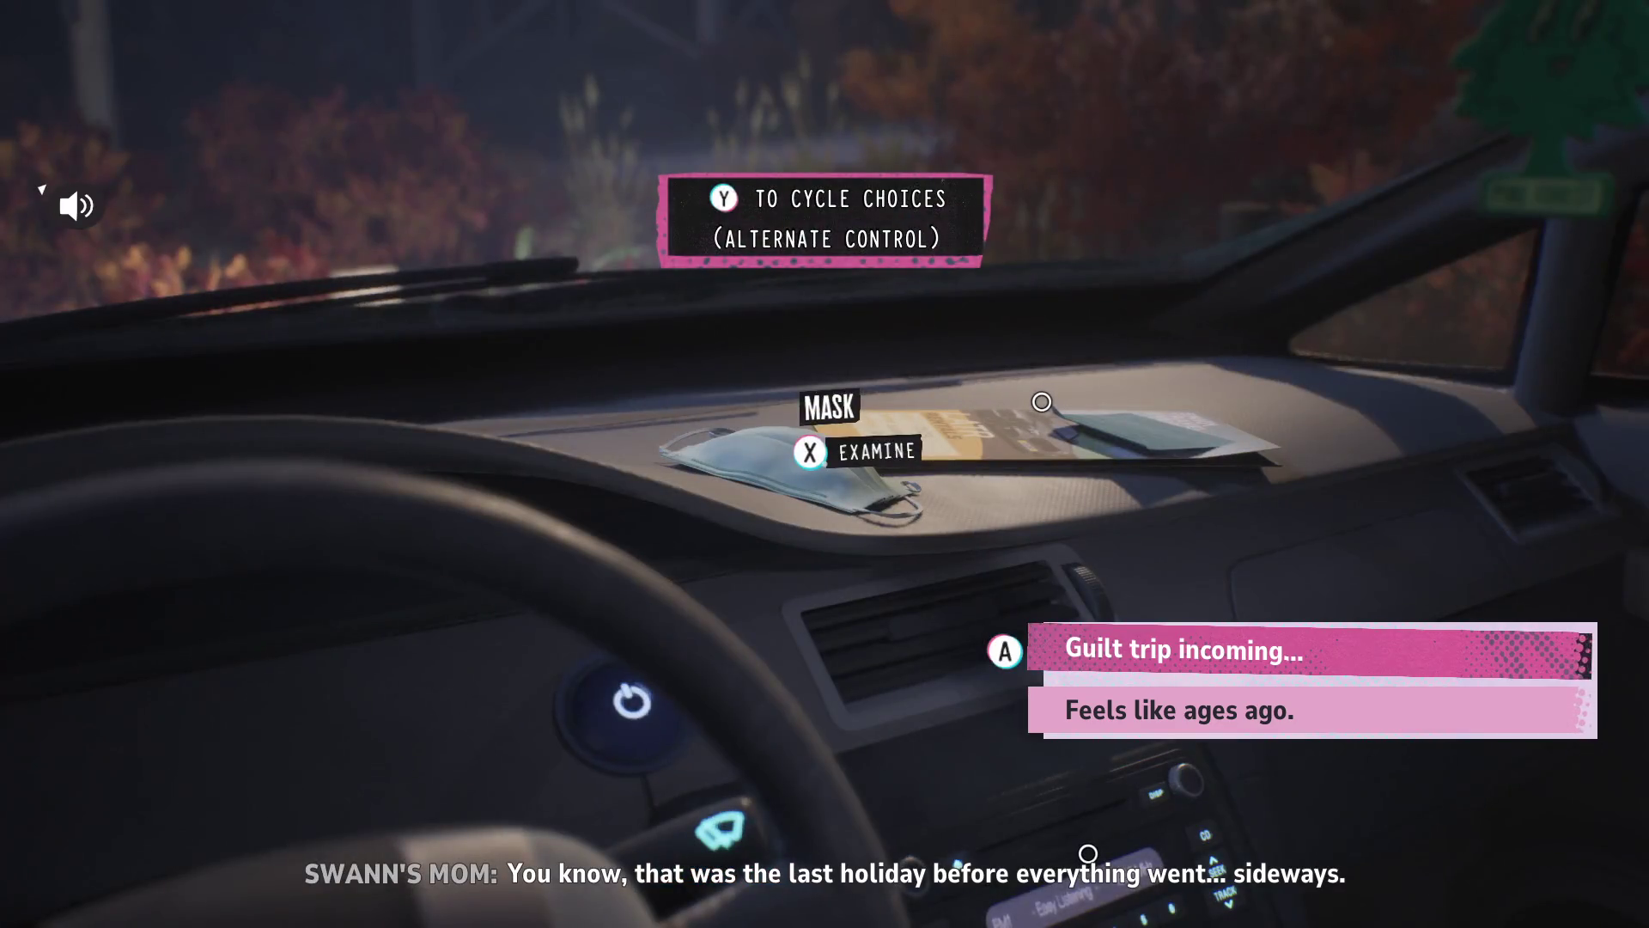
key("Down")
key("Up")
key("Down")
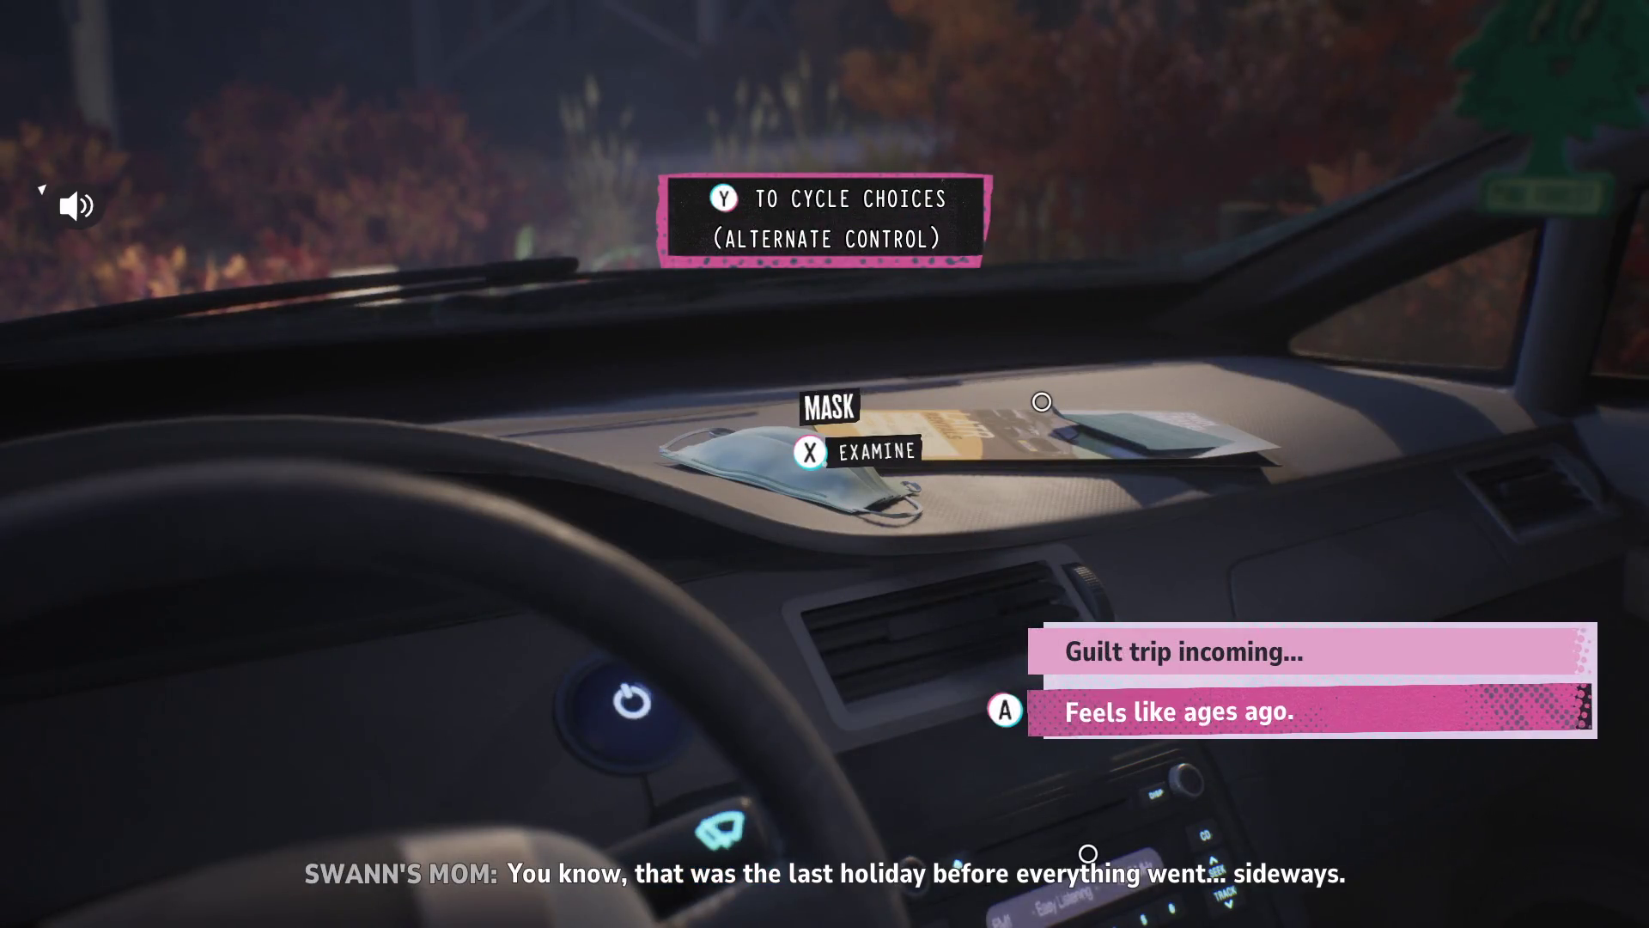
key("Up")
key("Down")
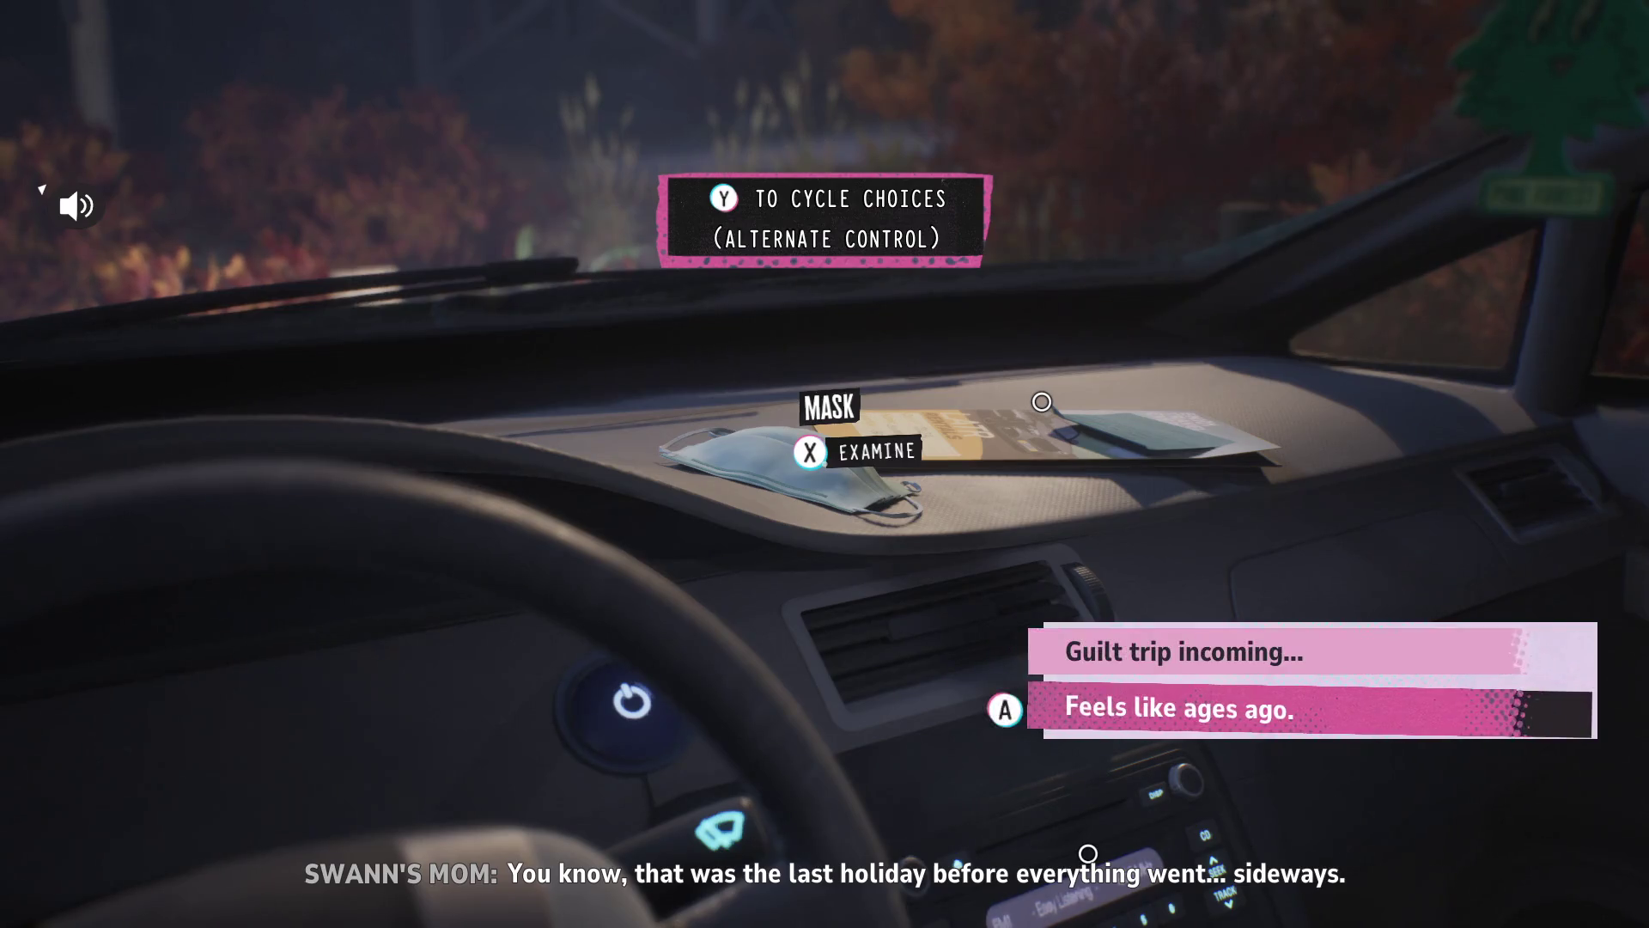
key("Up")
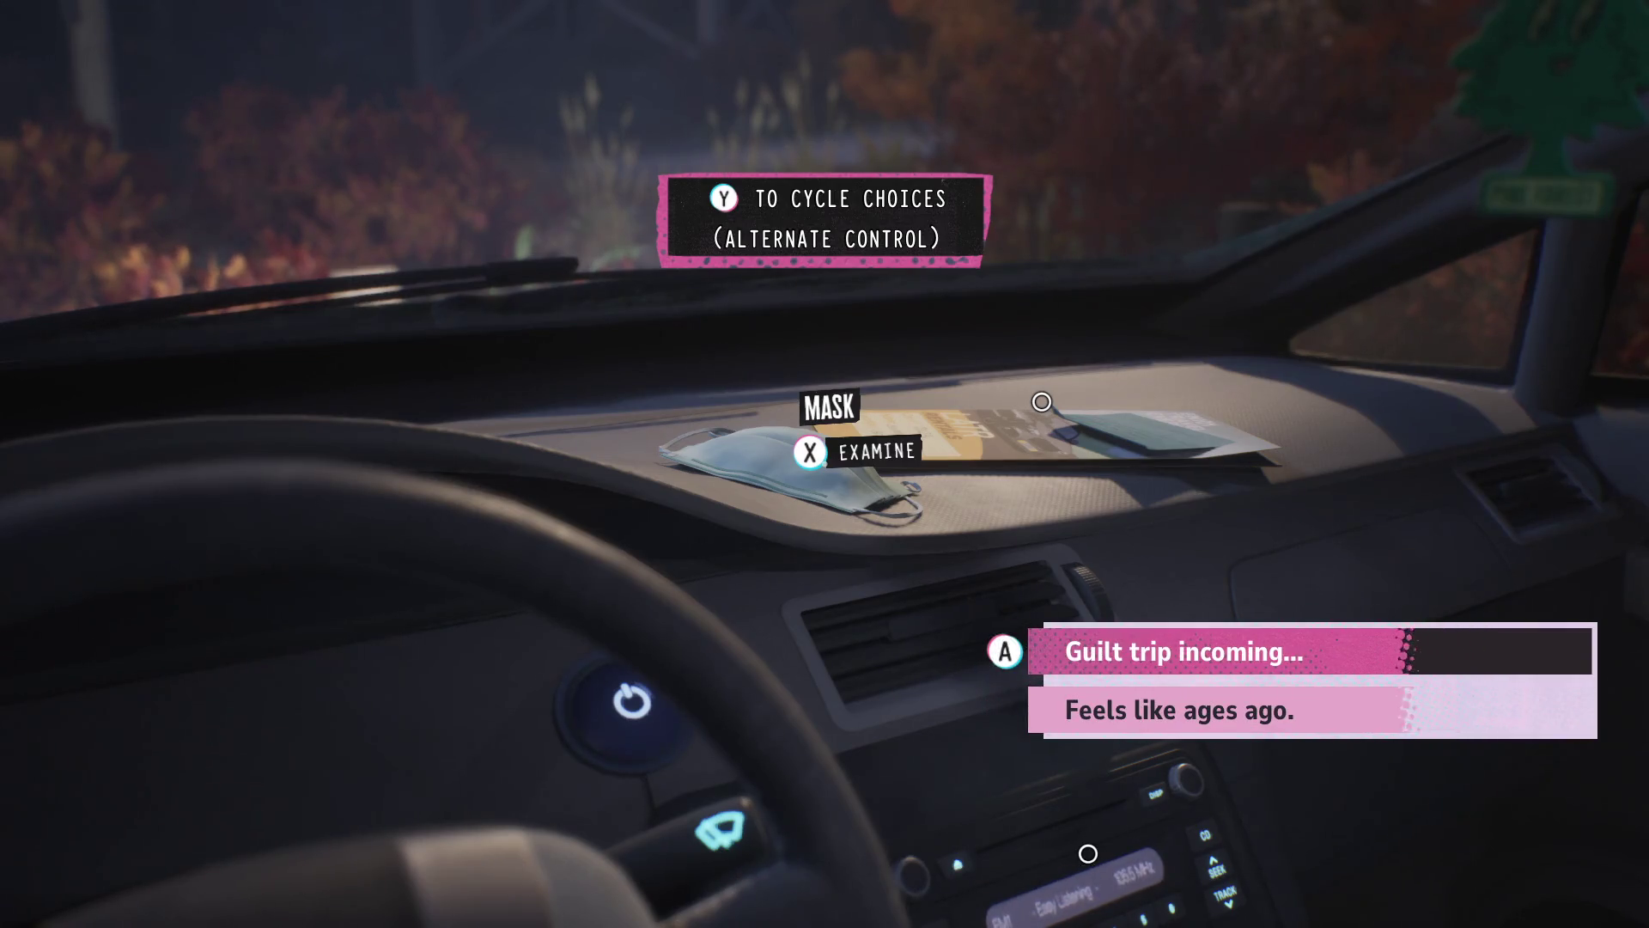
key("Down")
key("Return")
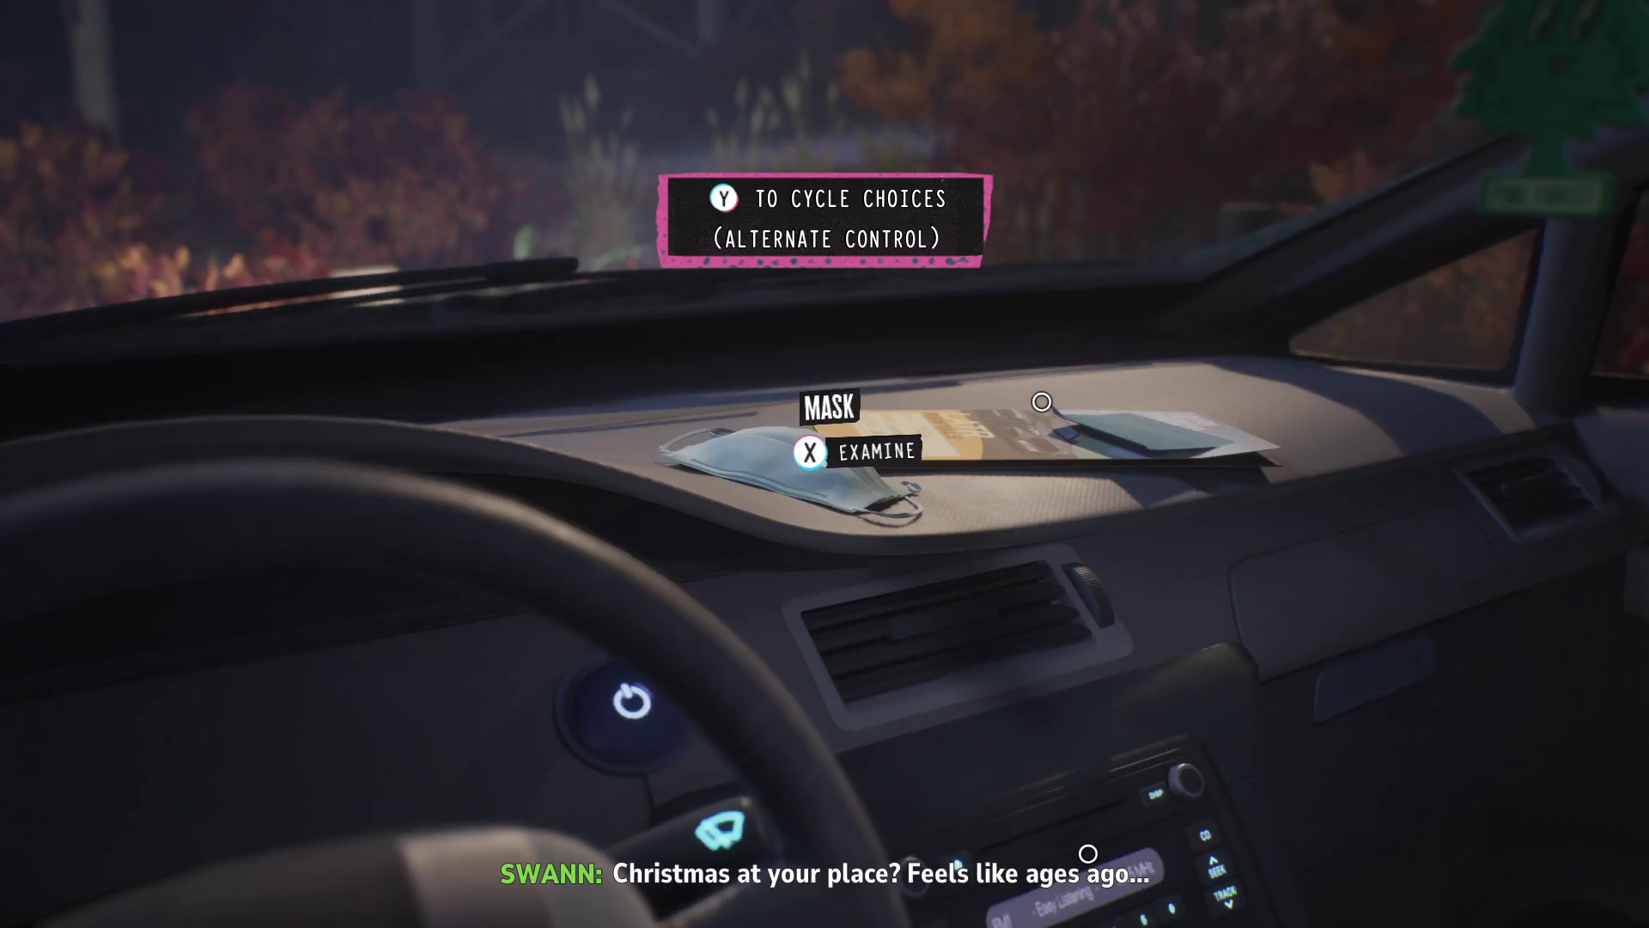
- Examine the LATR rental pamphlet, read its text, and return to the car view
key("y")
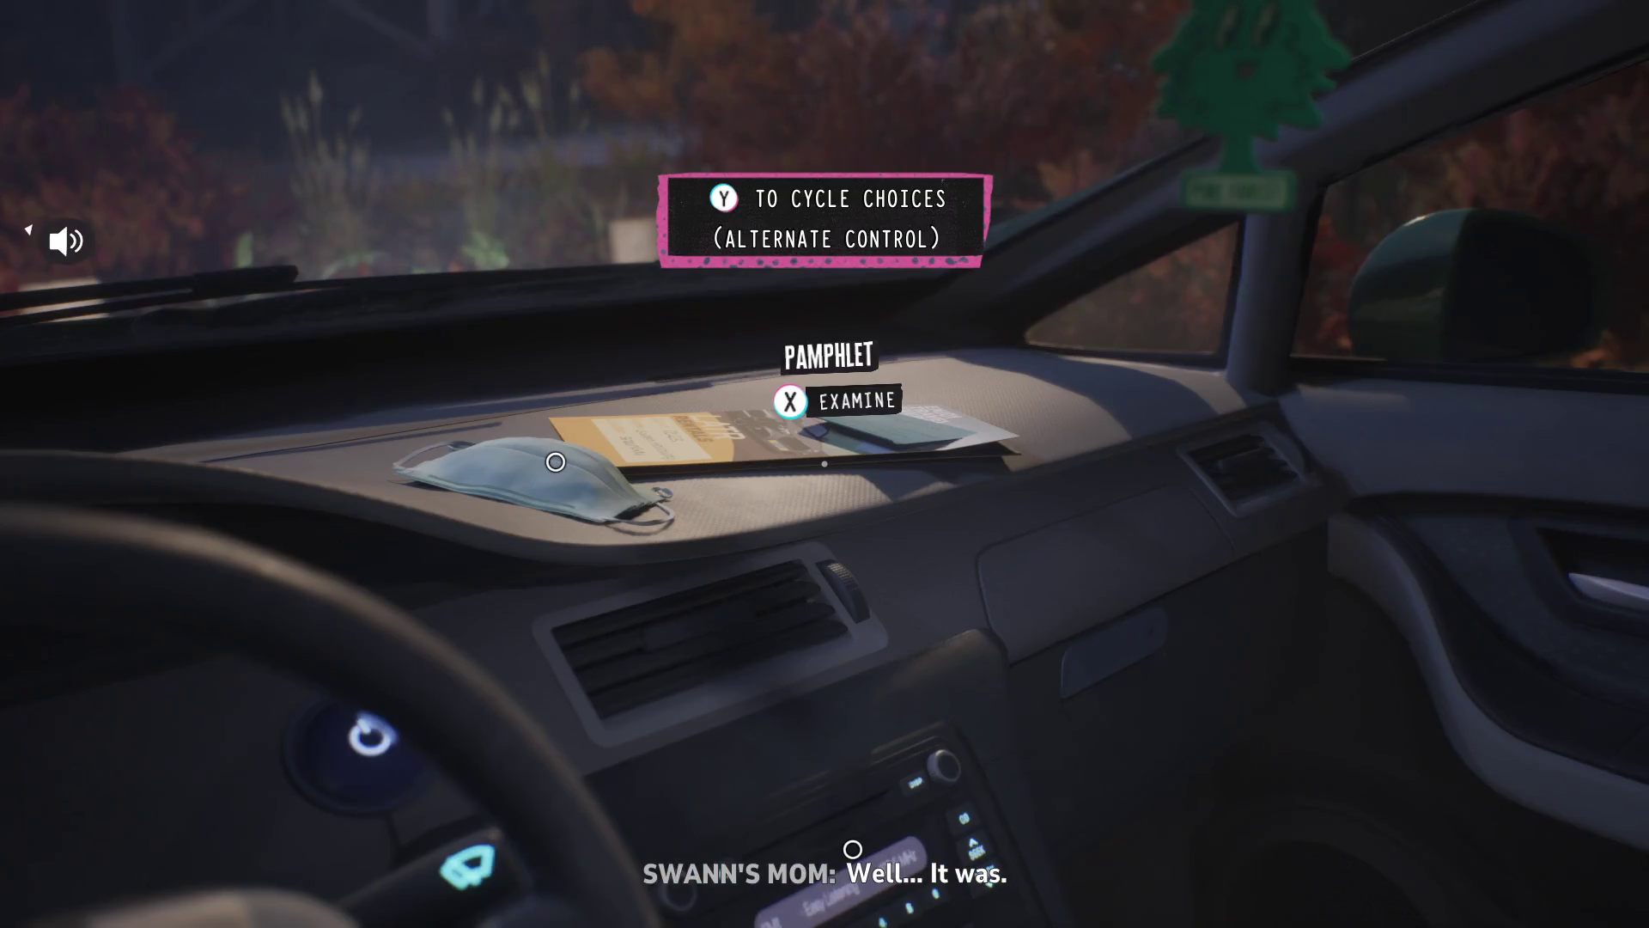
key("x")
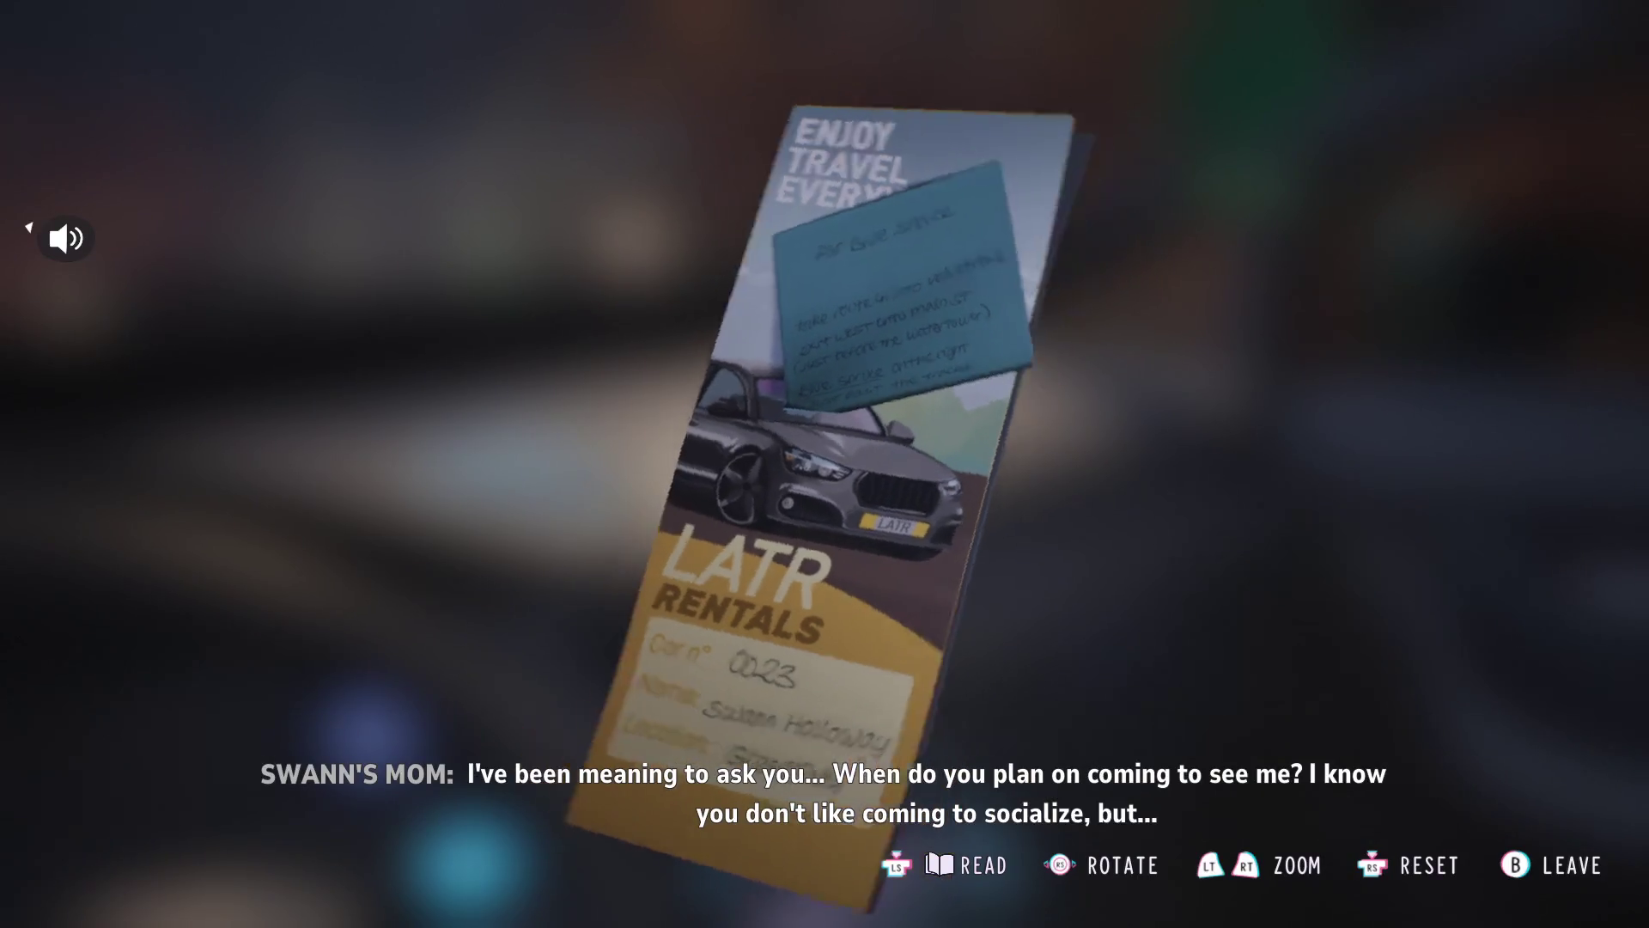
key("r")
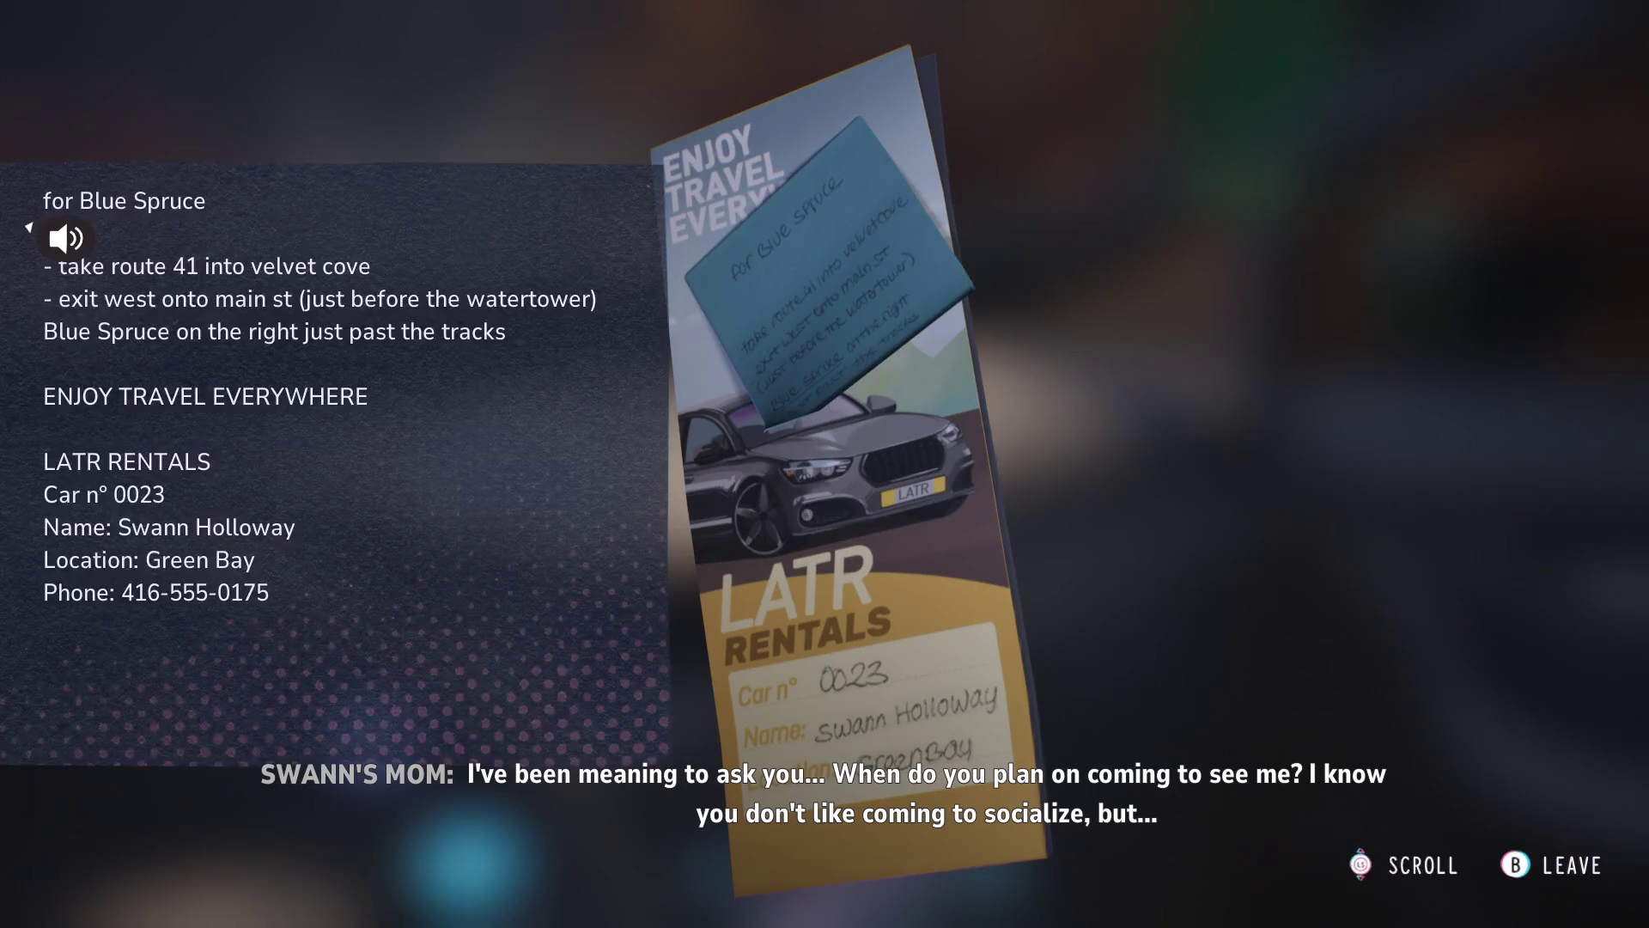
key("Escape")
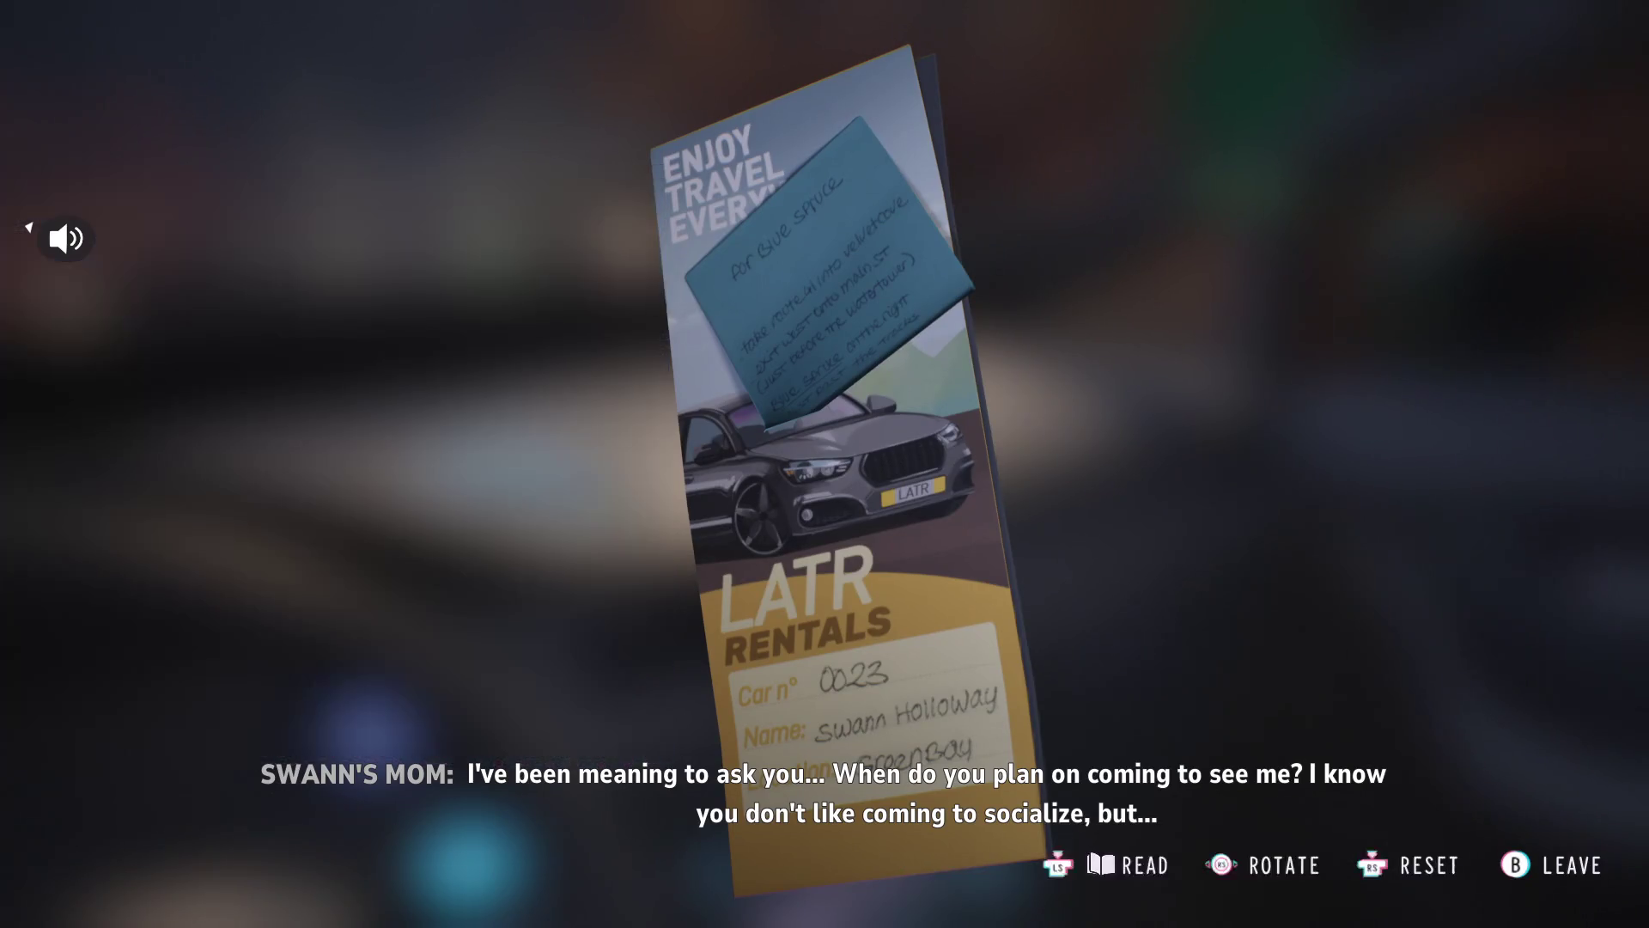
key("Escape")
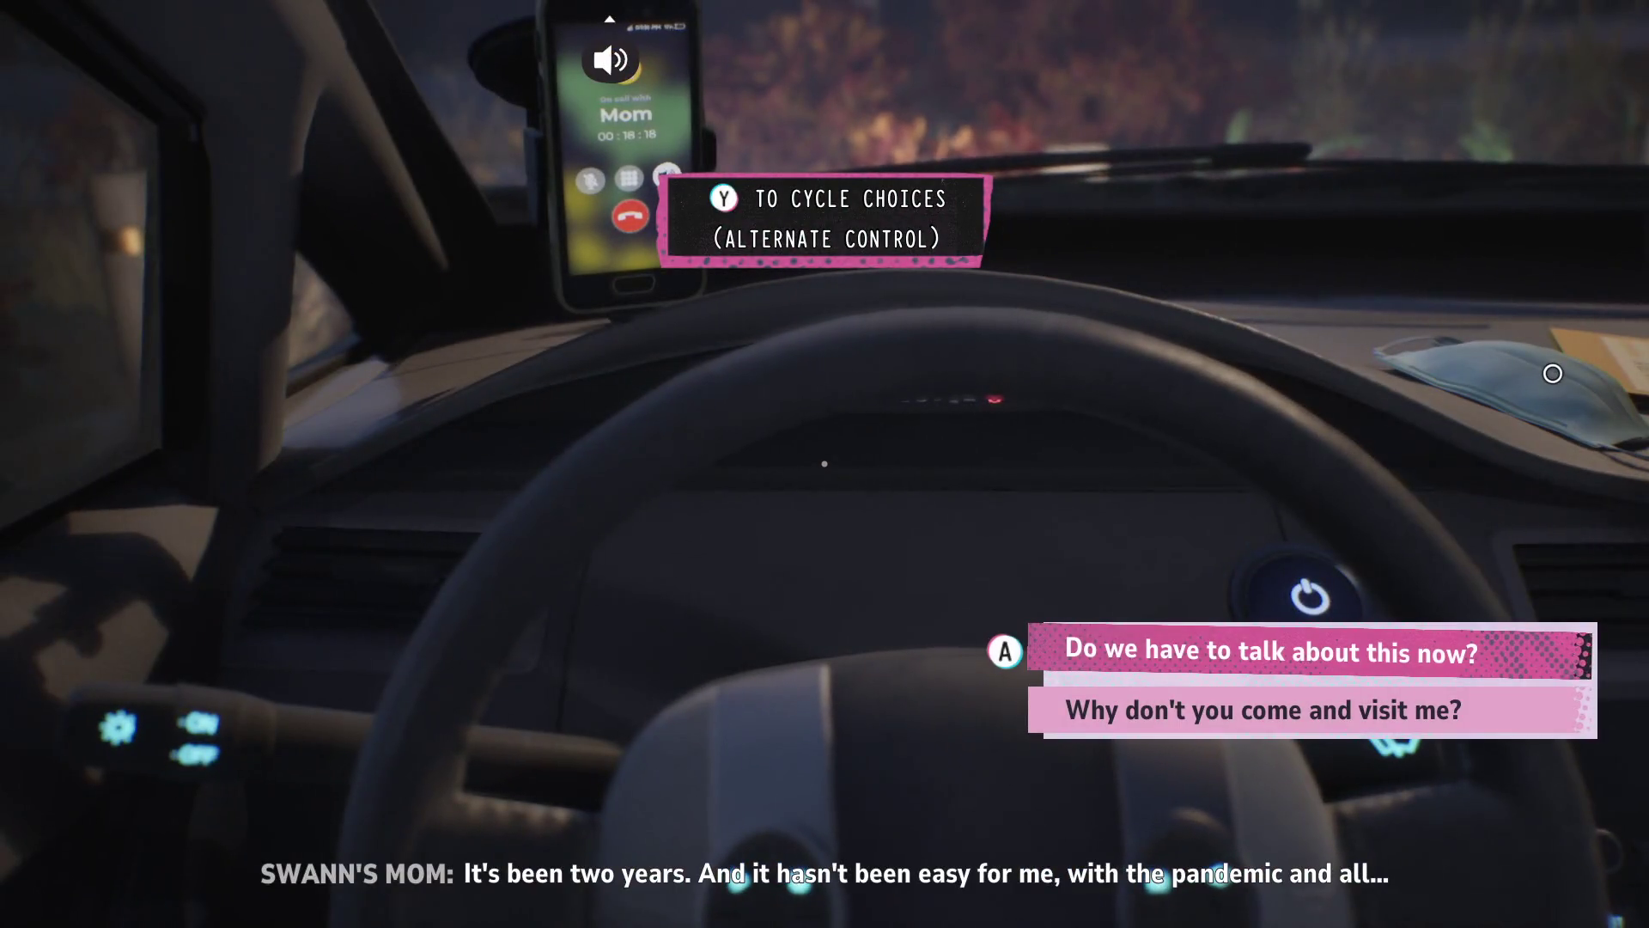
- Ask Mom why she doesn't come and visit
key("Down")
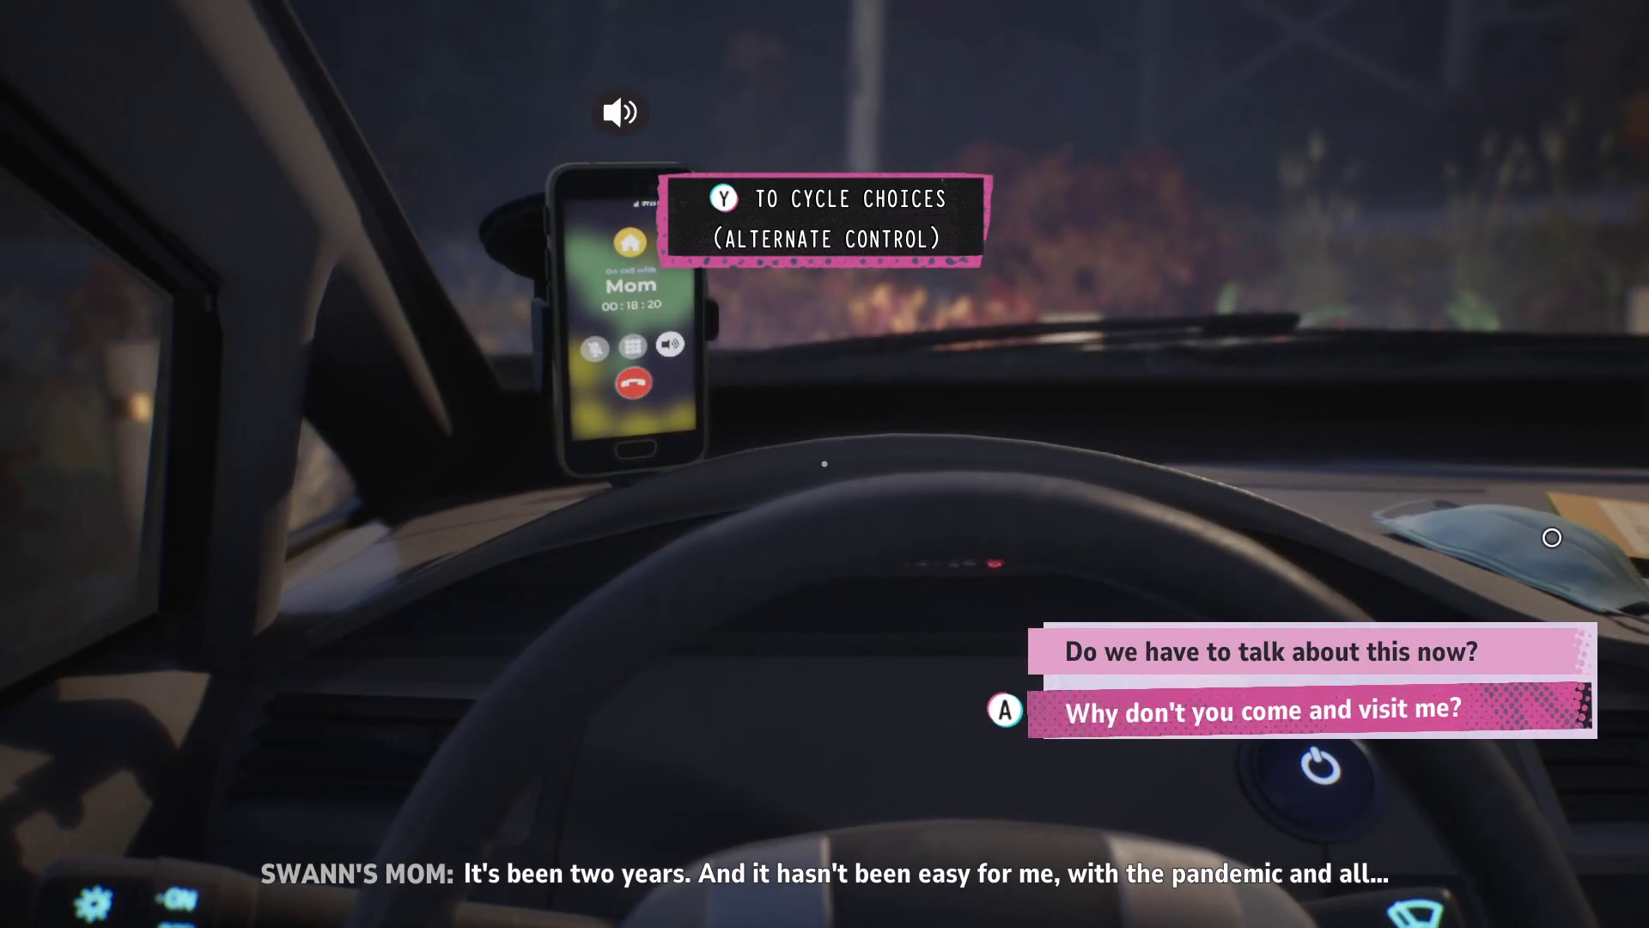
key("Up")
key("Down")
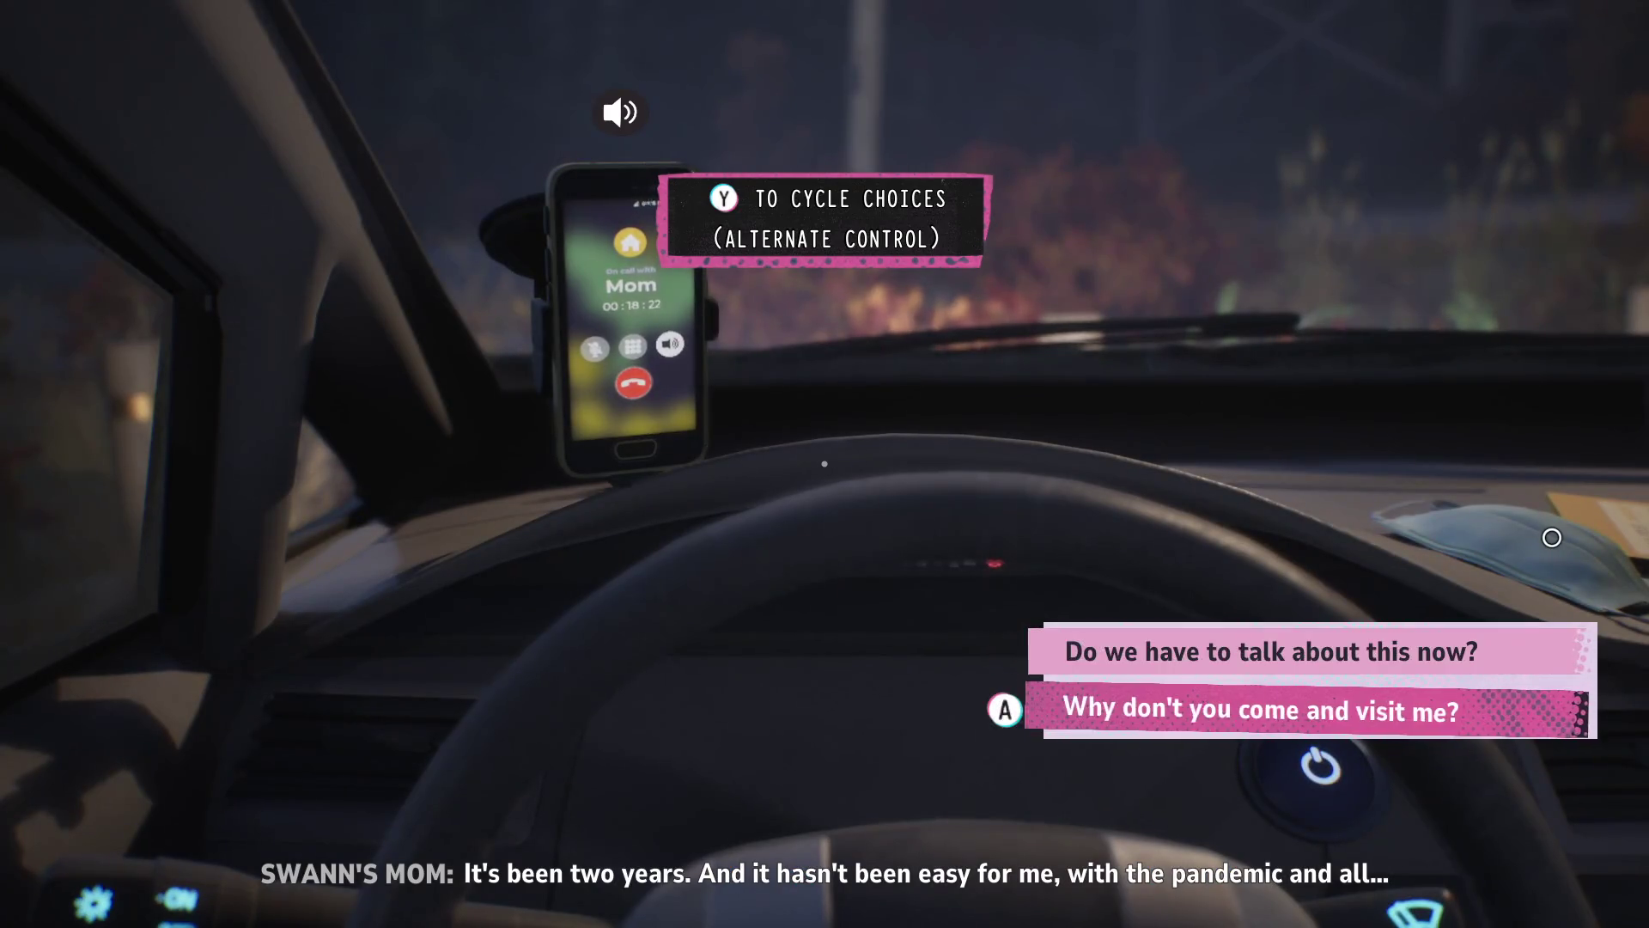
key("Return")
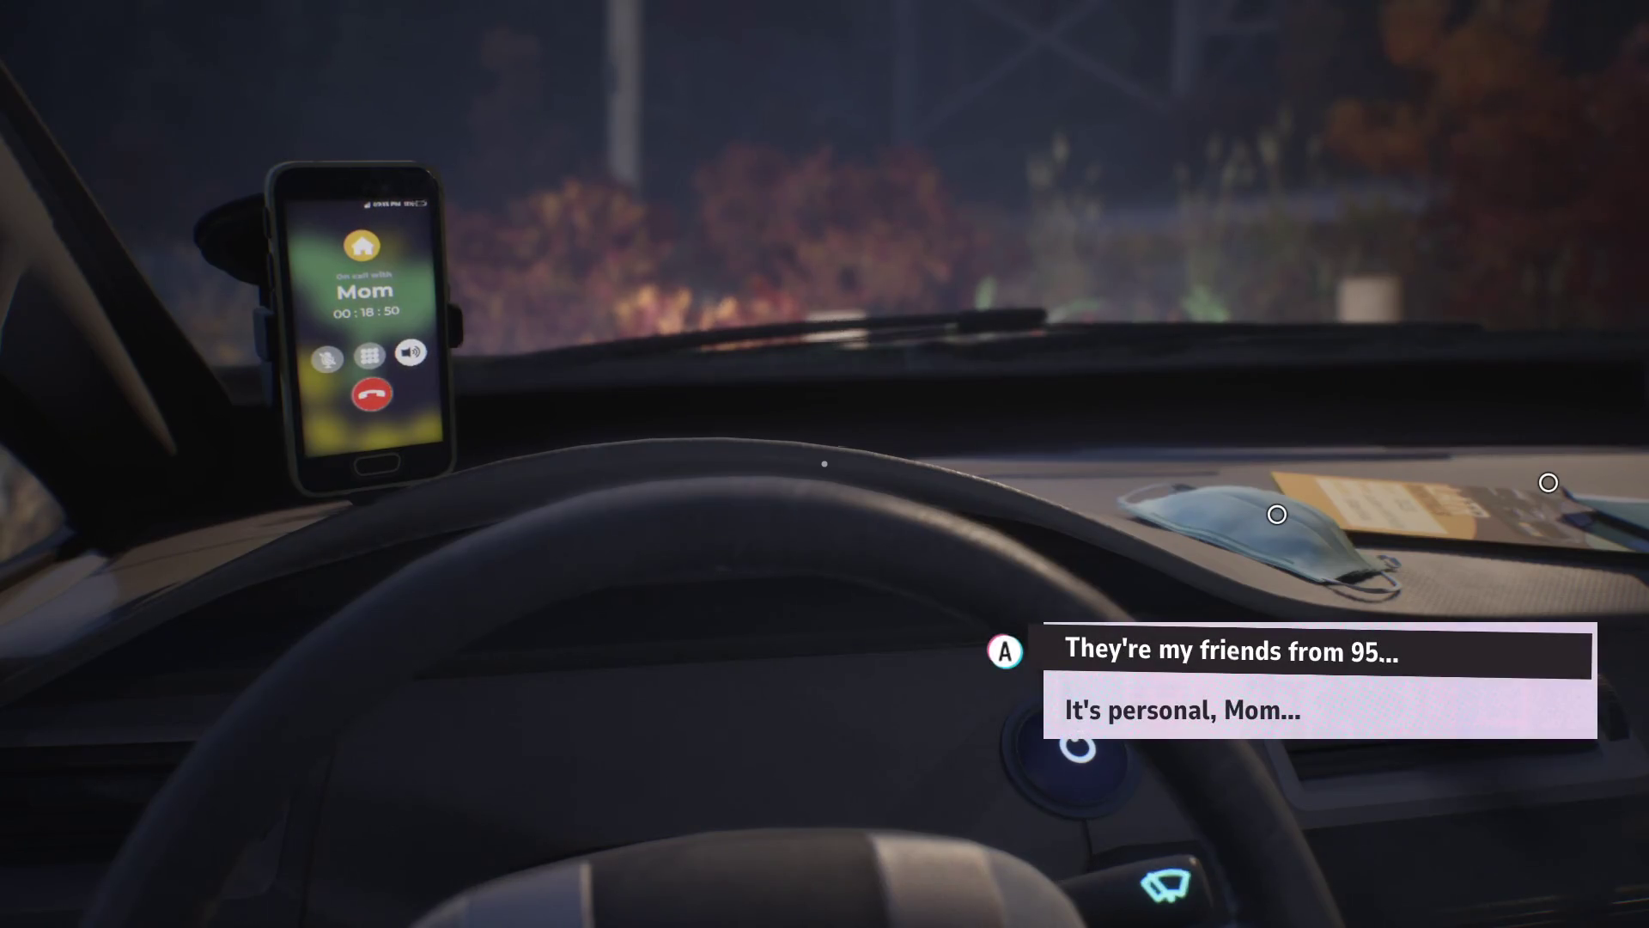
- Tell Mom they're friends from 95
key("Down")
key("Up")
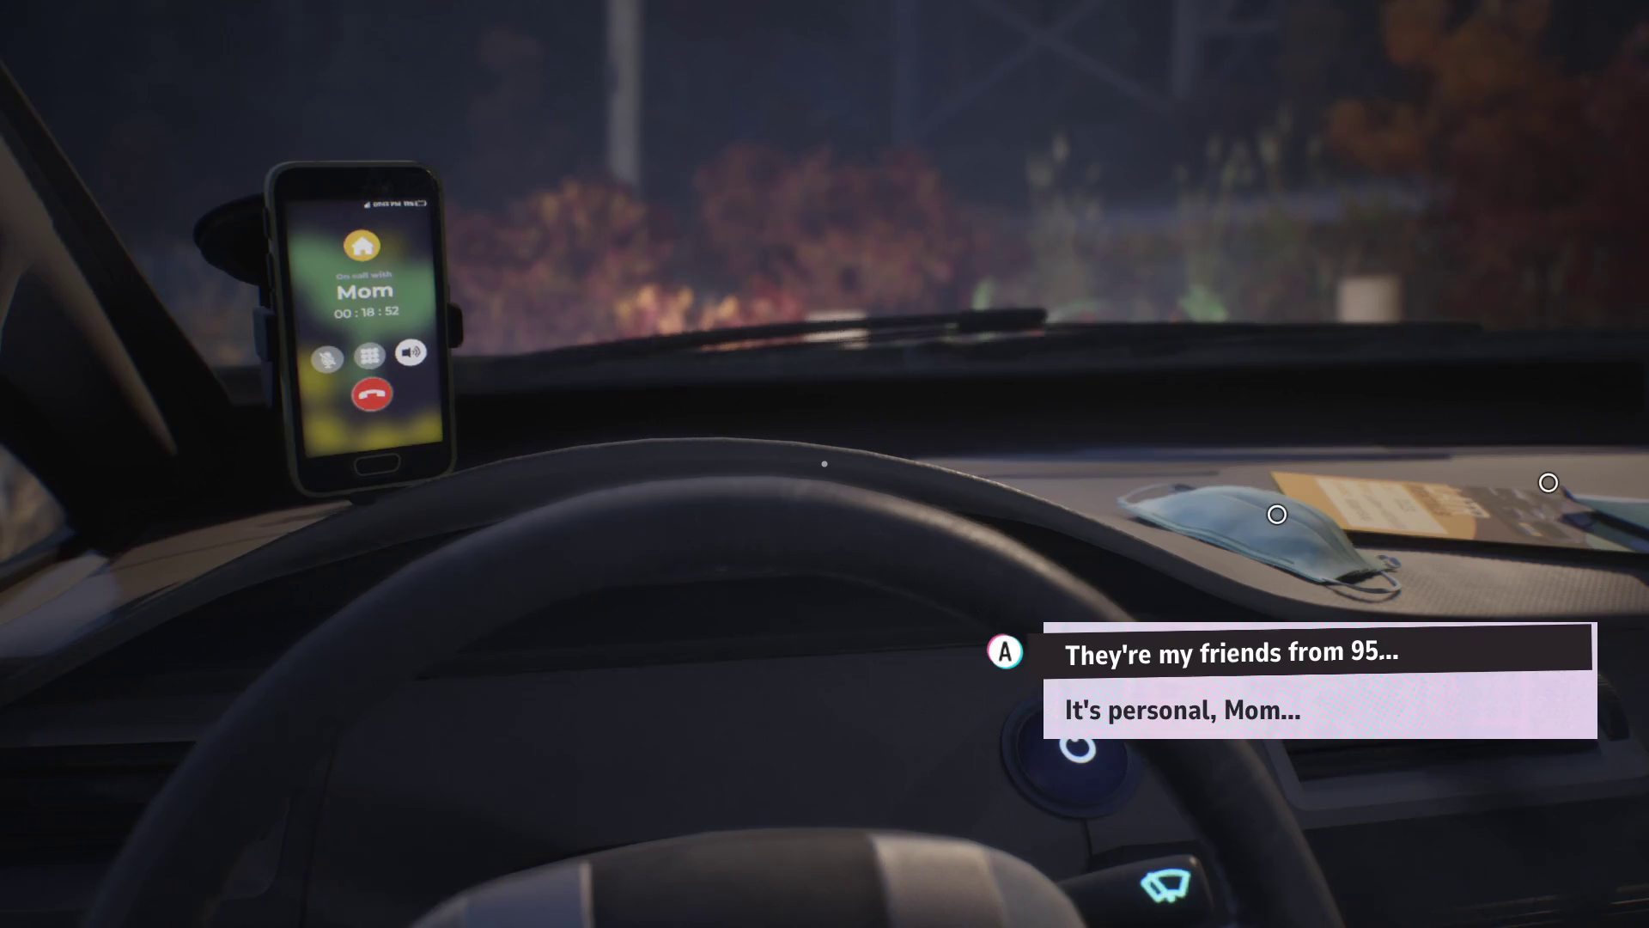
key("Return")
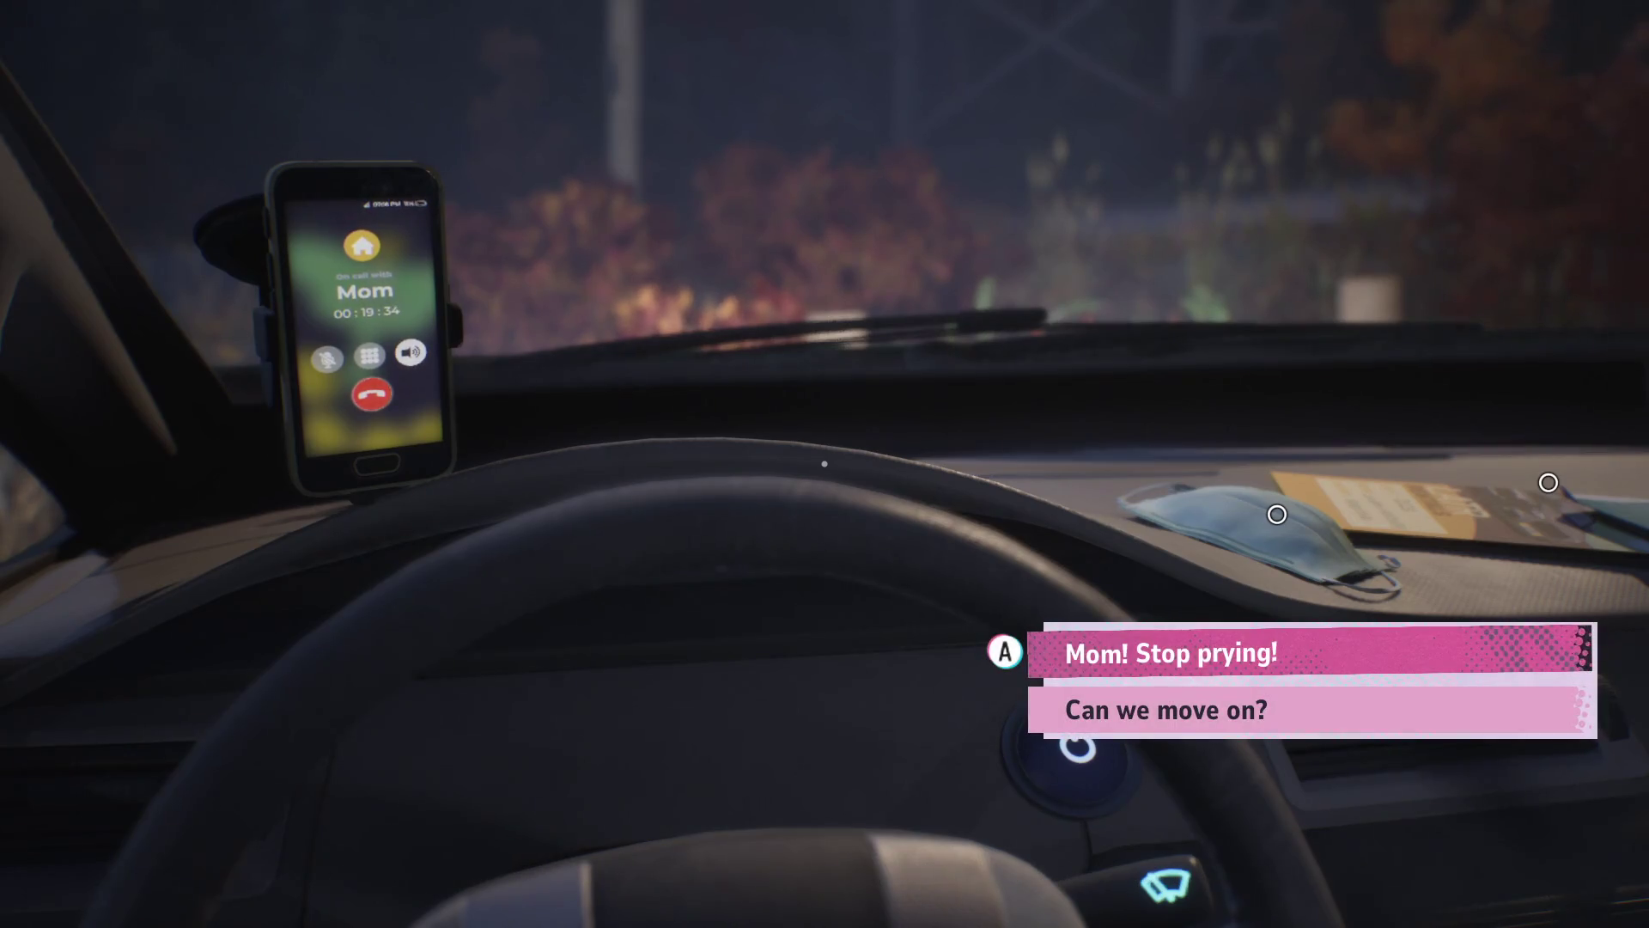
- Ask Mom to move on from prying
key("Down")
key("Up")
key("Down")
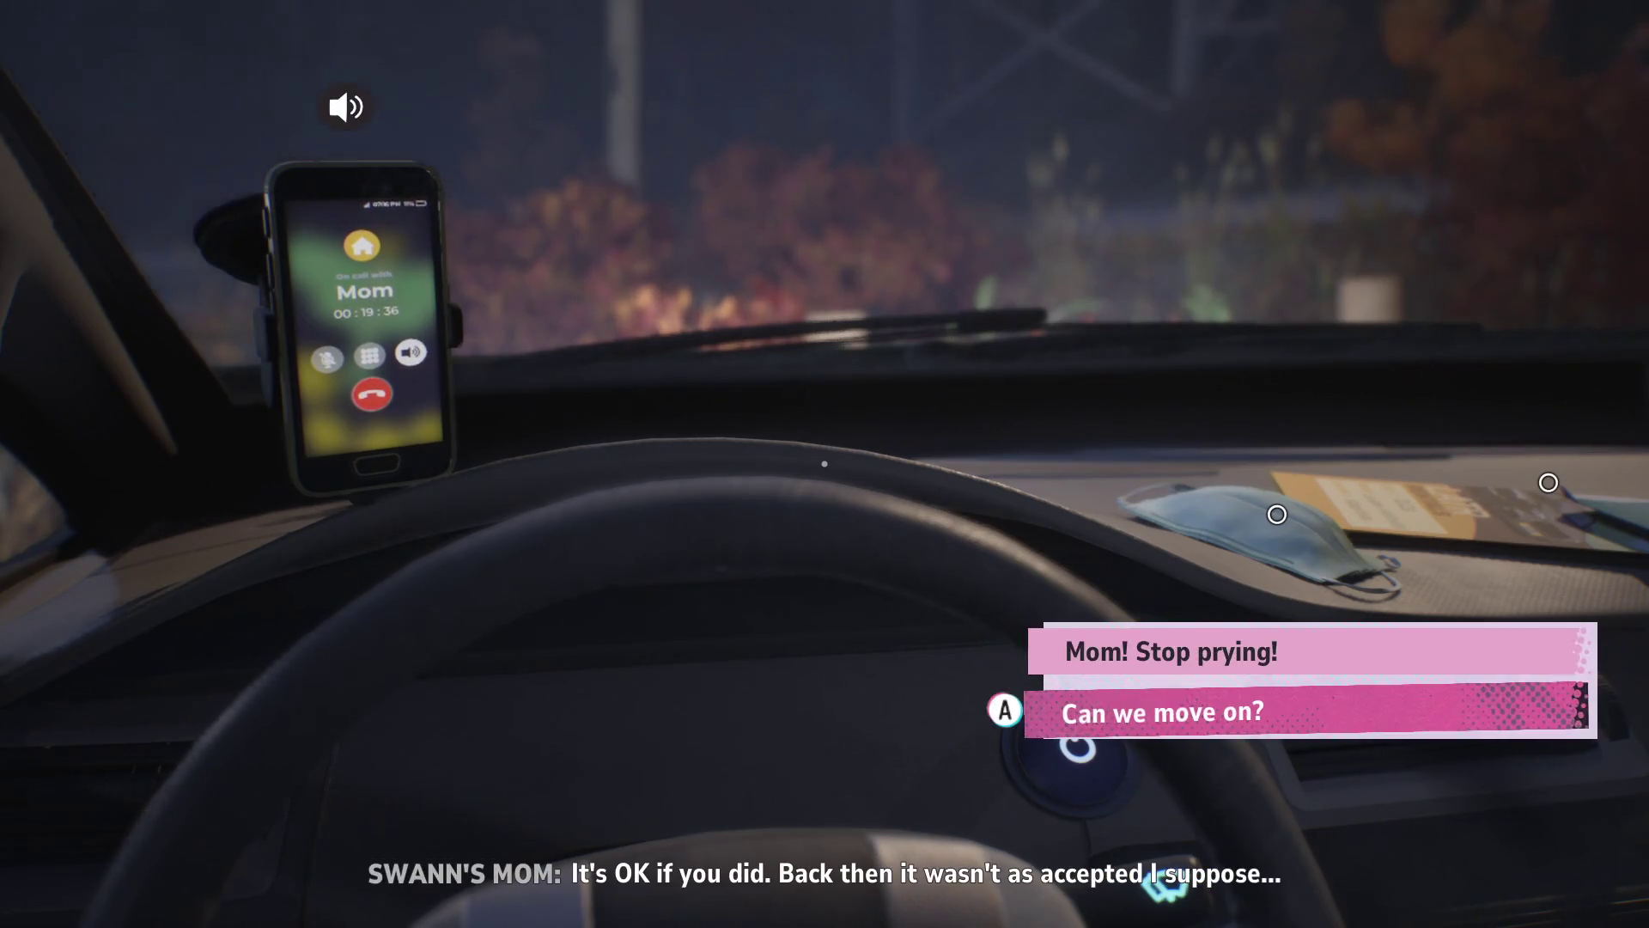
key("Return")
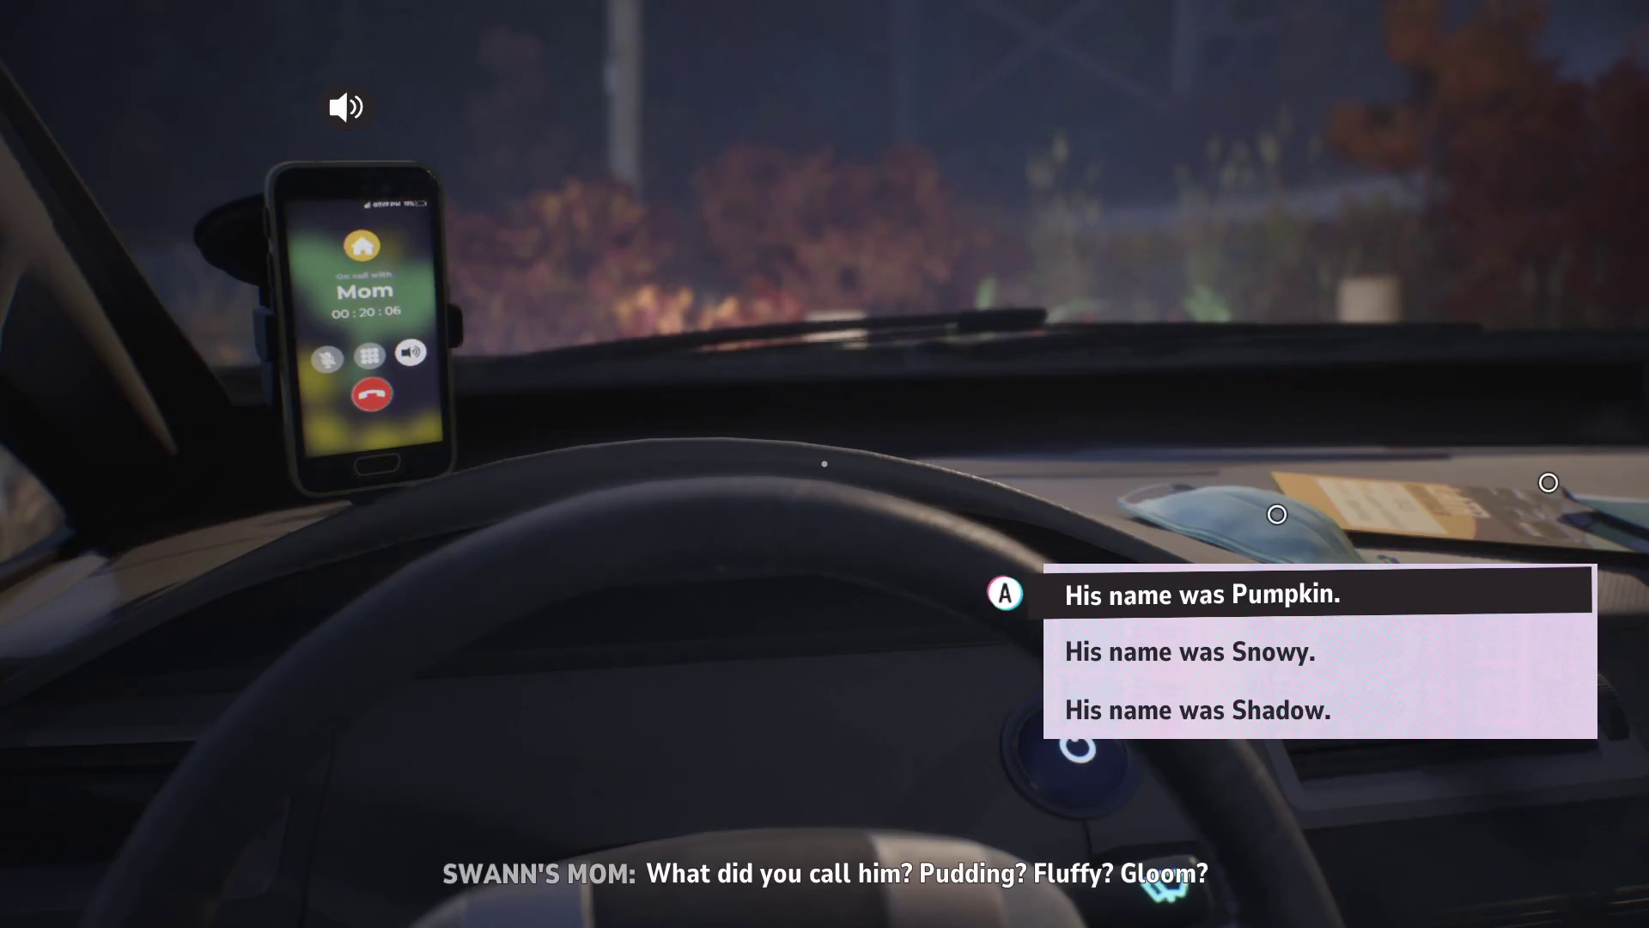
- Browse the pet name options and answer that his name was Pumpkin
key("Down")
key("Down")
key("Up")
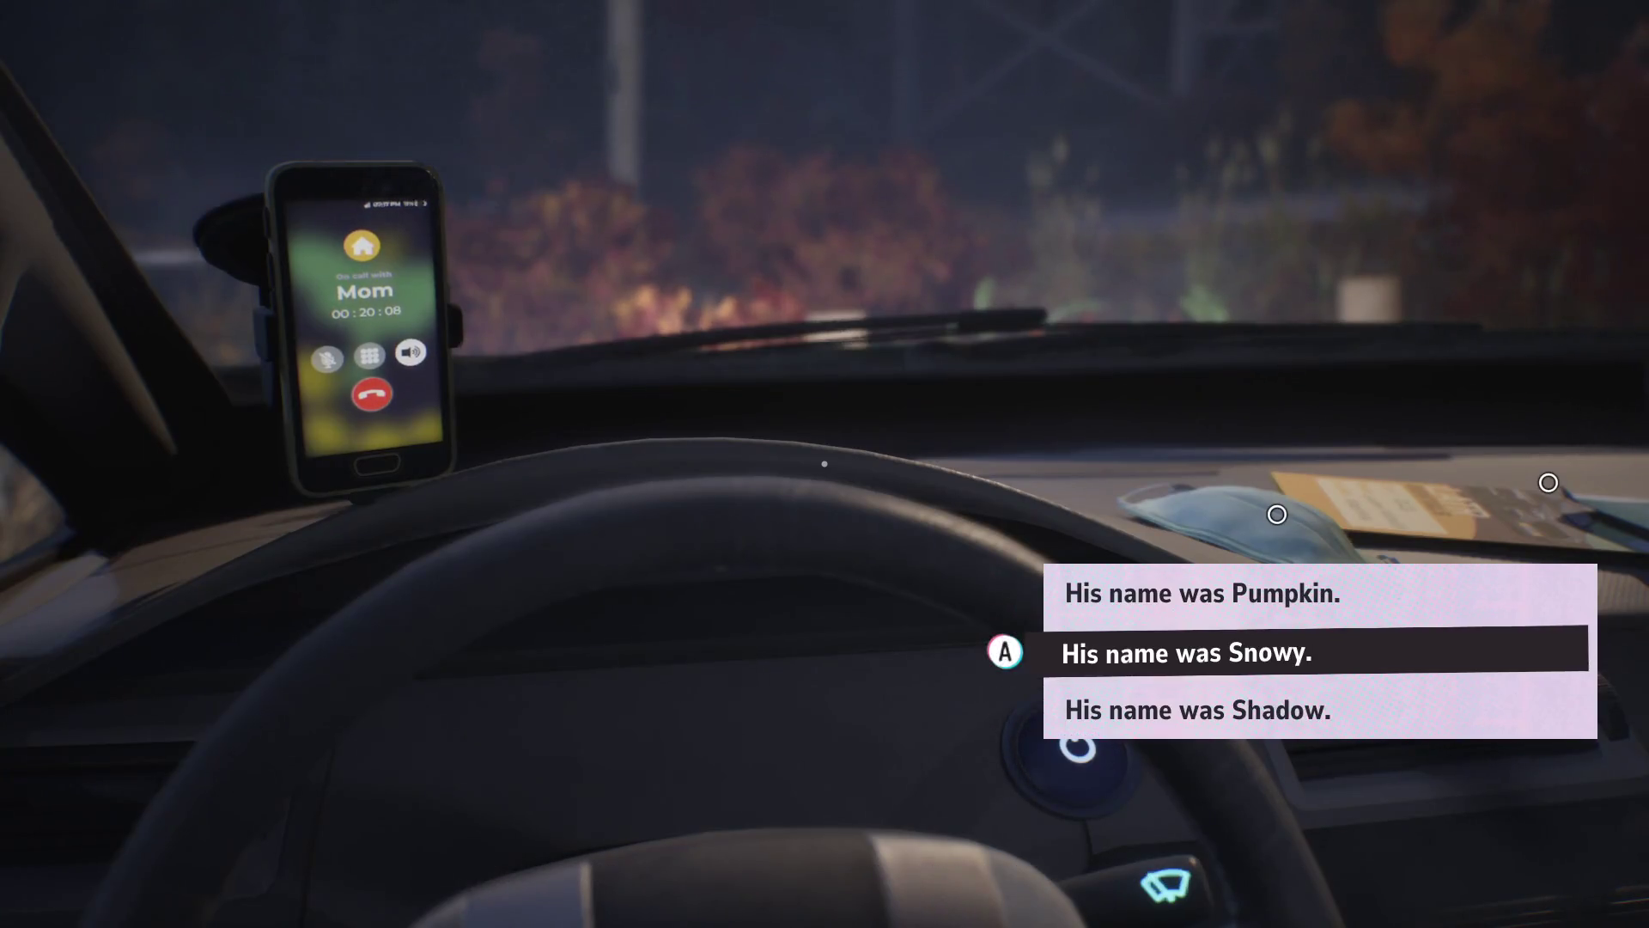
key("Up")
key("Down")
key("Down")
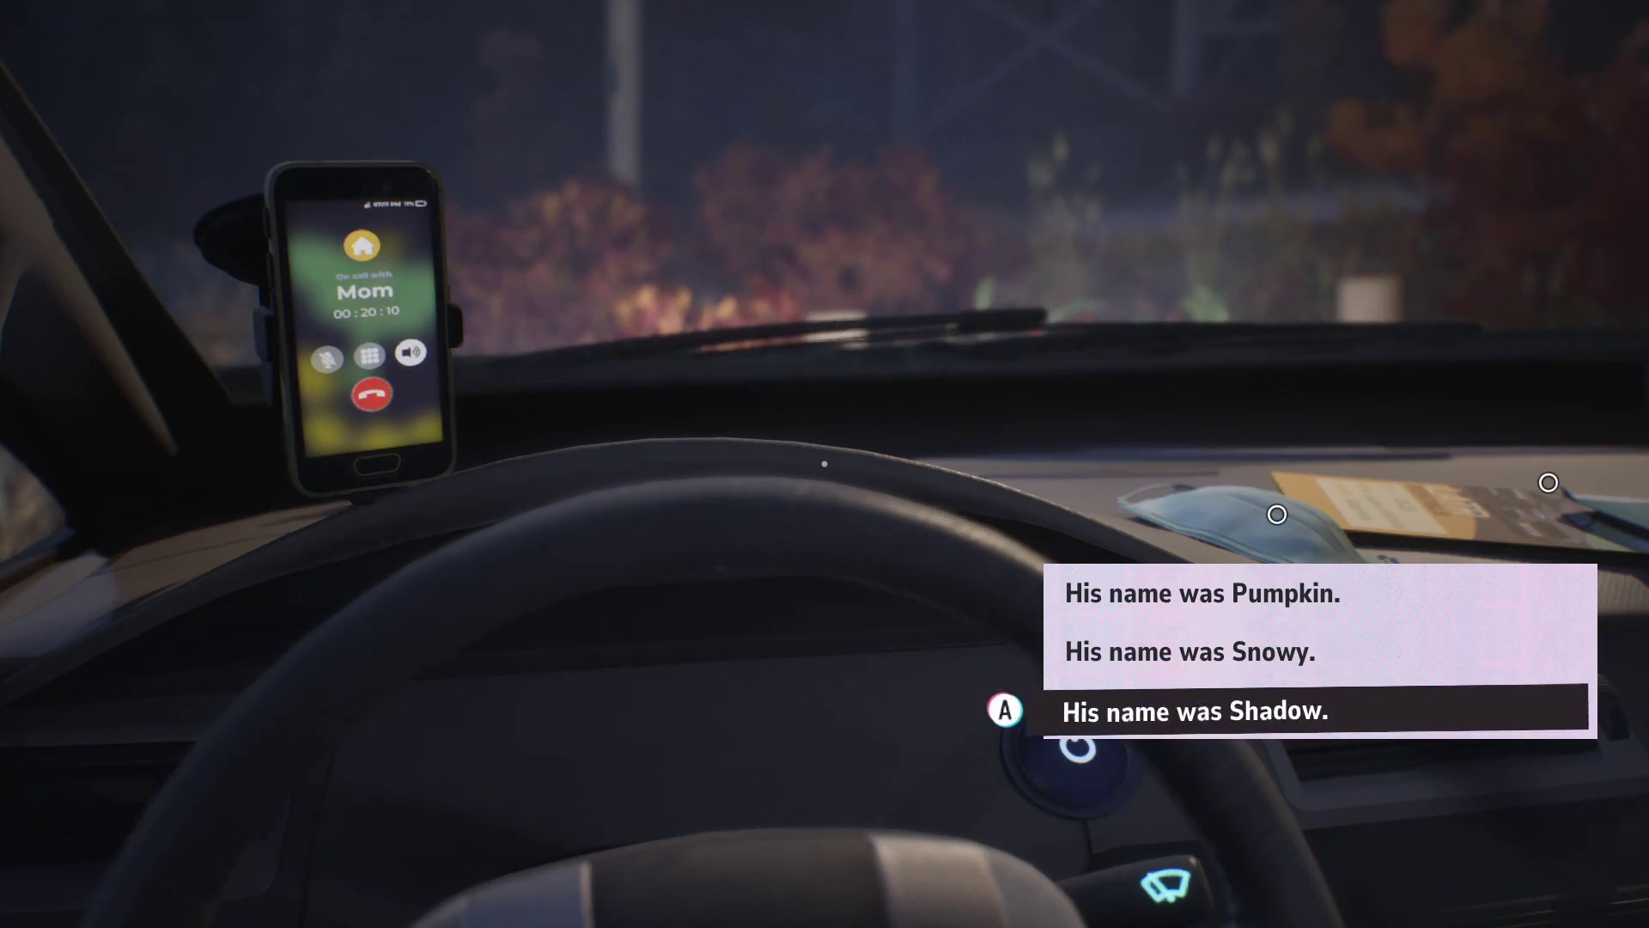
key("Up")
key("Down")
key("Up")
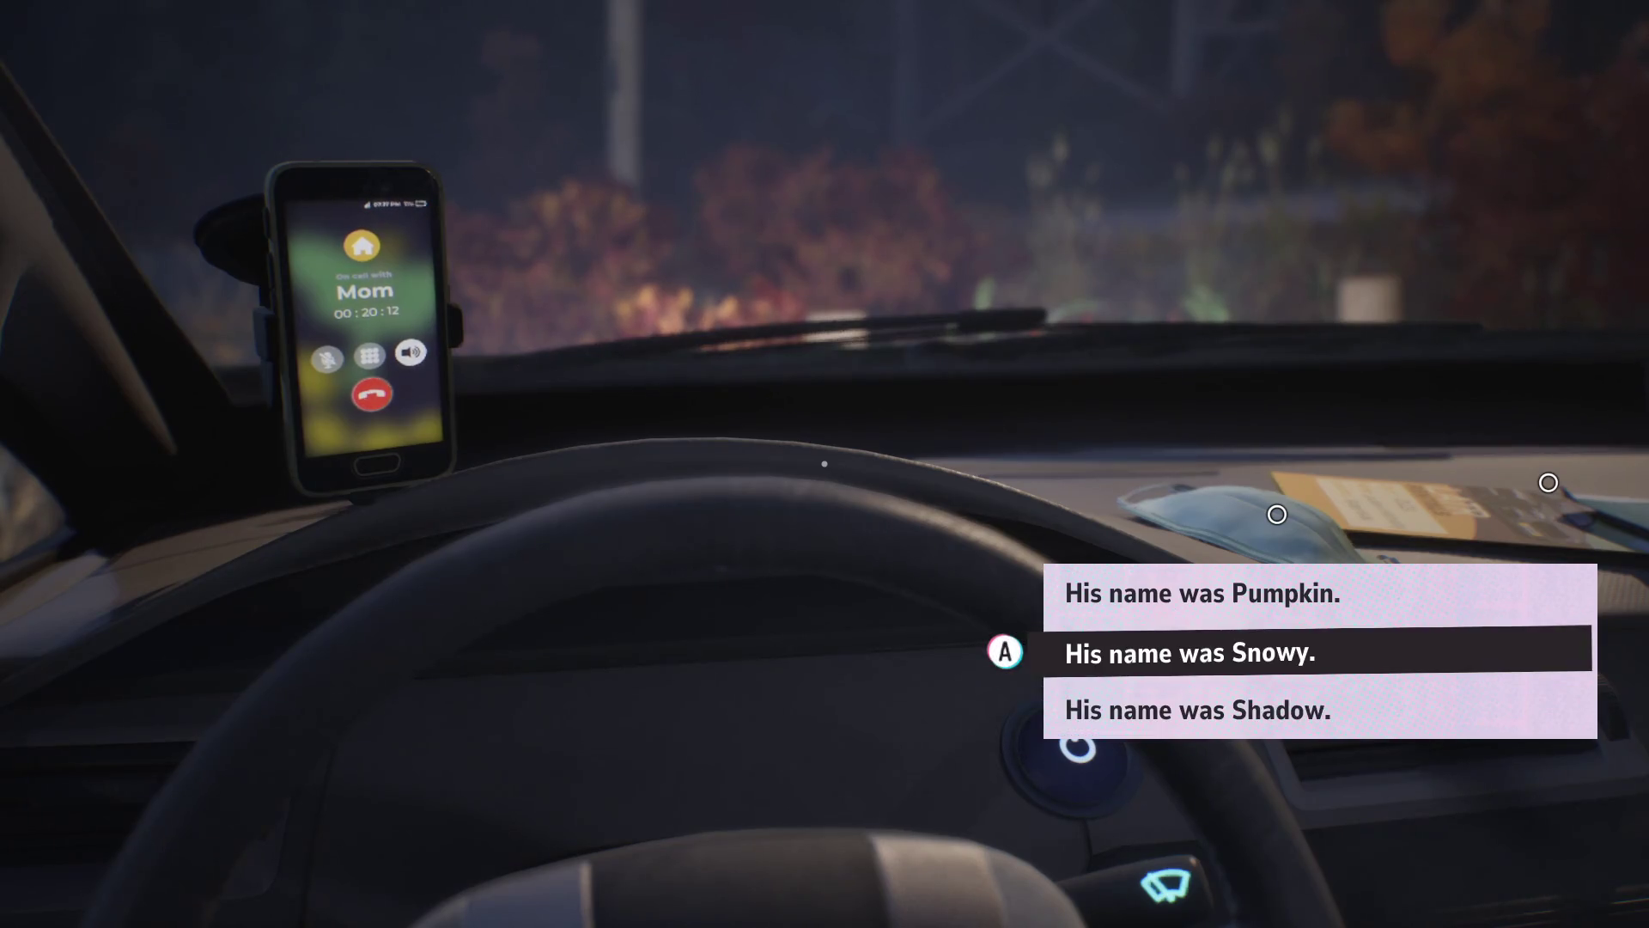
key("Down")
key("Up")
key("Up")
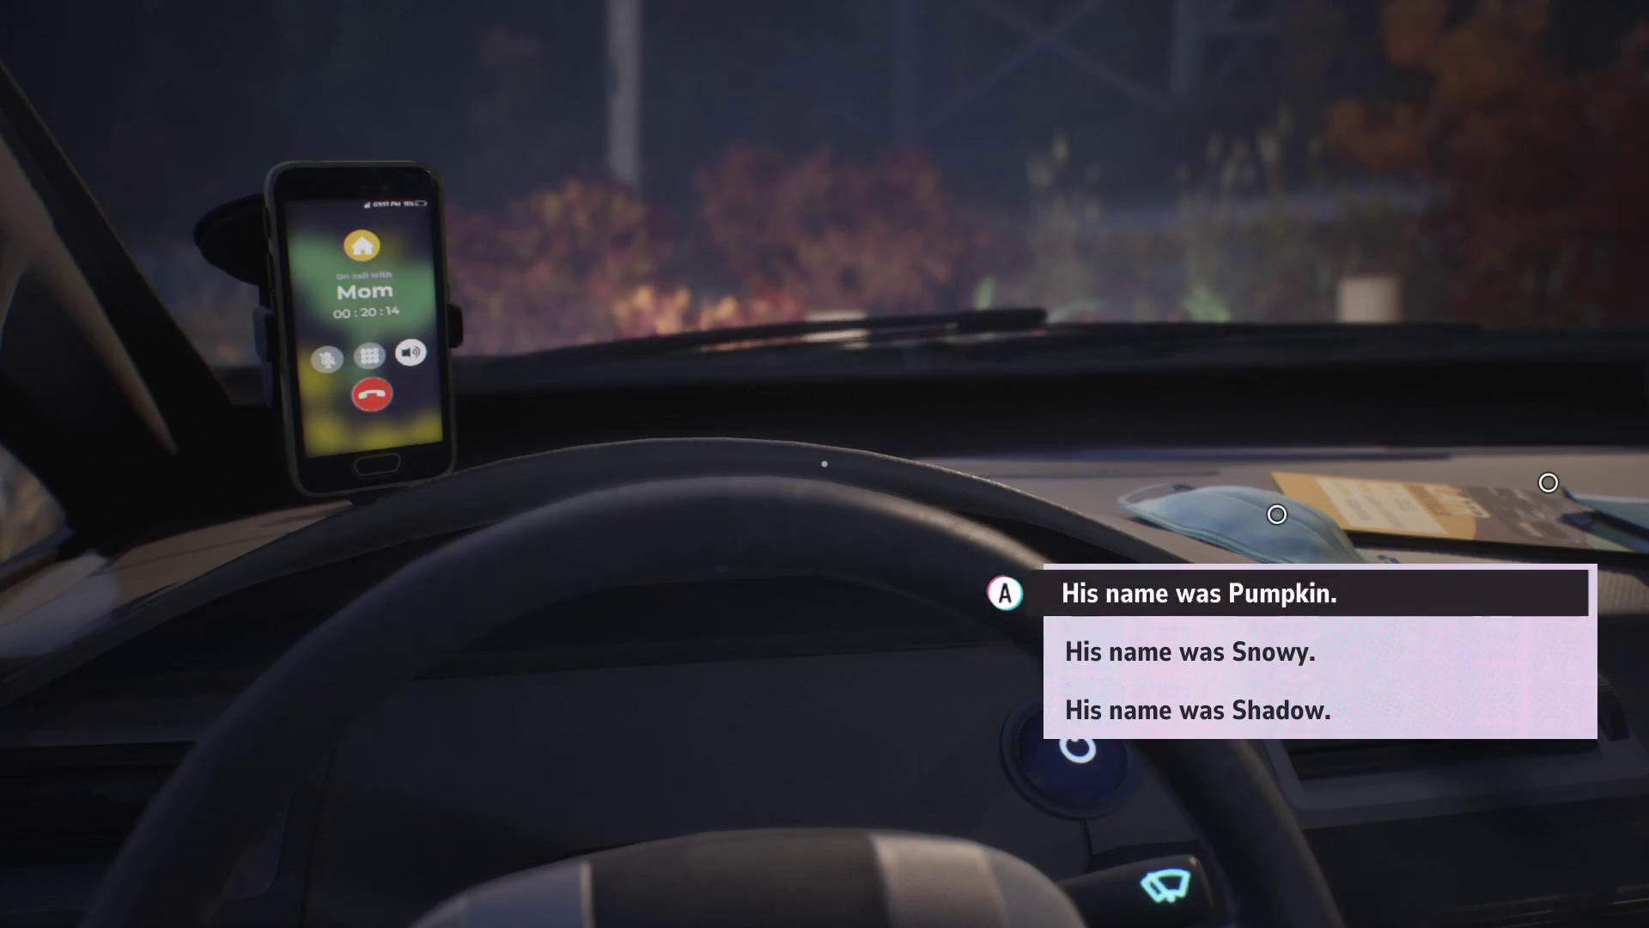
key("Down")
key("Up")
key("Return")
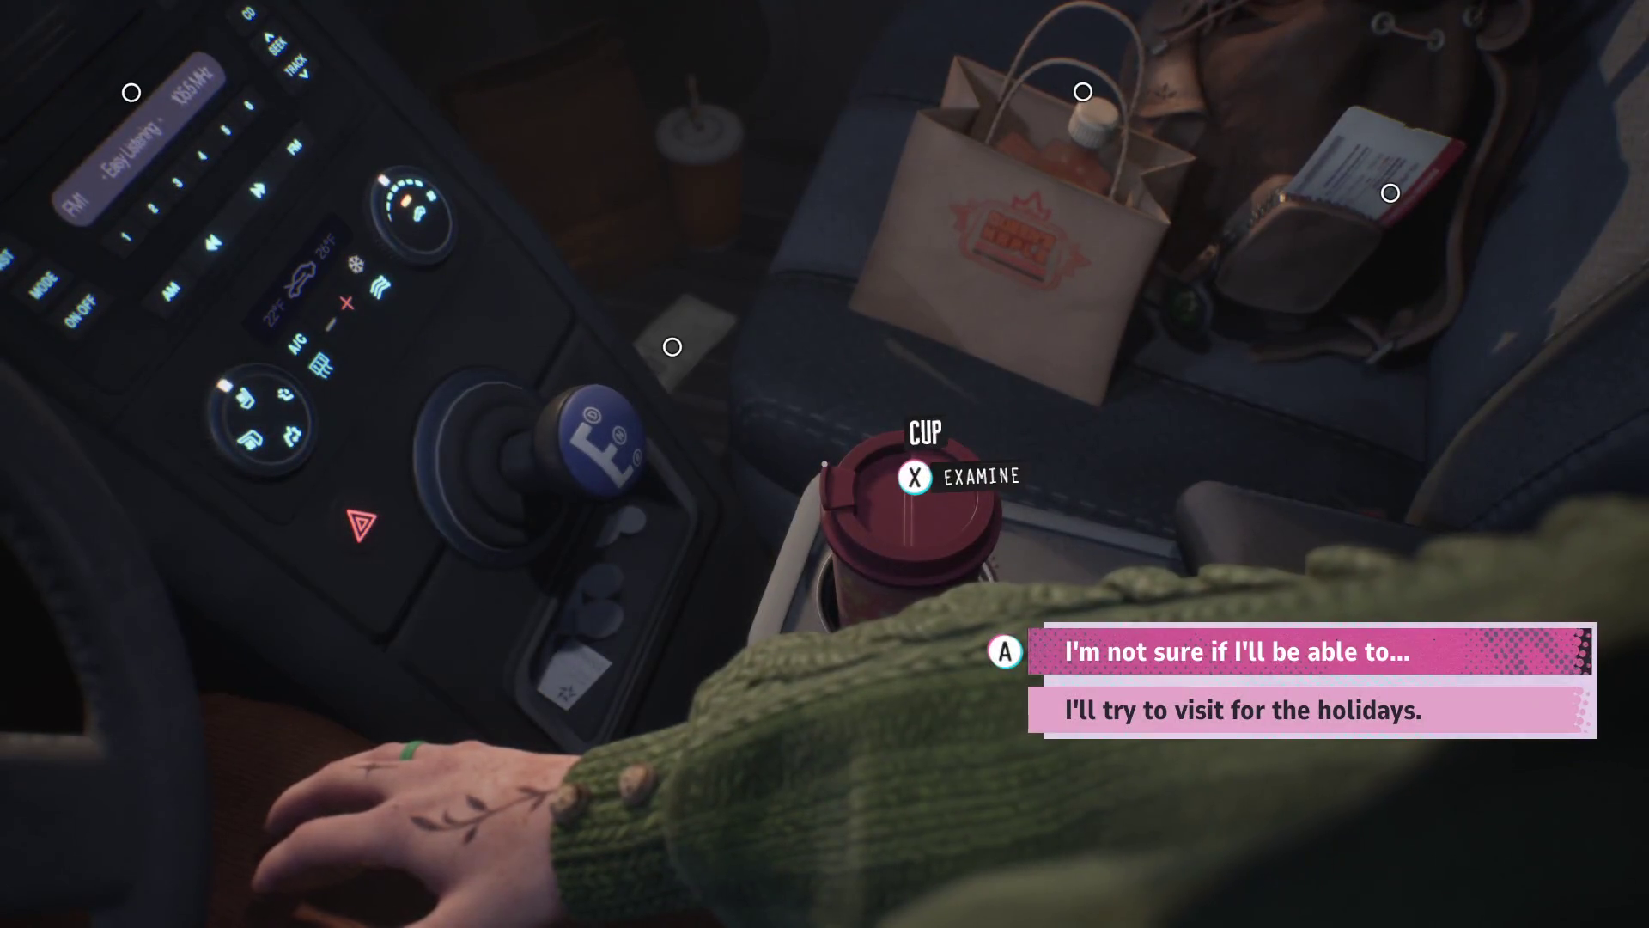
- Tell Mom a holiday visit may not be possible
key("Down")
key("Up")
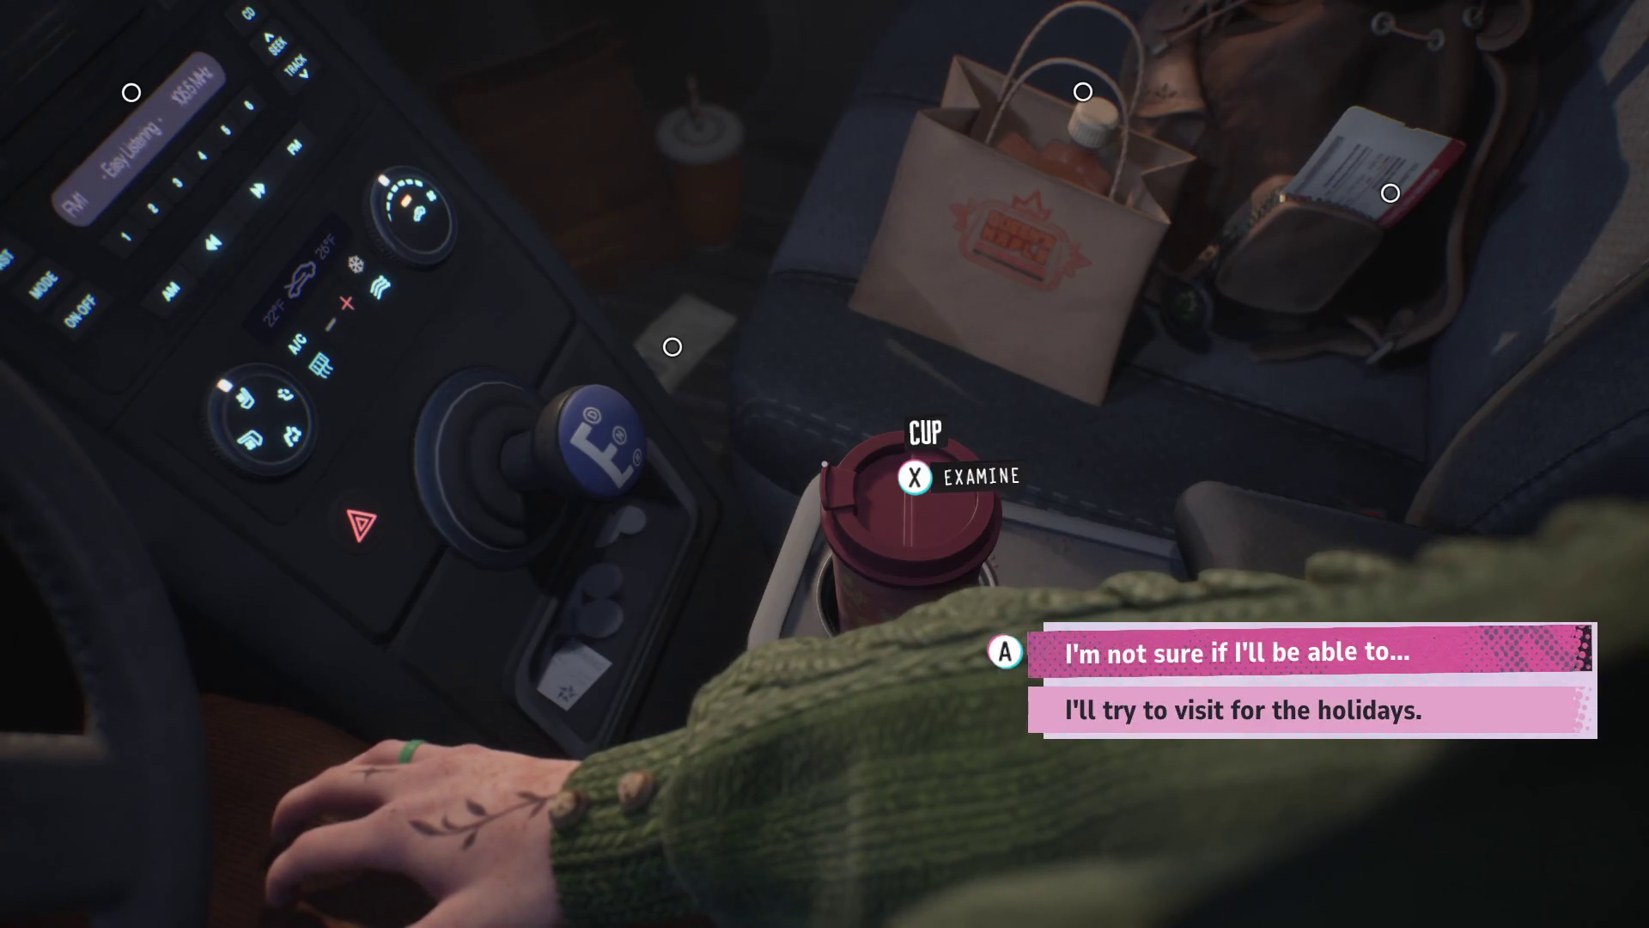
key("Down")
key("Up")
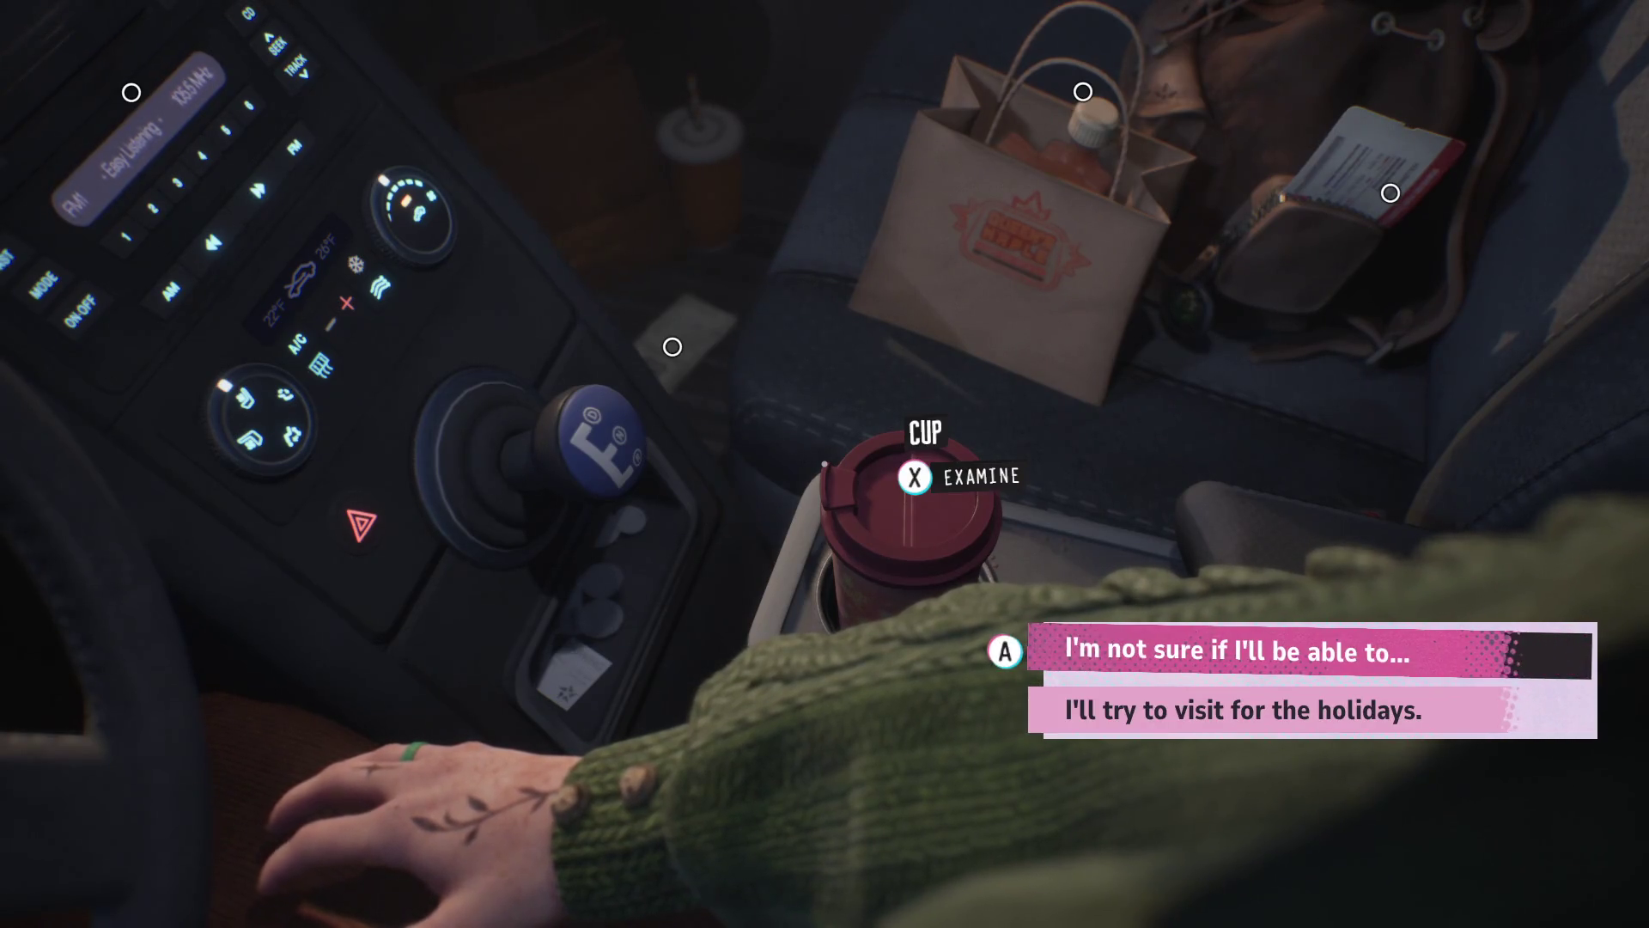
key("Return")
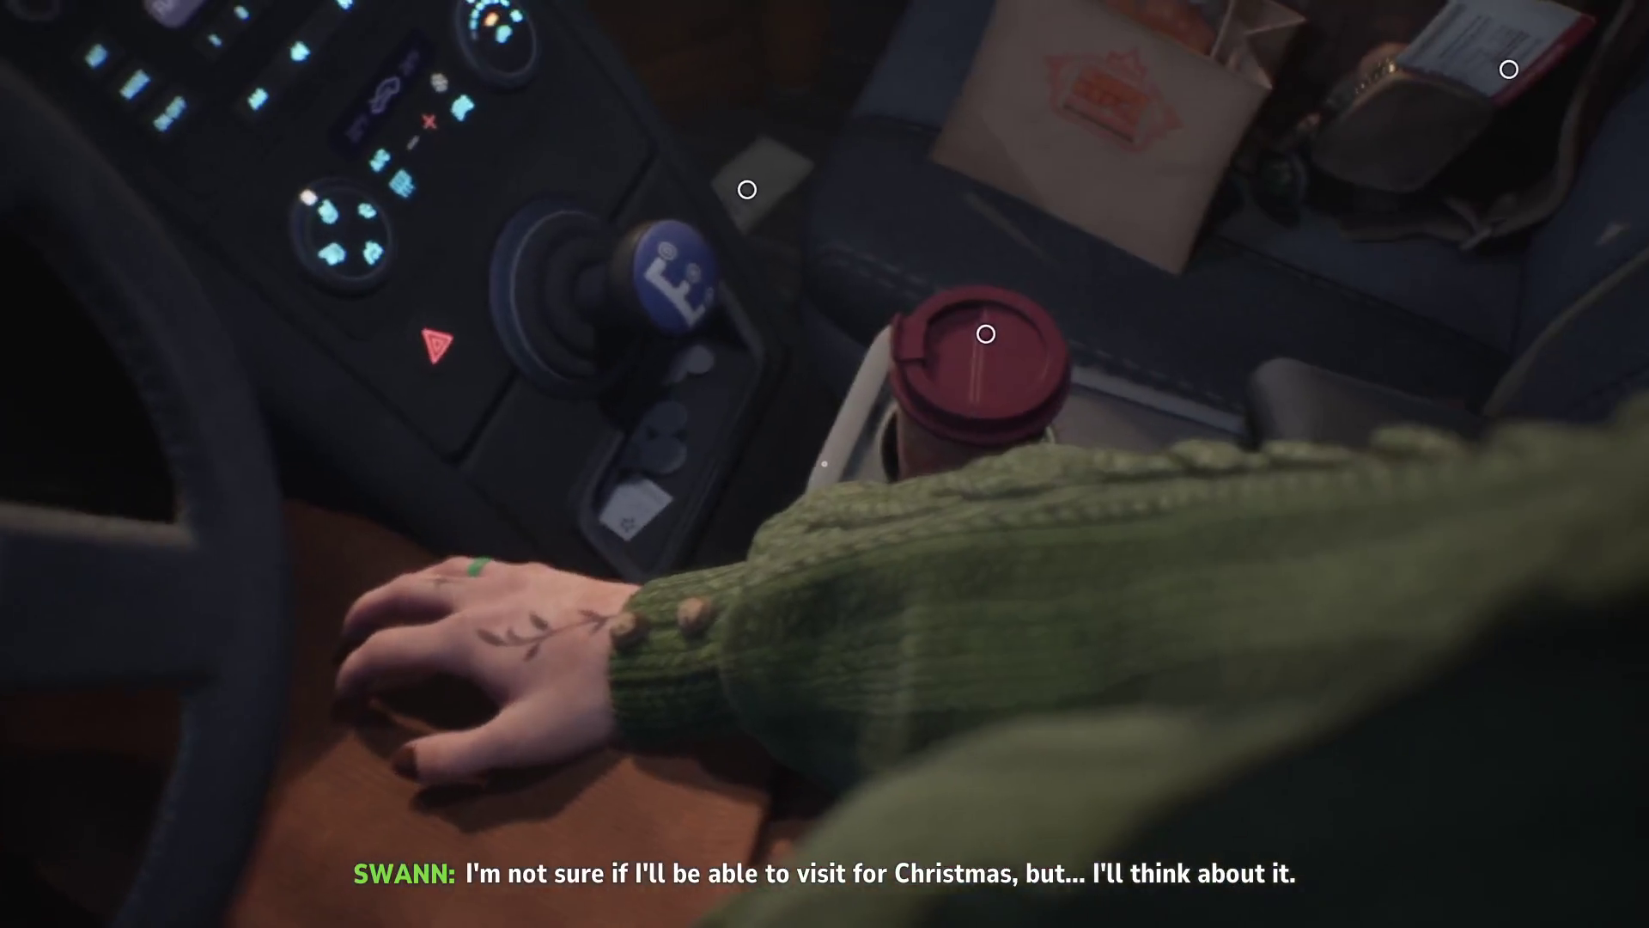
- Examine the leaf-patterned cup up close, then put it down
key("x")
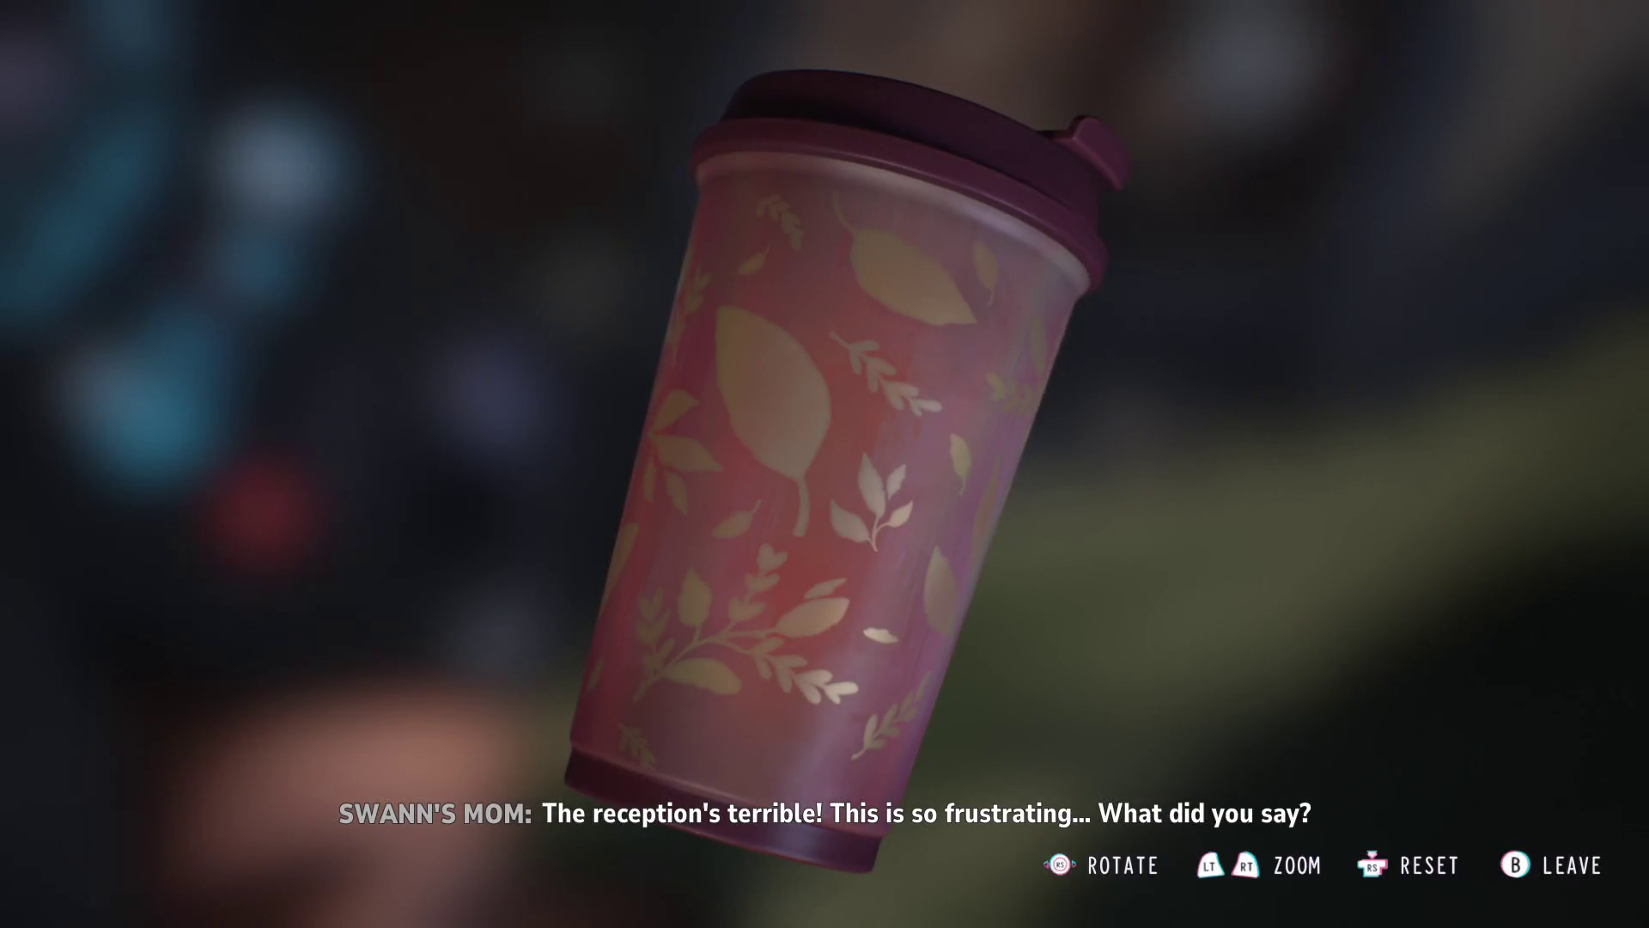
key("b")
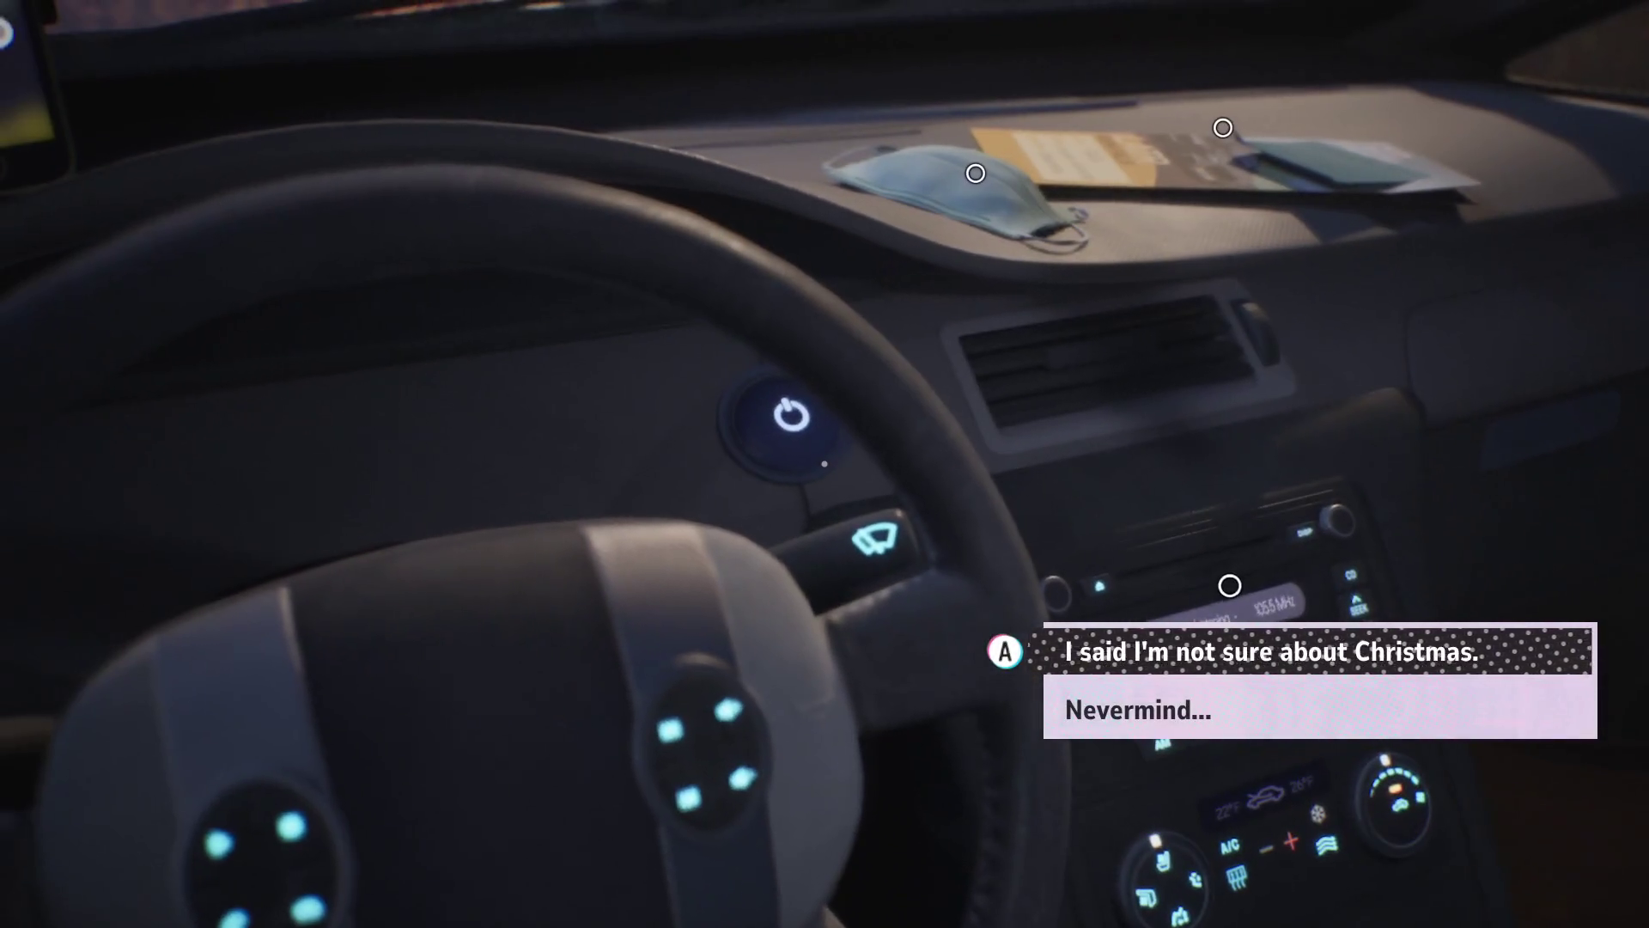
- Repeat being unsure about Christmas, then hang up on Mom saying she really has to go
key("Down")
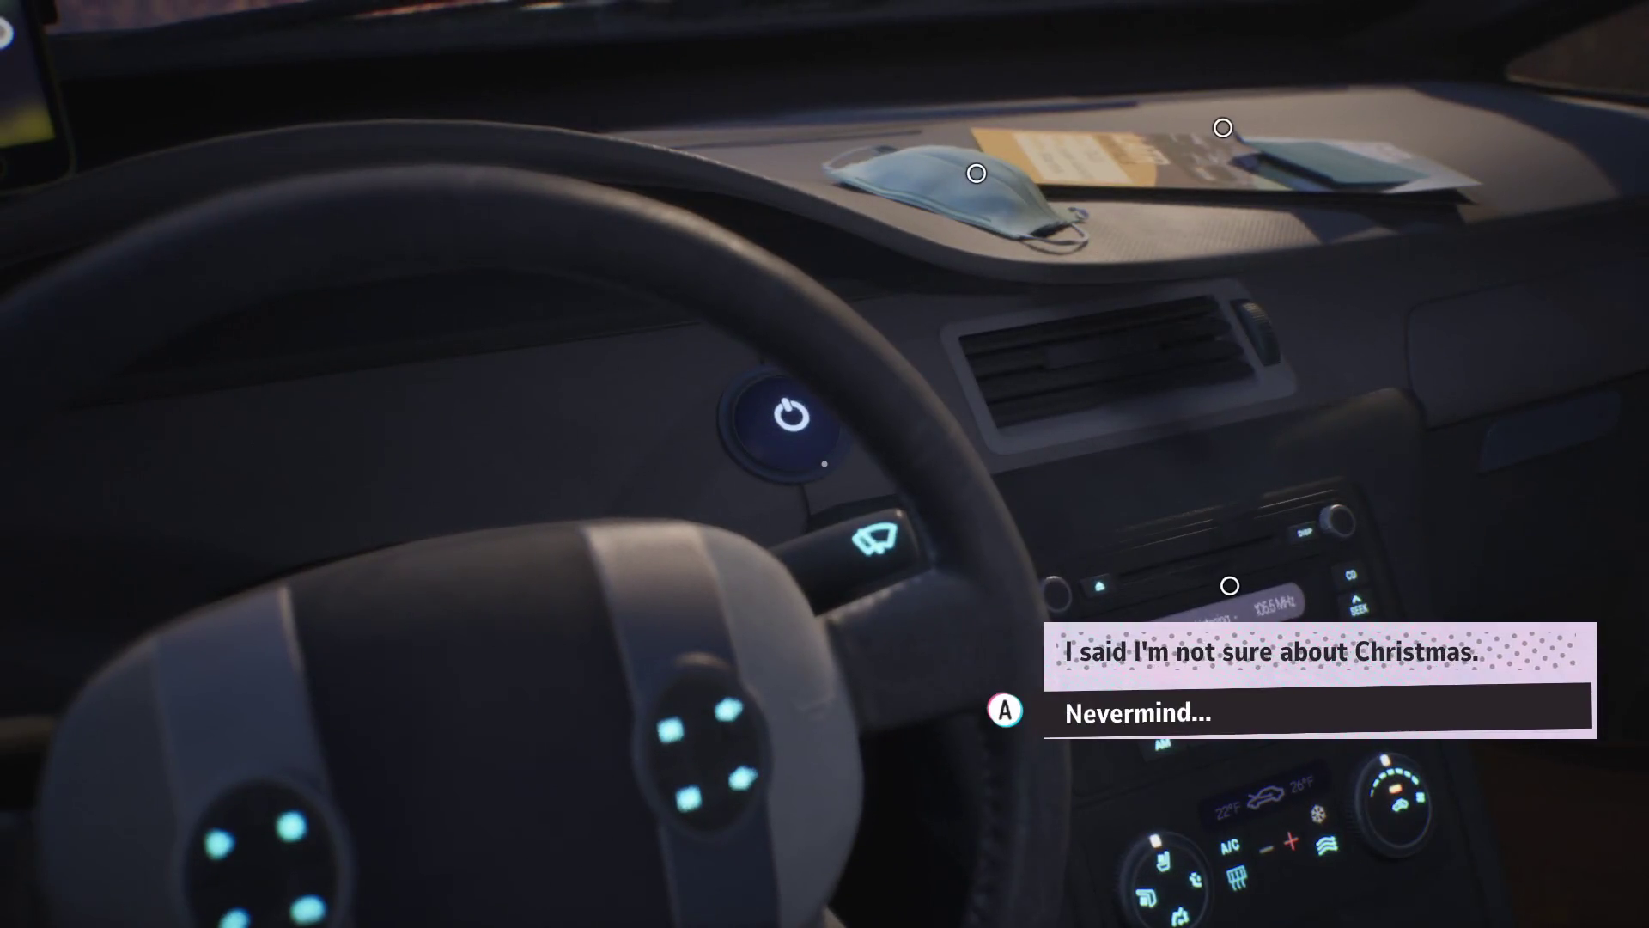
key("Up")
key("Return")
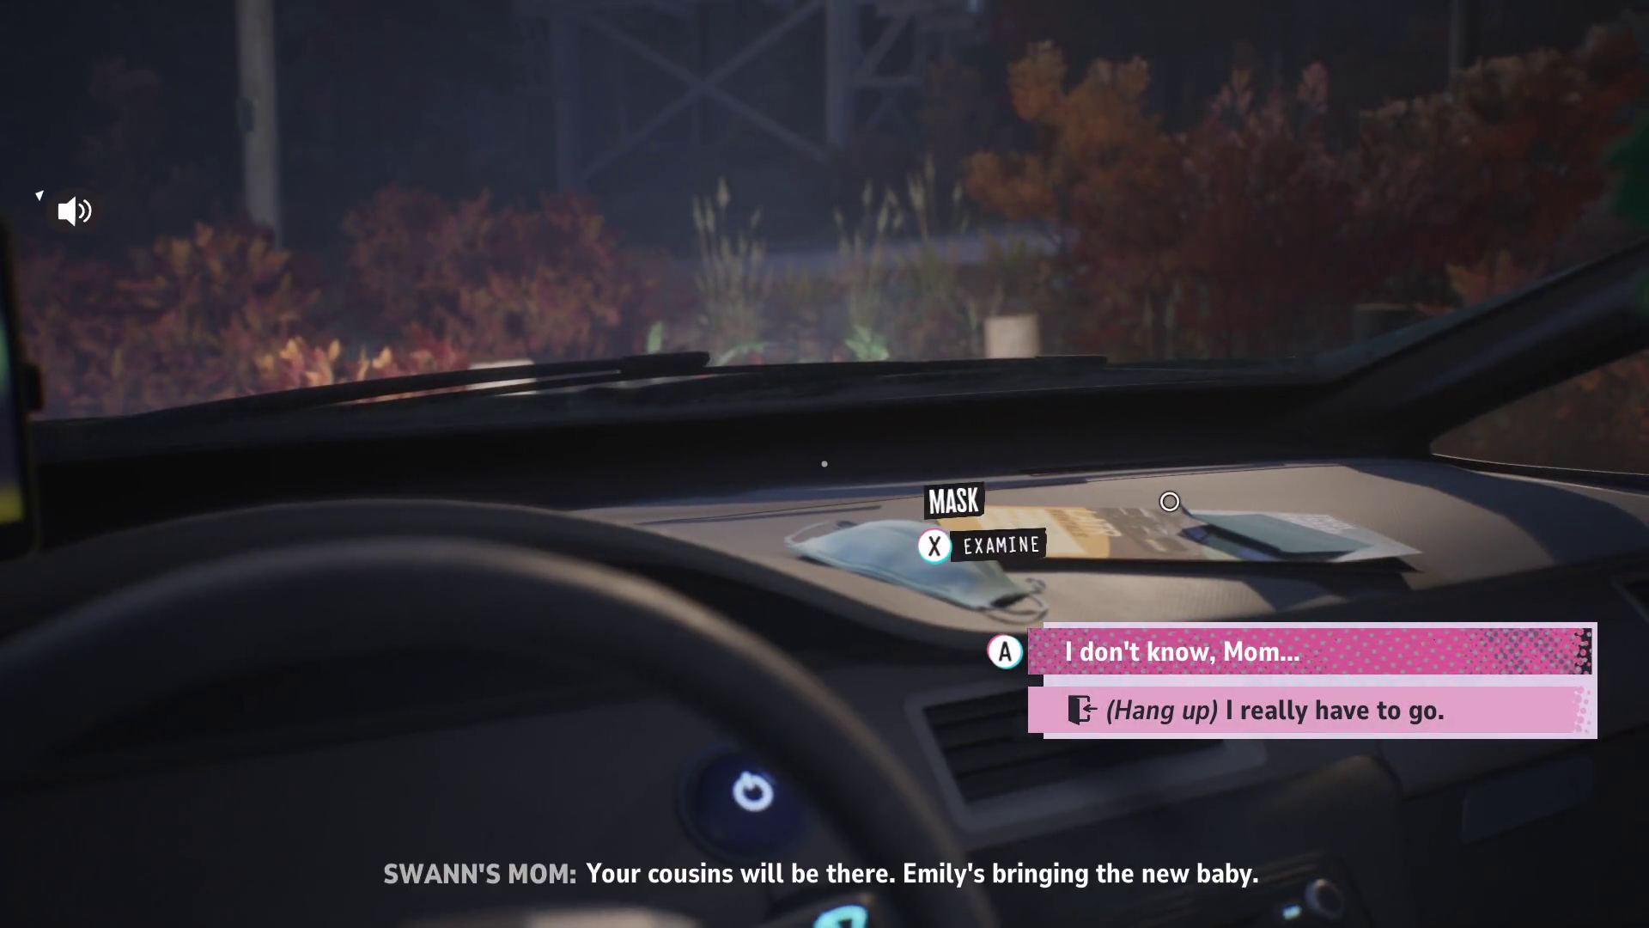
key("Down")
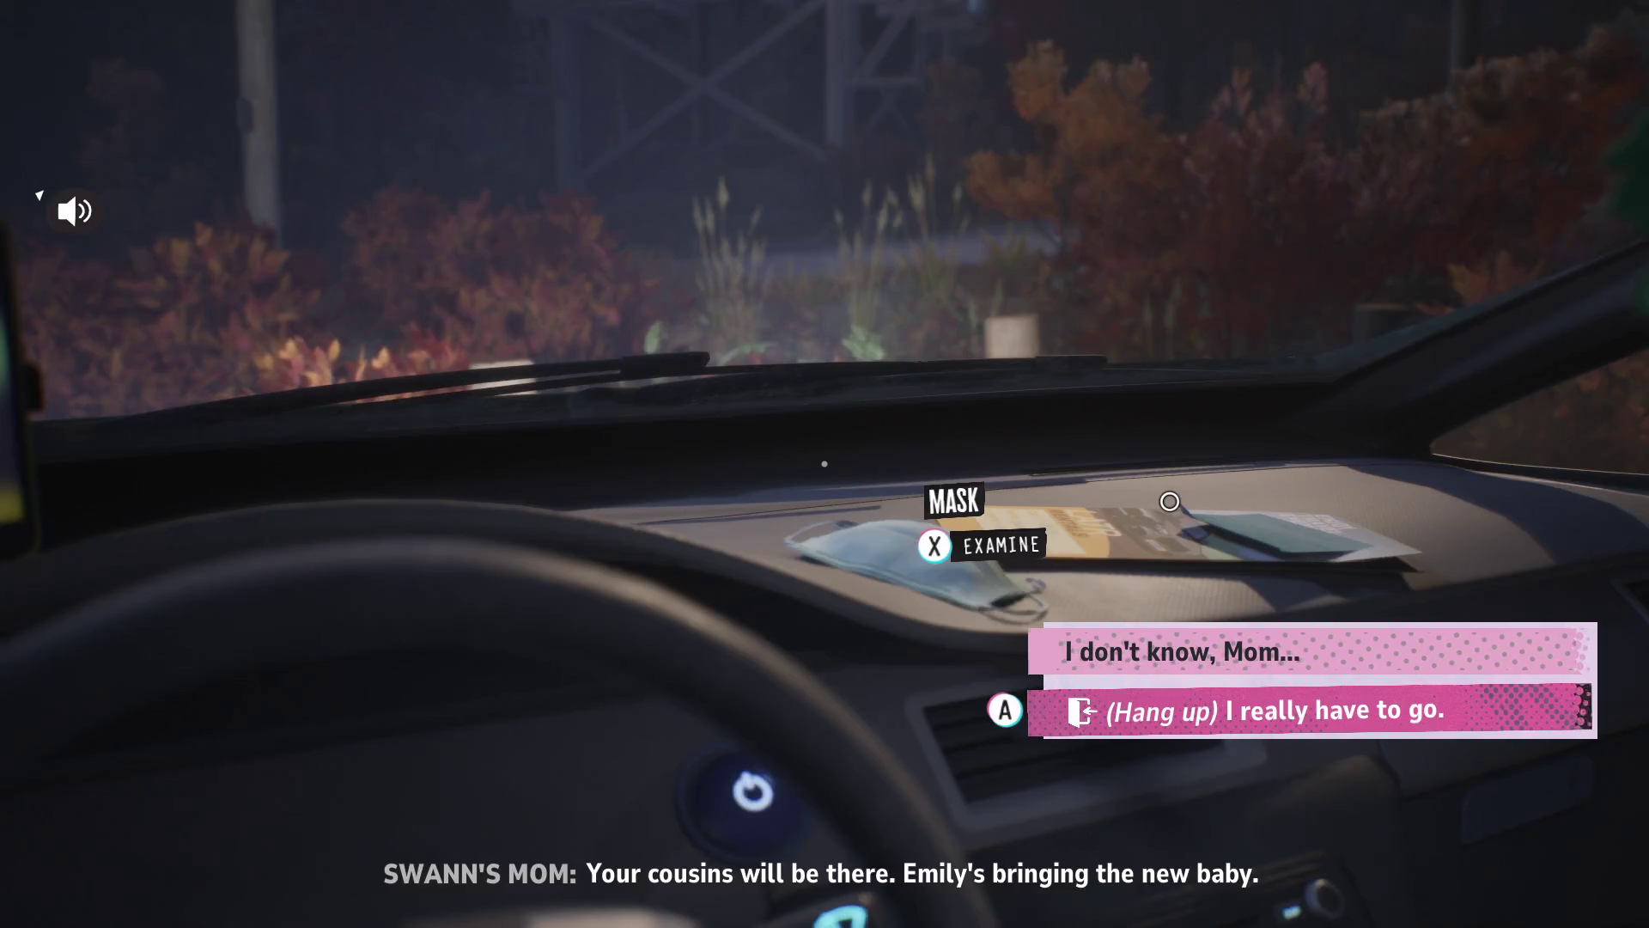
key("Return")
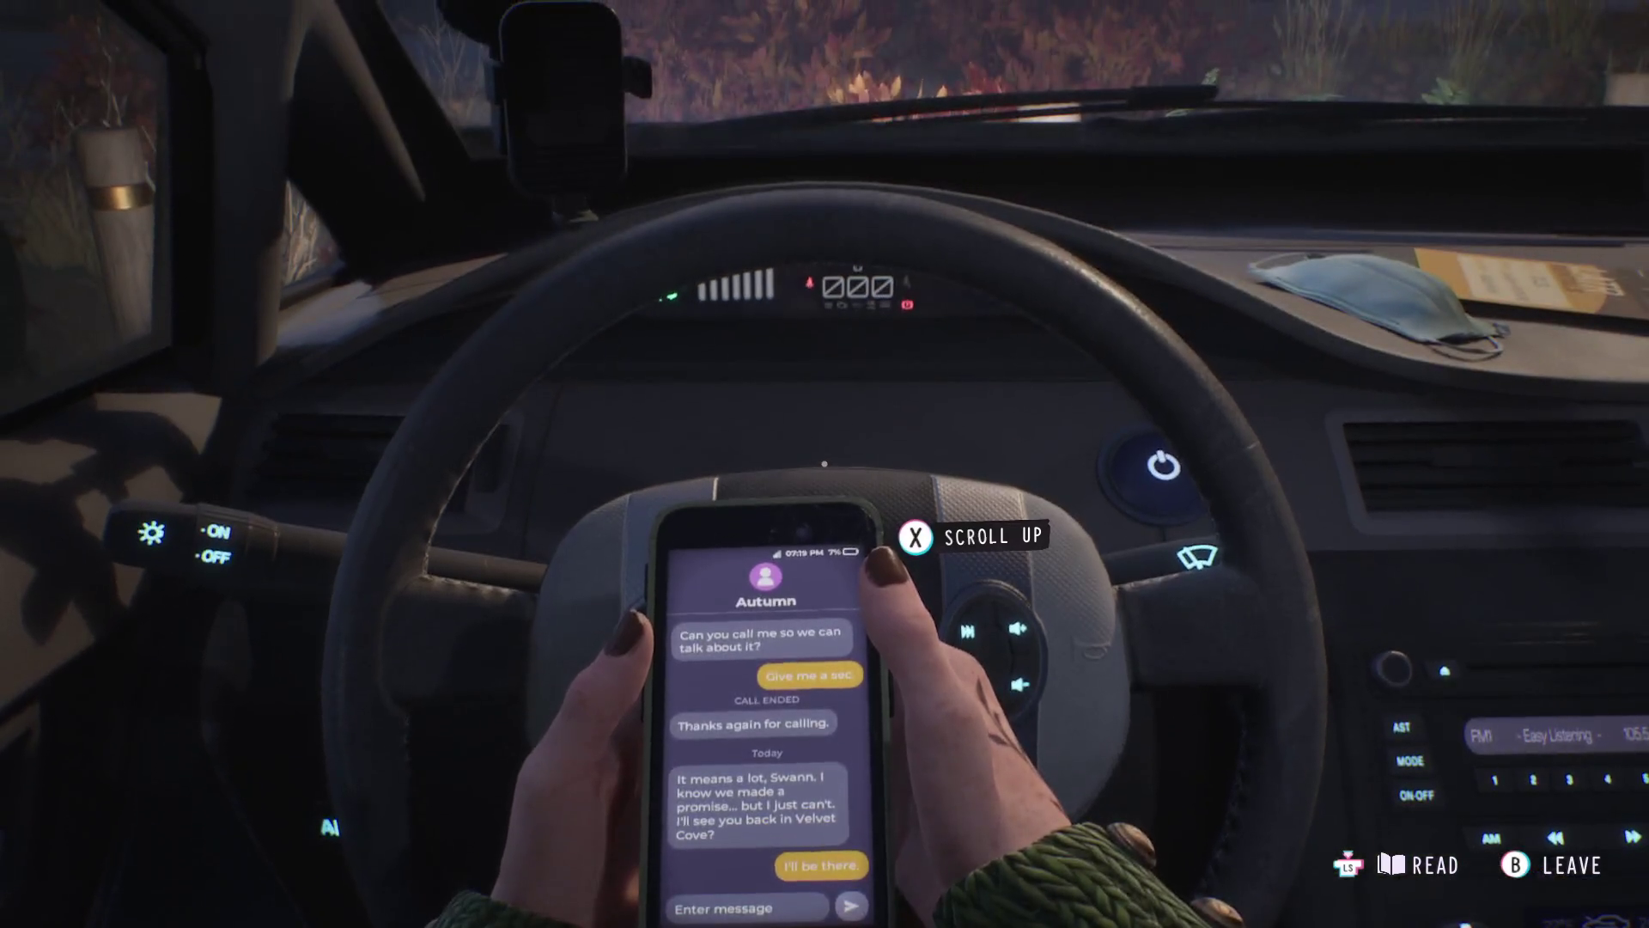
scroll(890, 613, "up", 2)
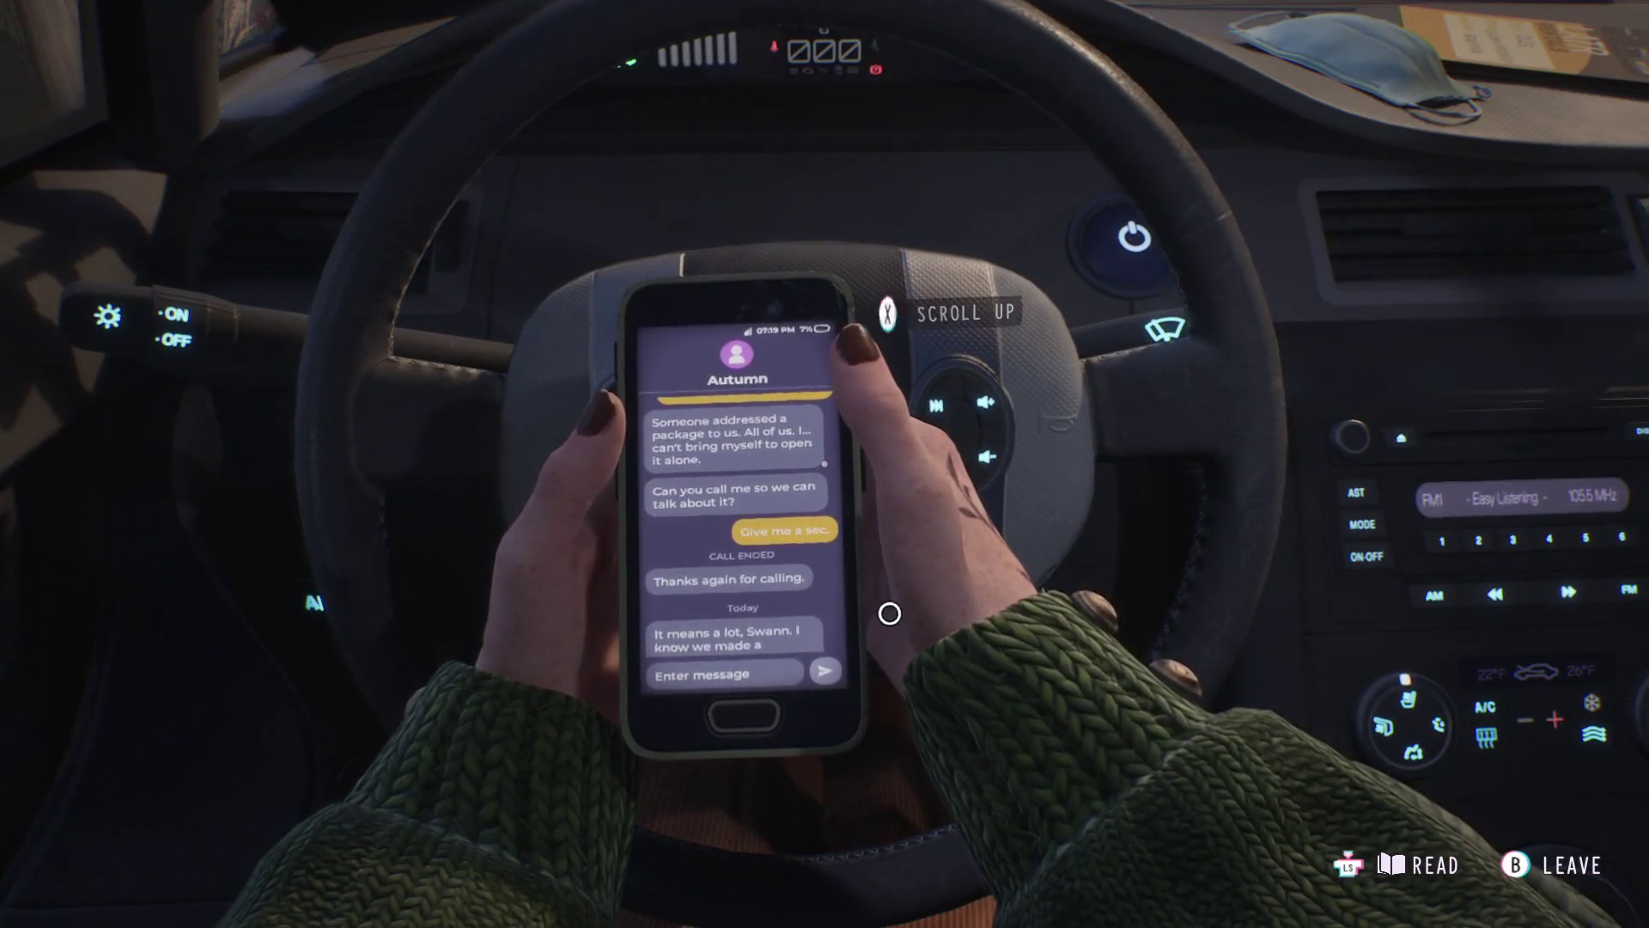
scroll(889, 614, "down", 2)
scroll(890, 615, "down", 2)
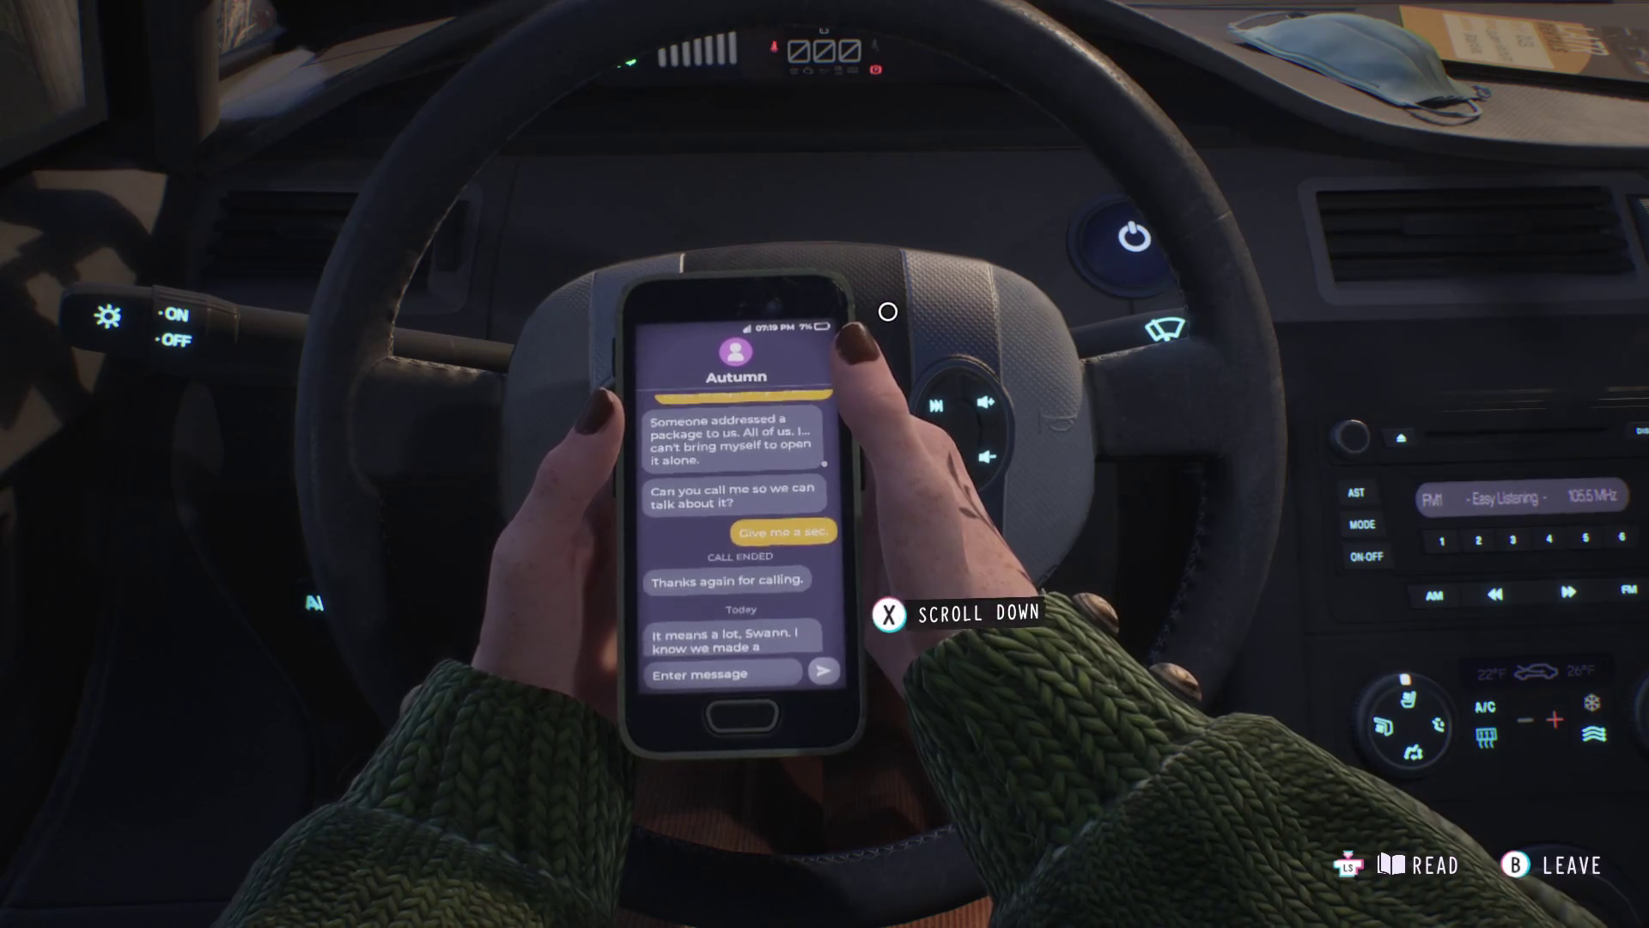
scroll(889, 616, "up", 2)
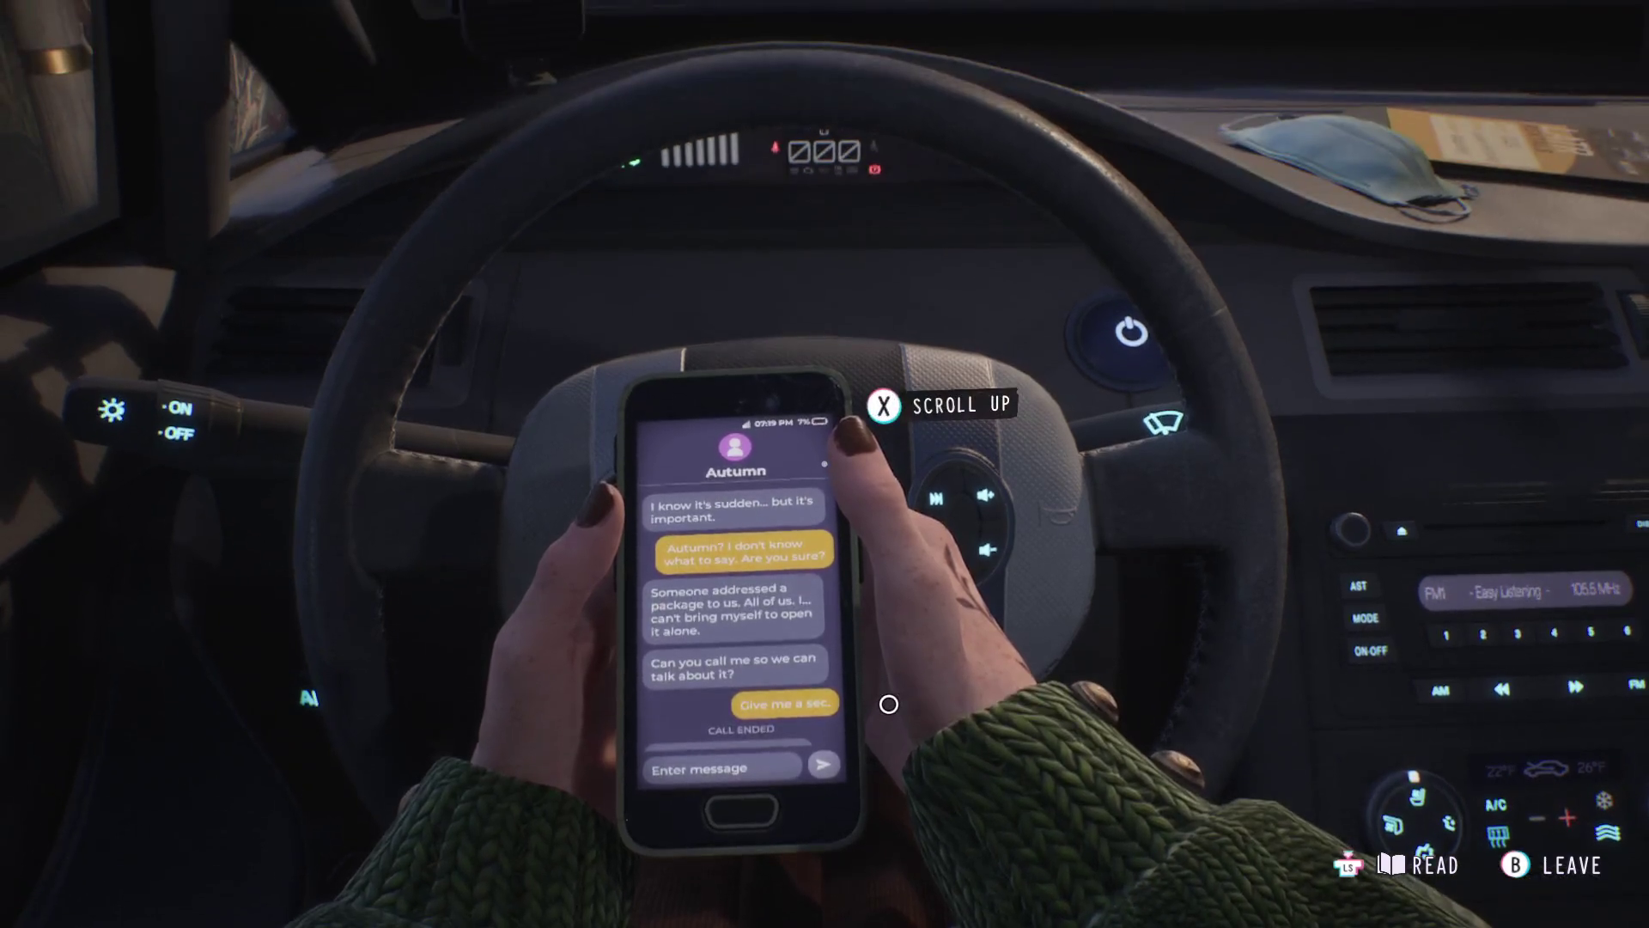
scroll(890, 696, "up", 2)
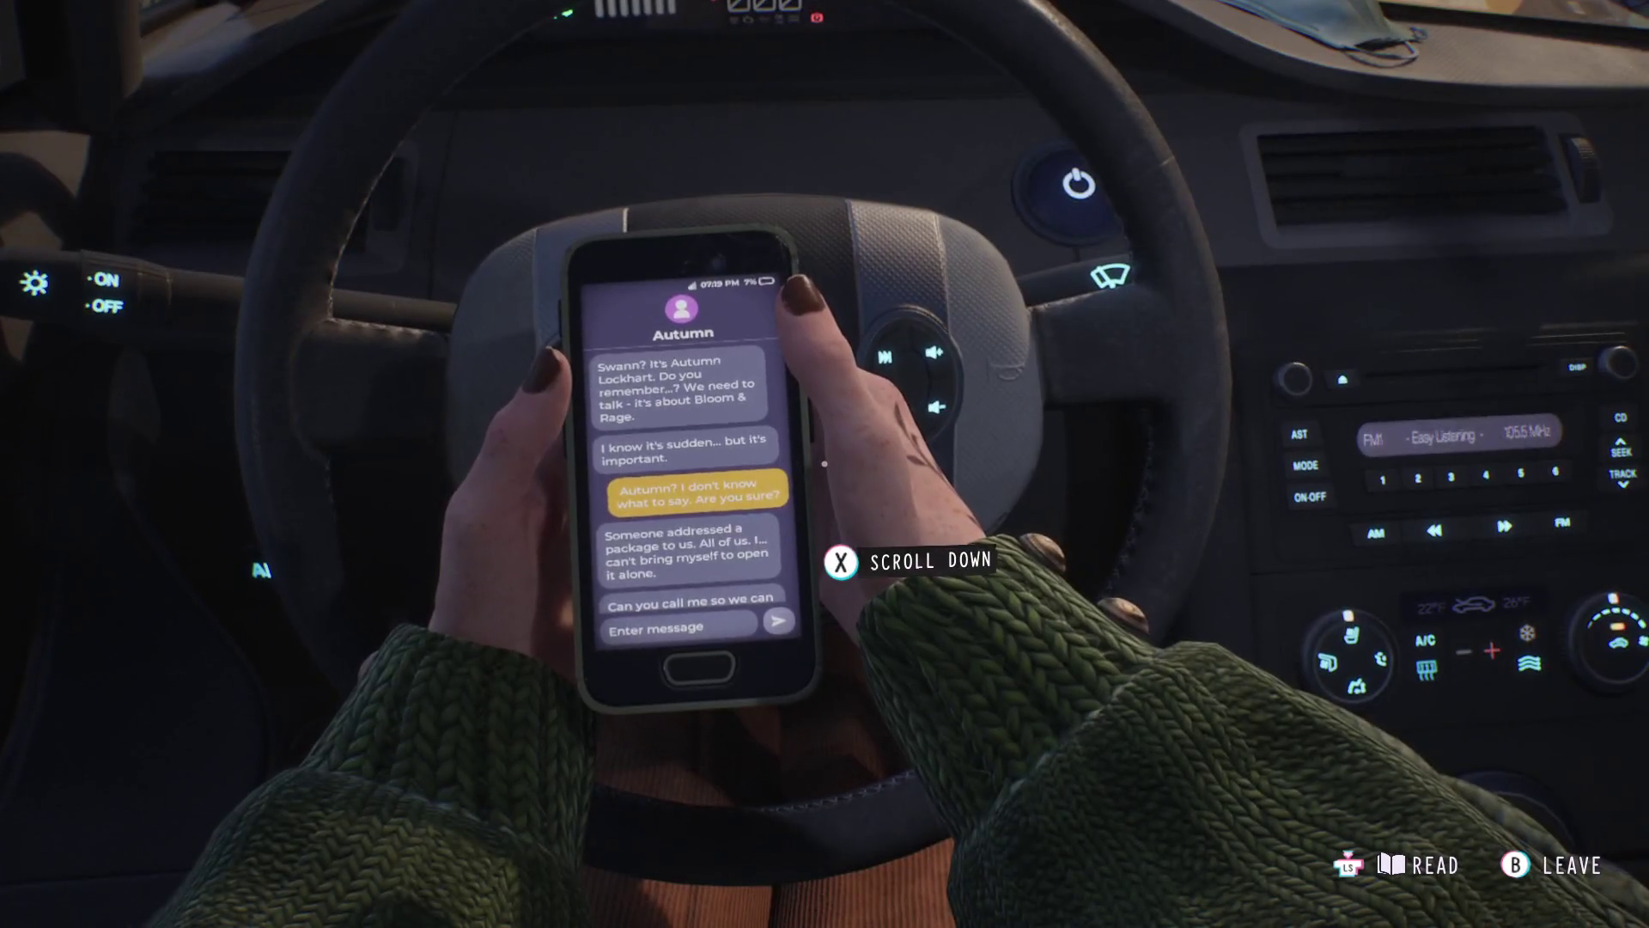
scroll(695, 491, "down", 1)
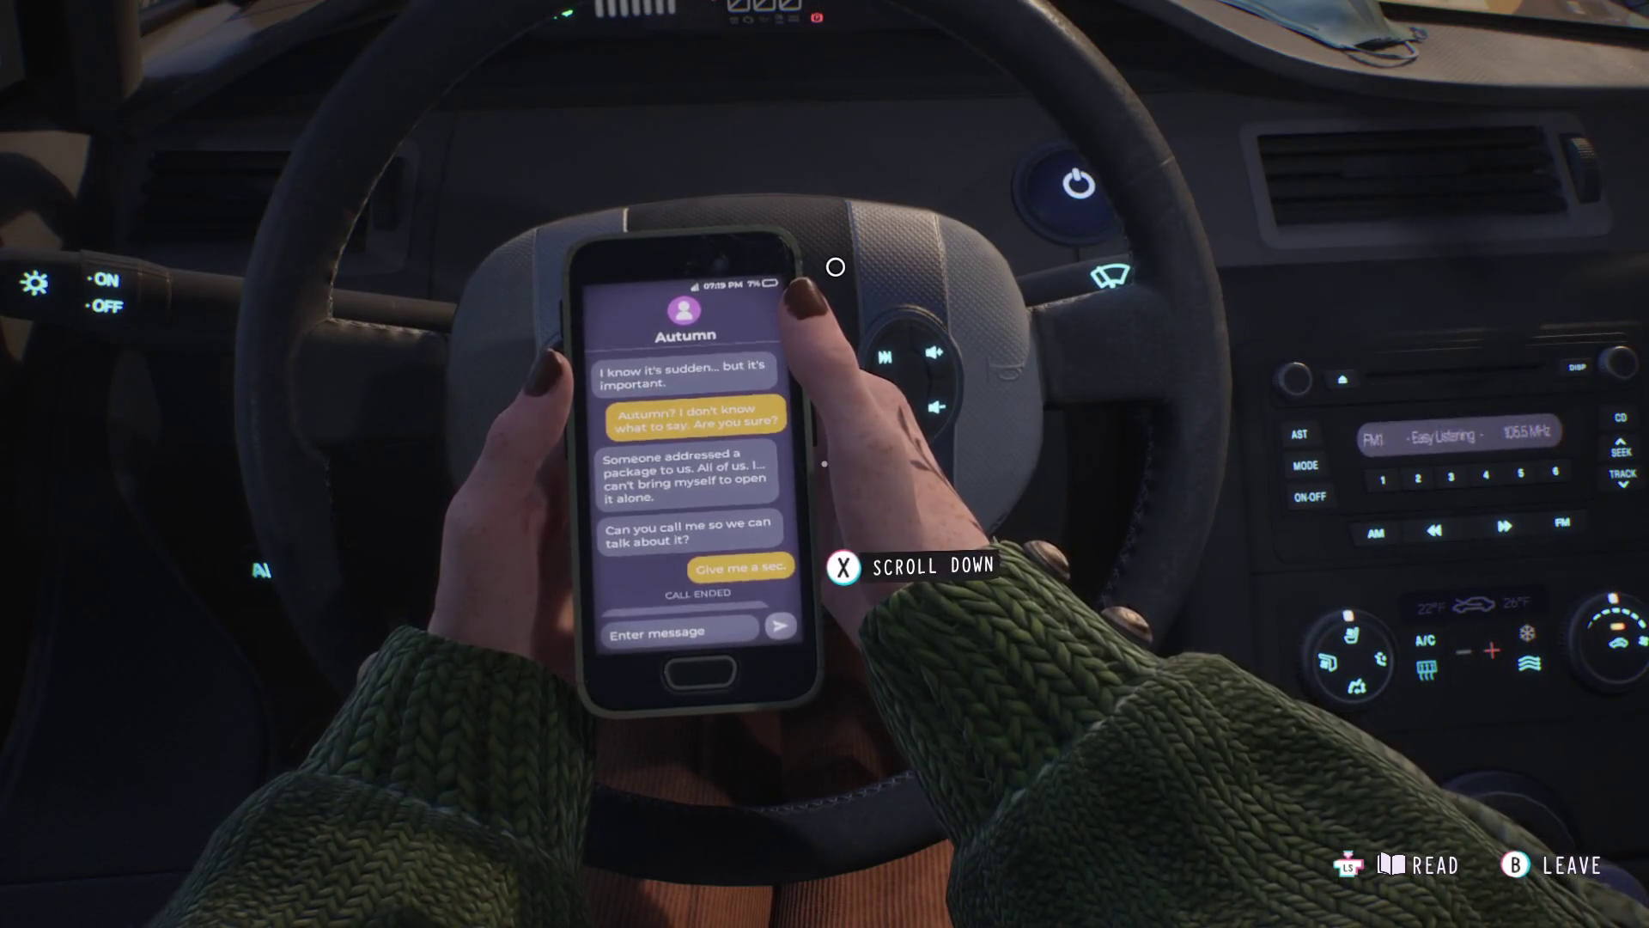
scroll(696, 490, "down", 1)
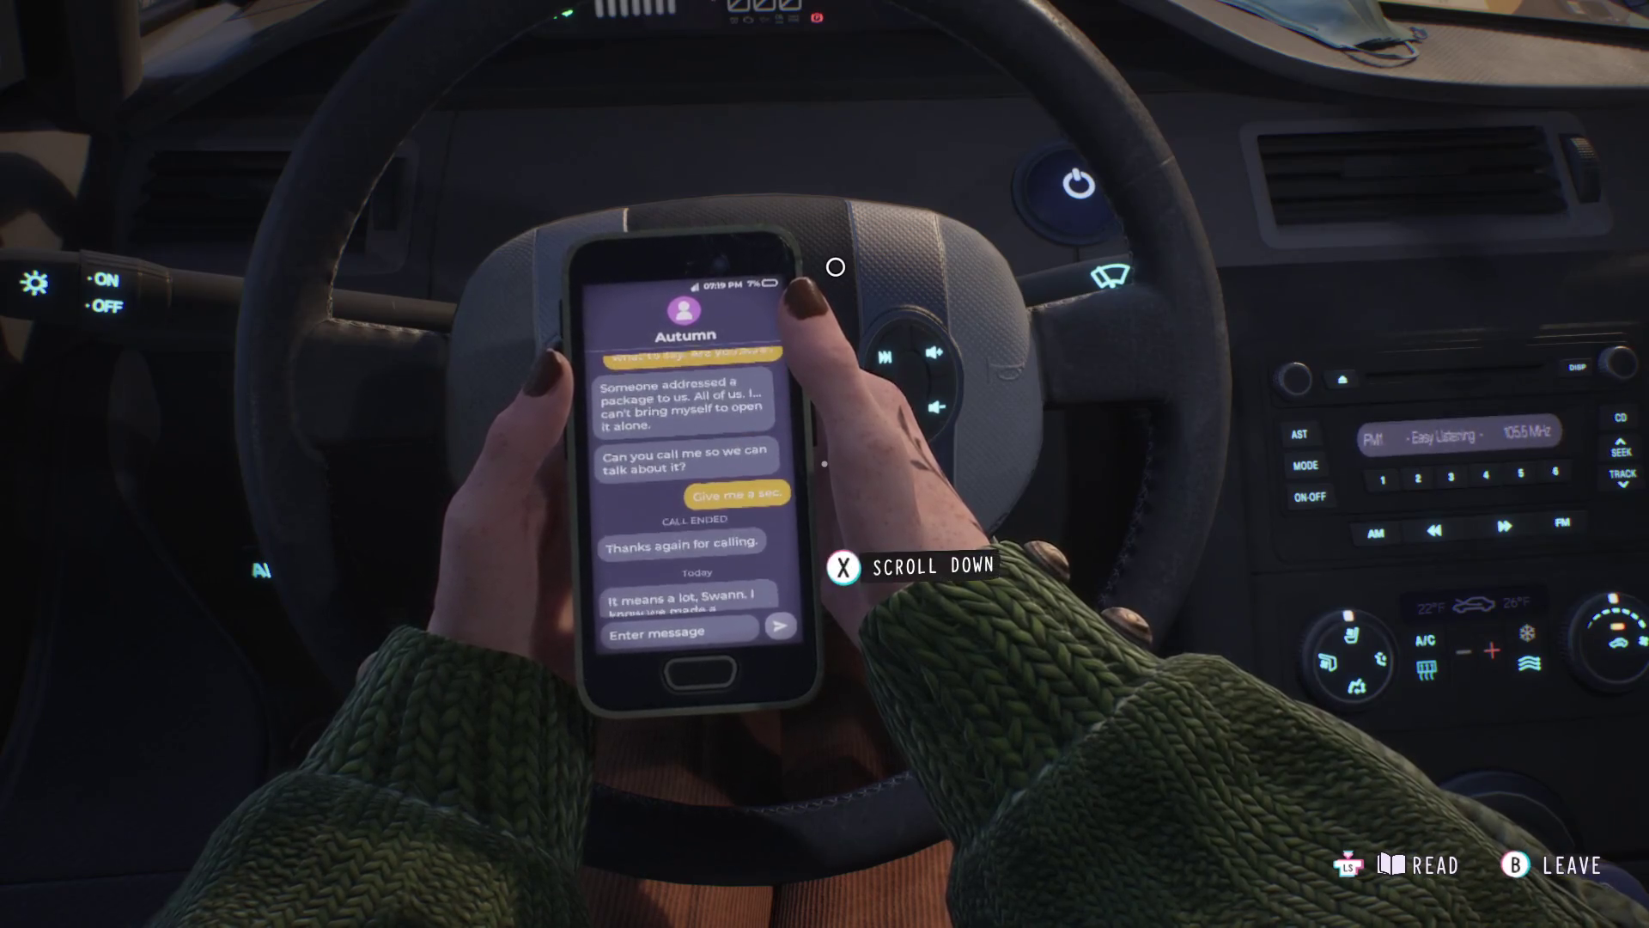
scroll(697, 490, "down", 1)
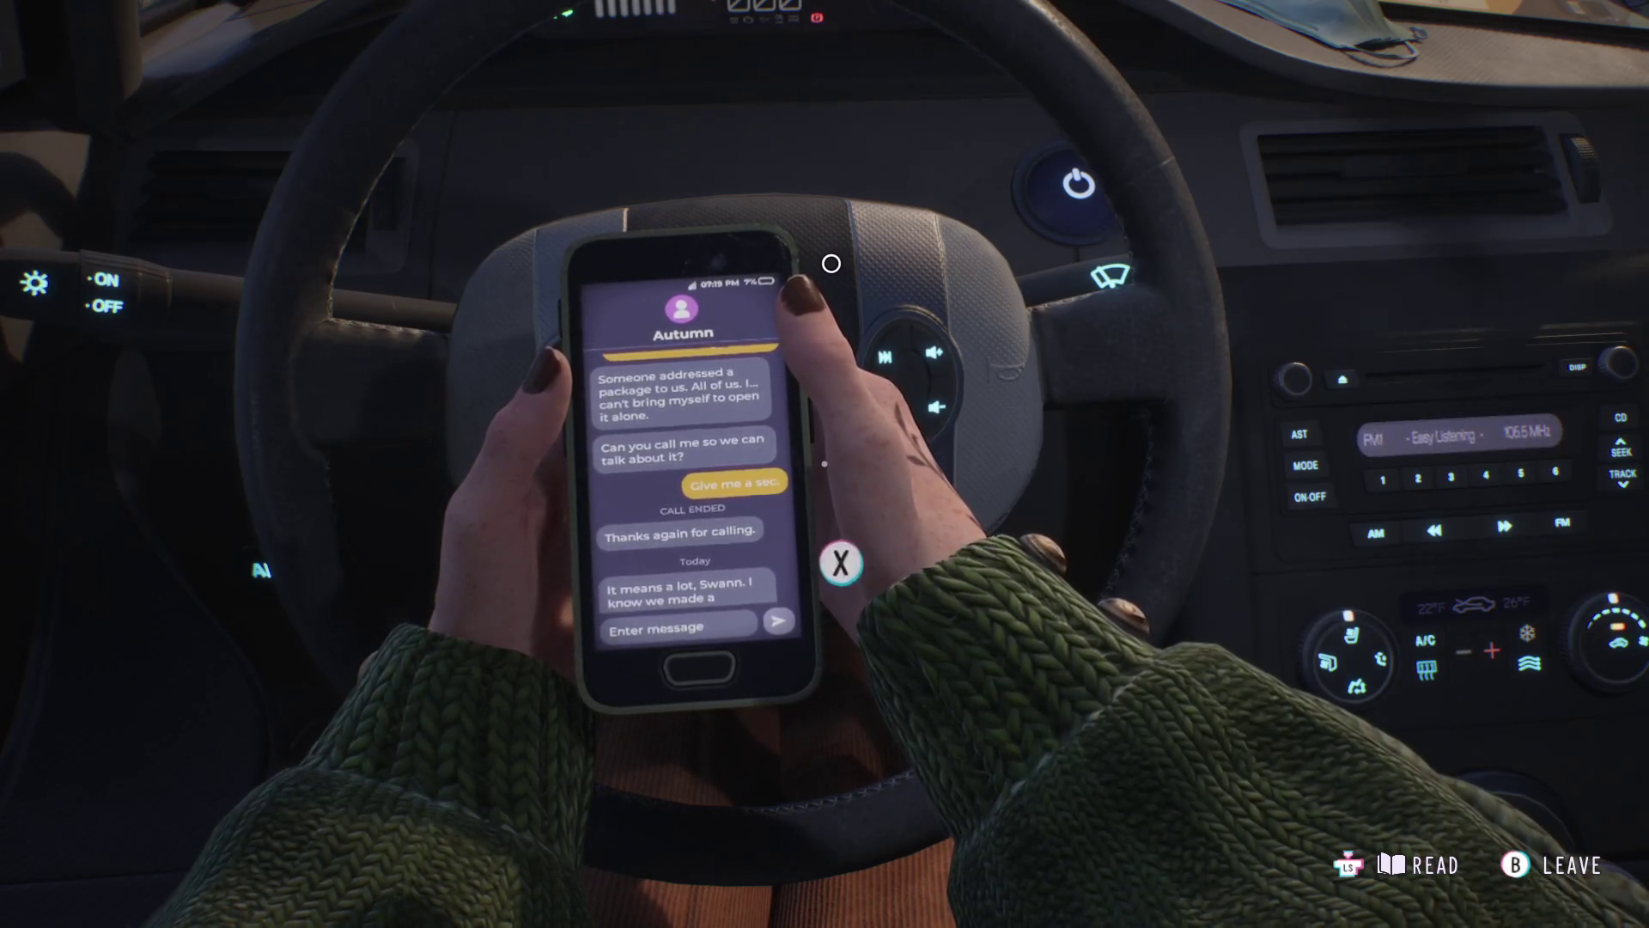
scroll(696, 490, "down", 1)
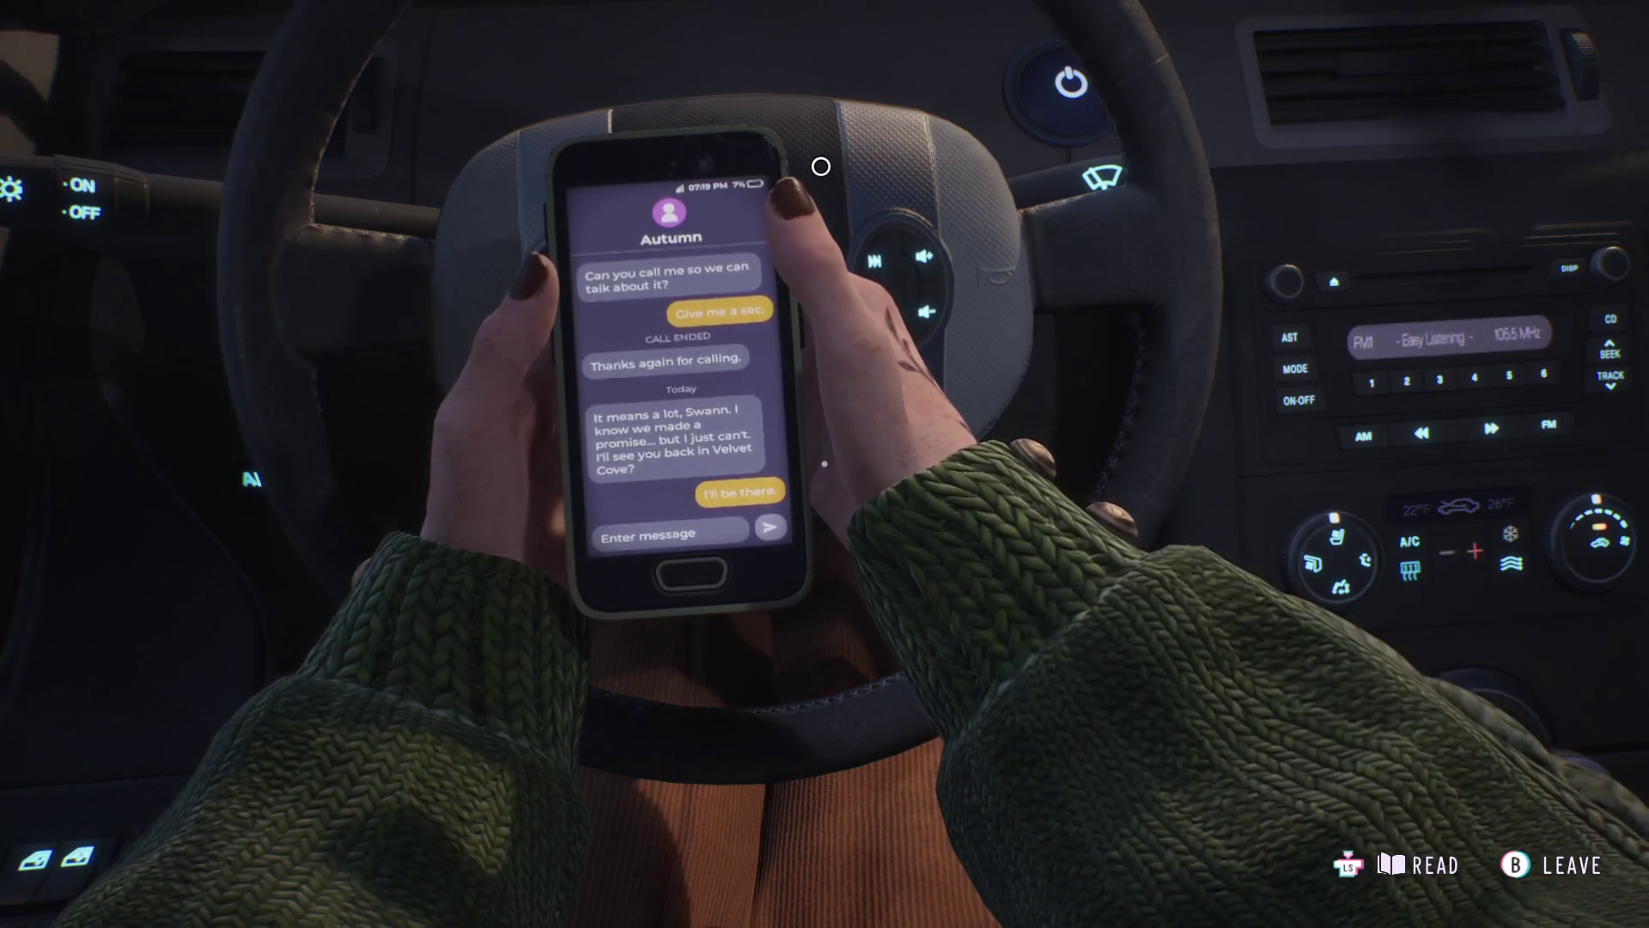
- Finish reading Autumn's texts and put the phone away
key("Escape")
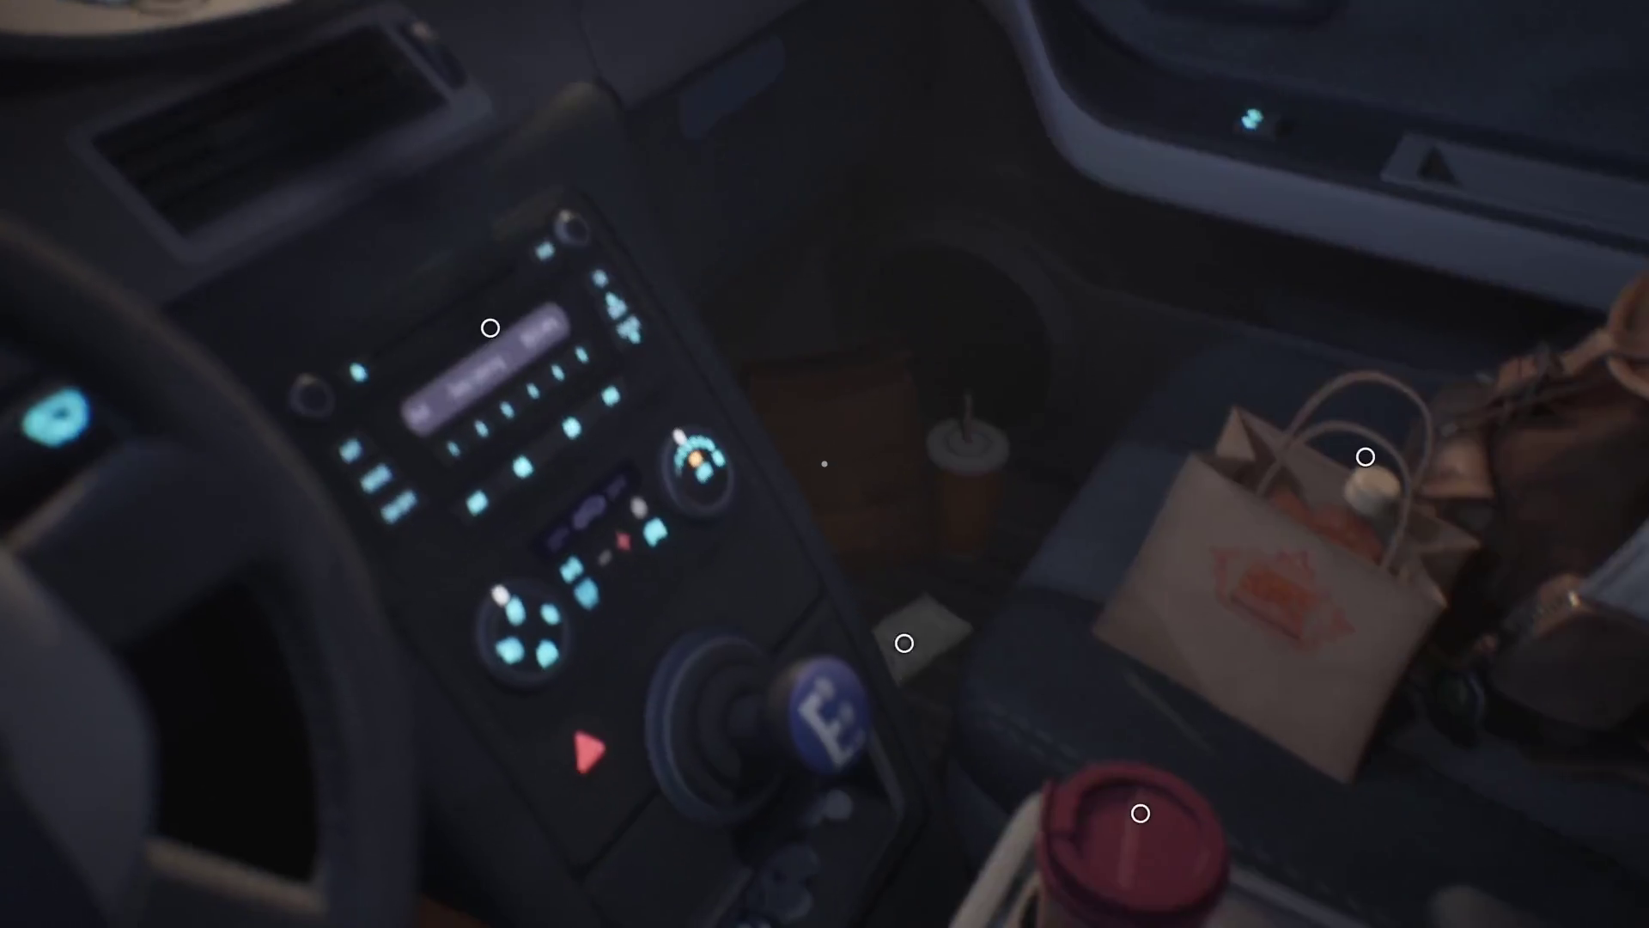
- Examine the Fried Hut receipt by the console and the maple syrup bottle in the bag
key("x")
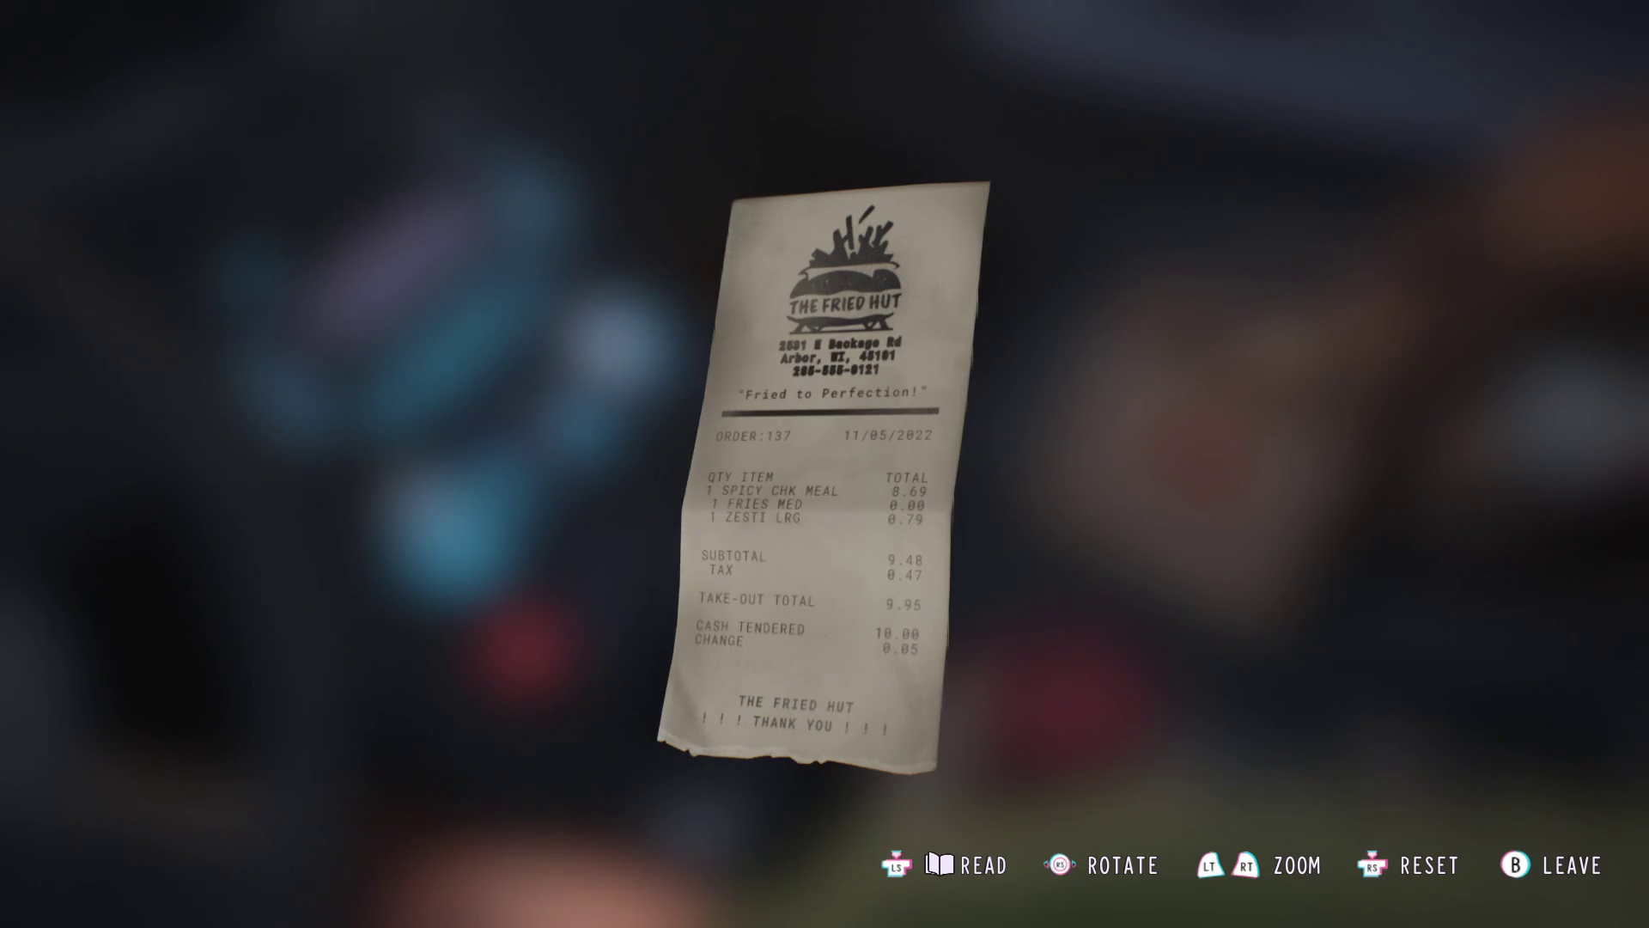
key("Escape")
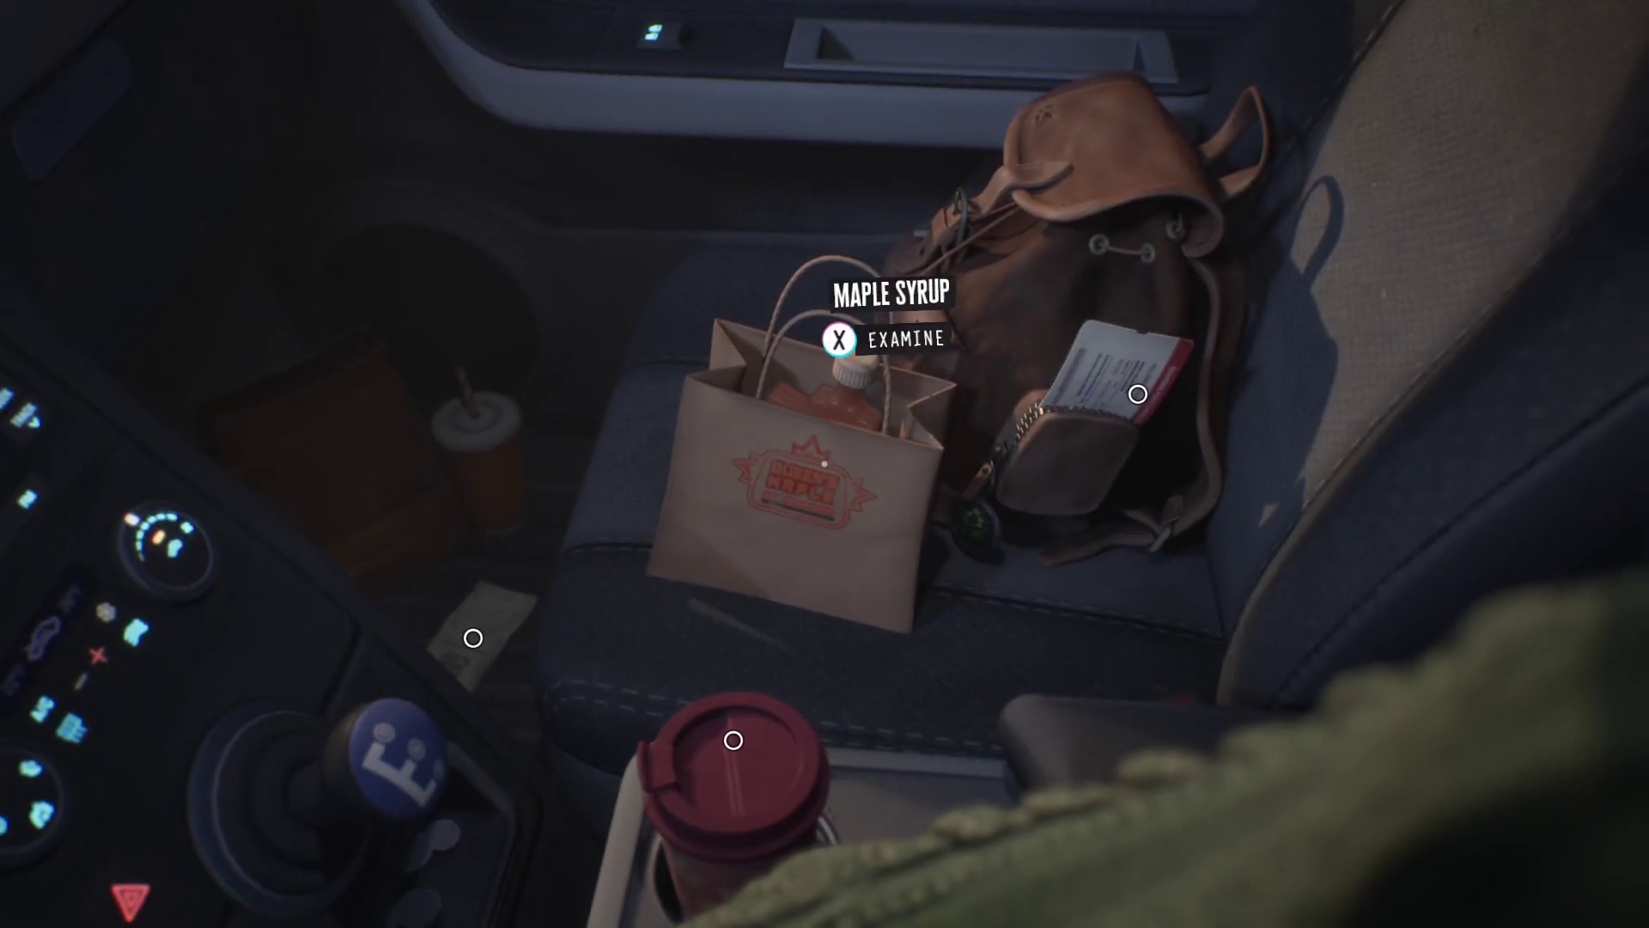
key("x")
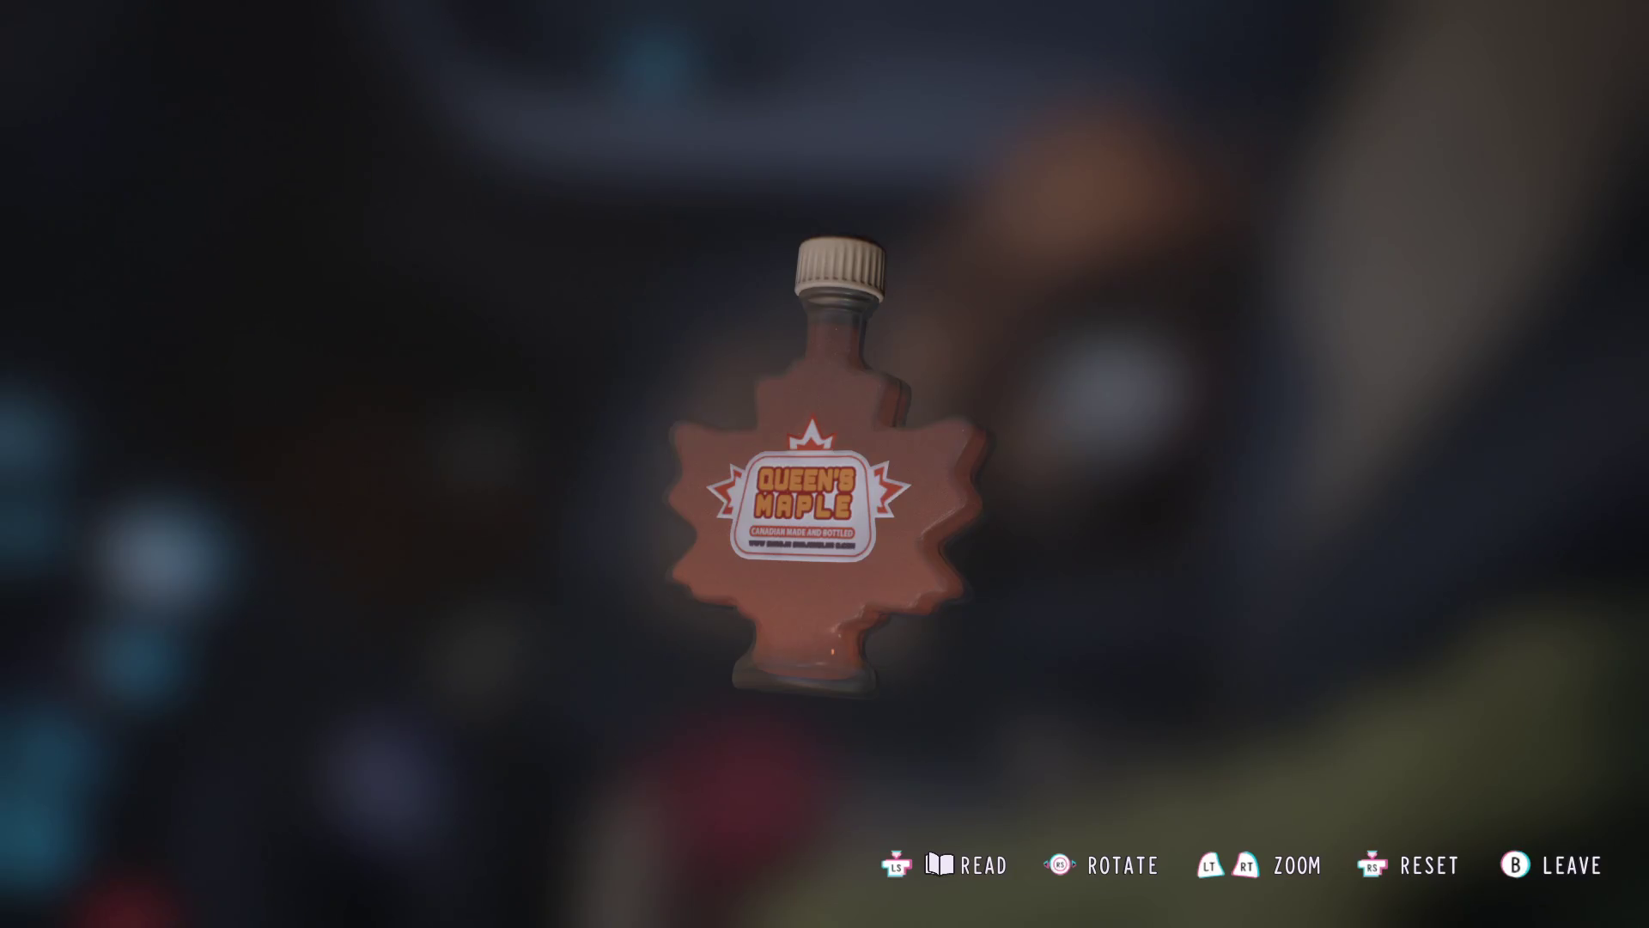
key("Escape")
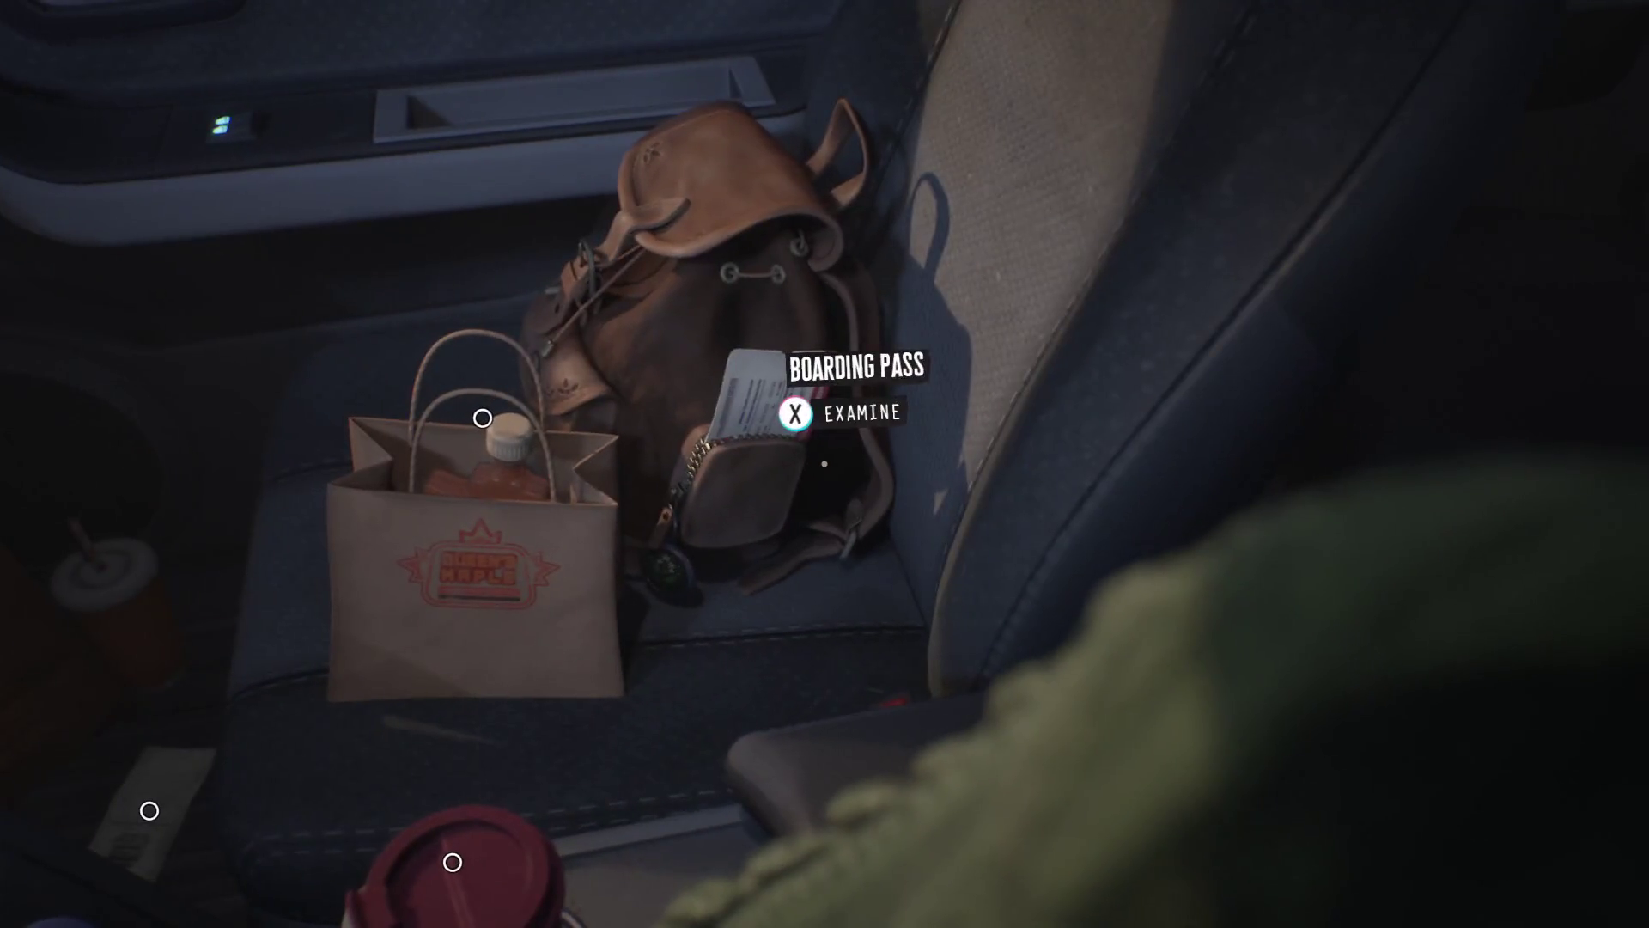
- Examine the boarding pass found in the backpack, then set it down
key("e")
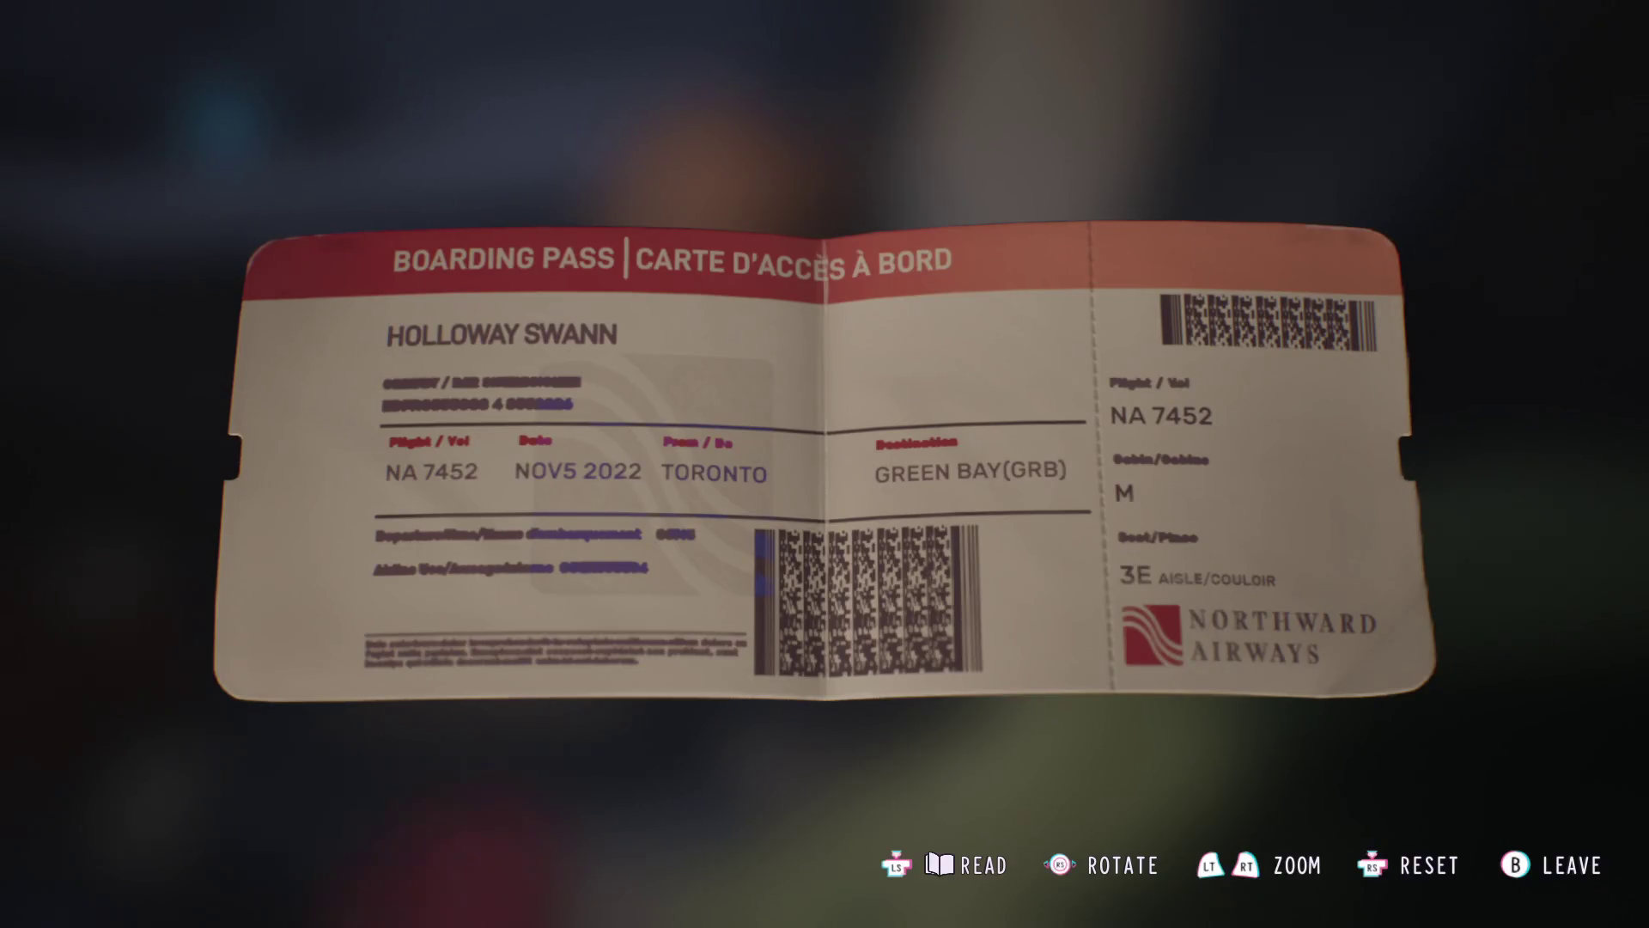
key("Escape")
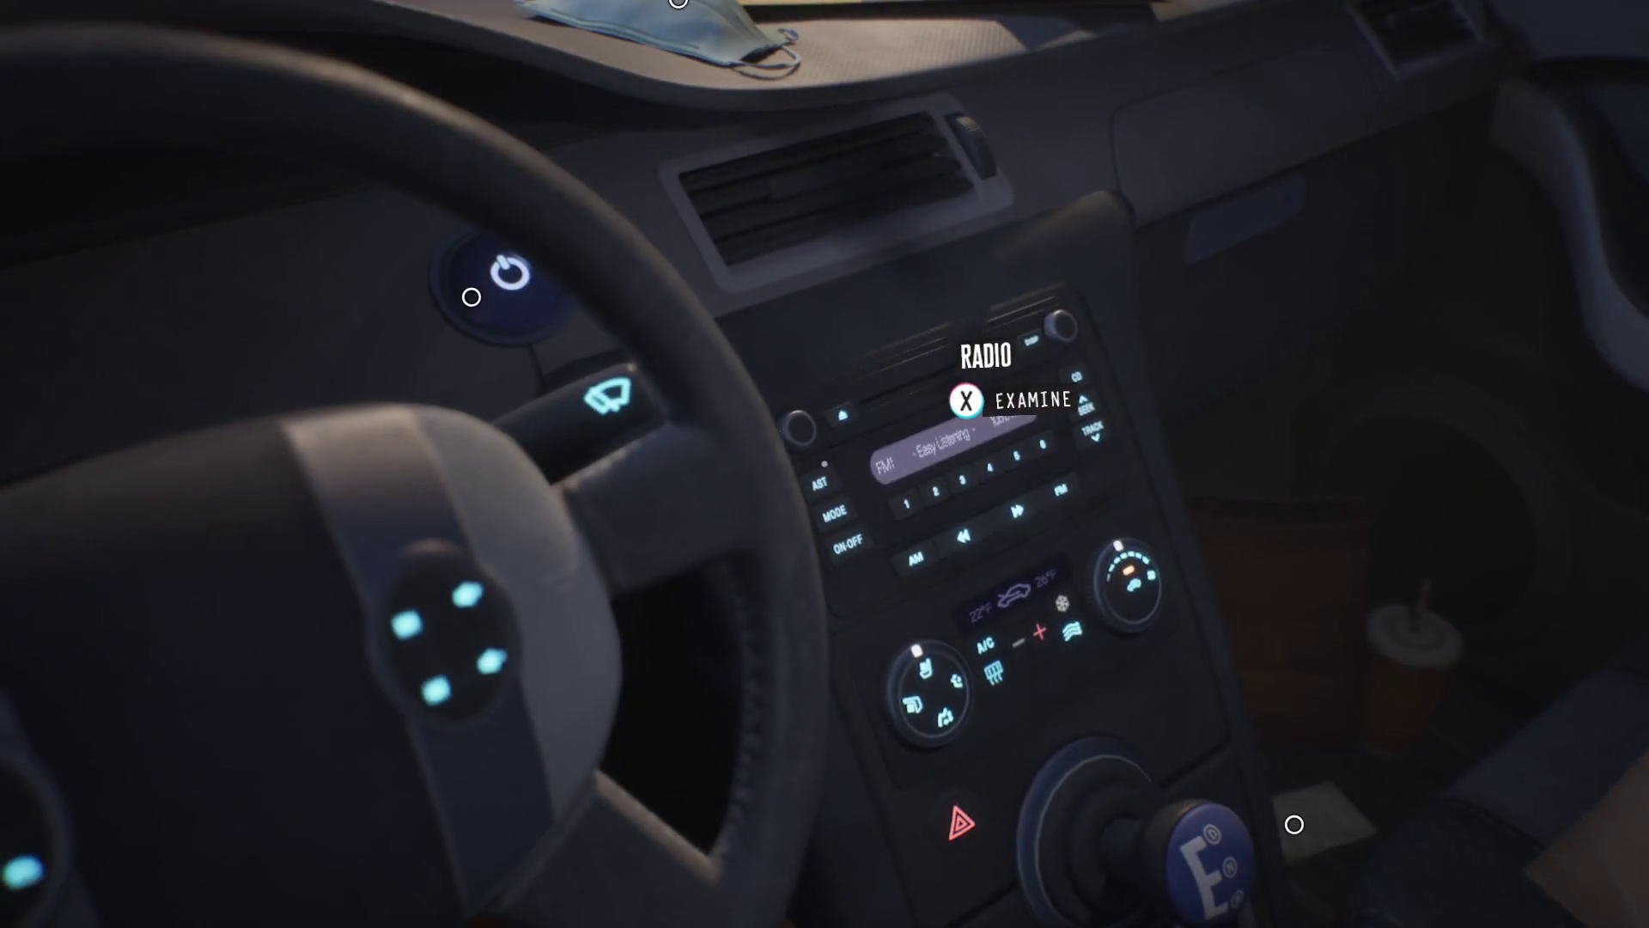
- Examine the car radio and cycle through Classical, Country and Blues, Country Rock and Easy Listening
key("e")
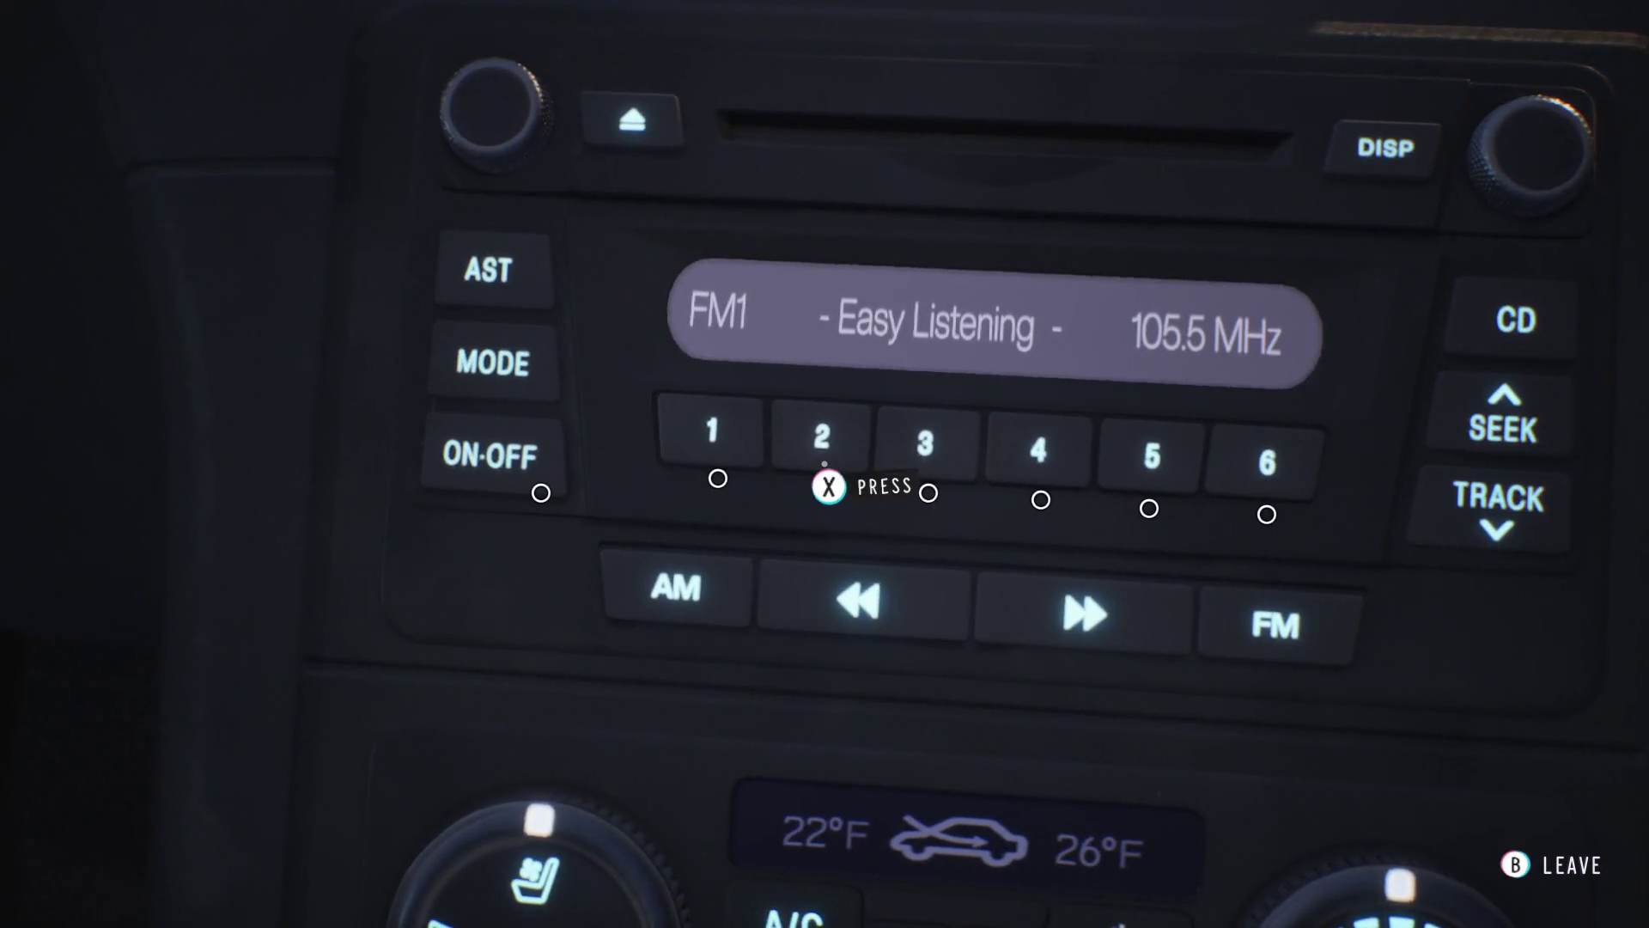
left_click(824, 462)
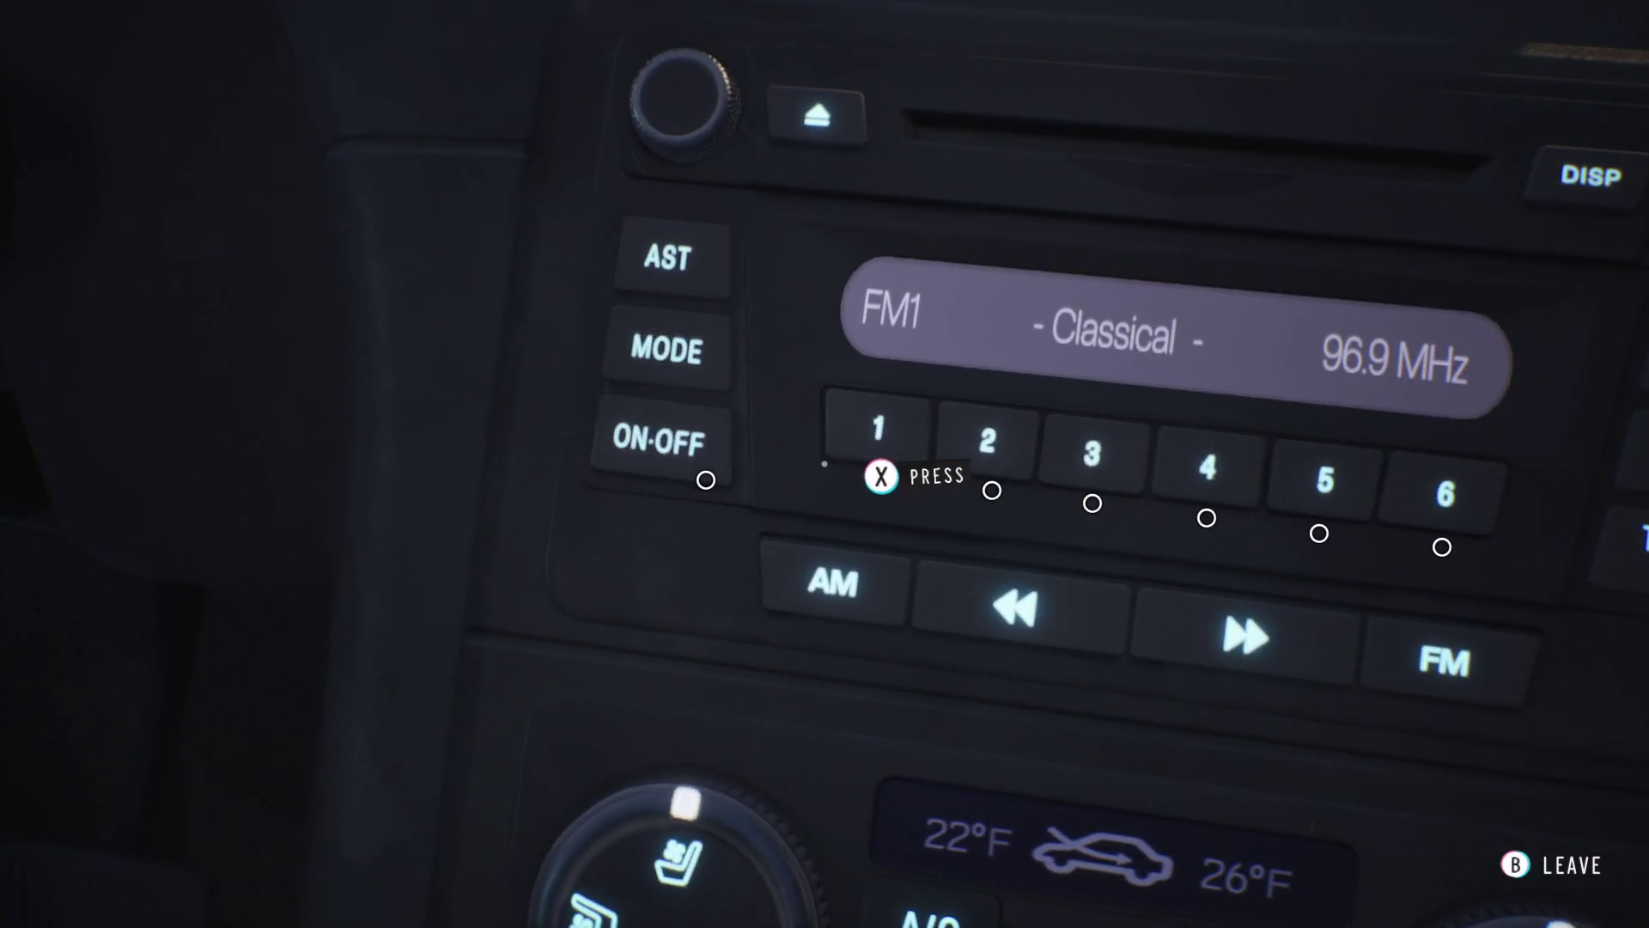
left_click(823, 463)
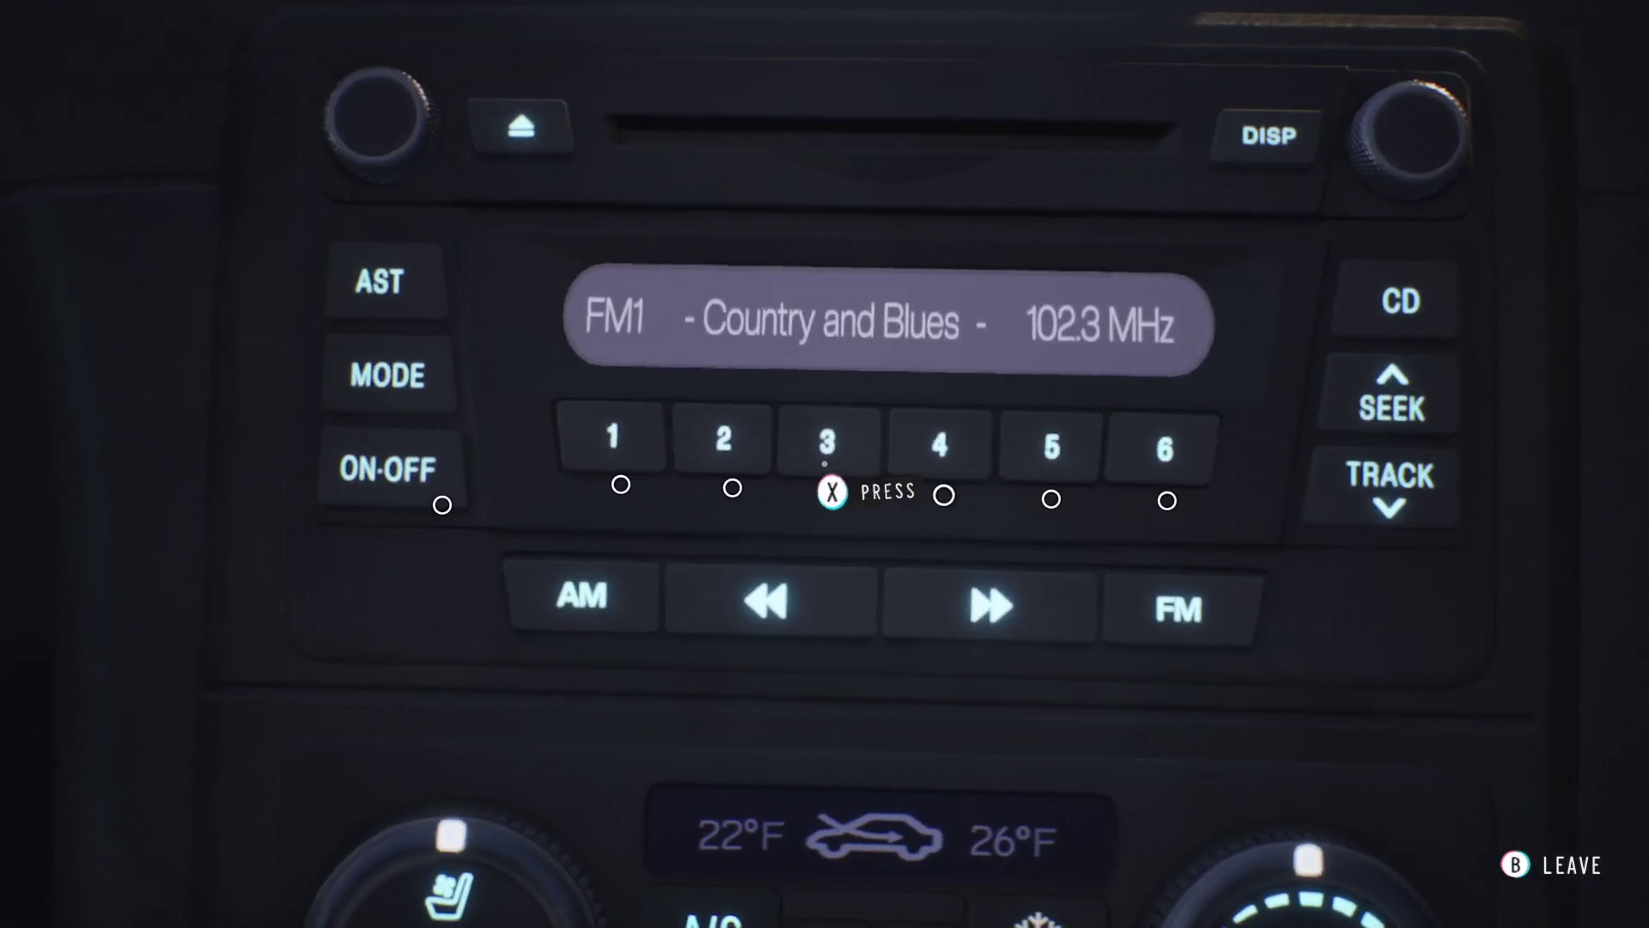
left_click(831, 445)
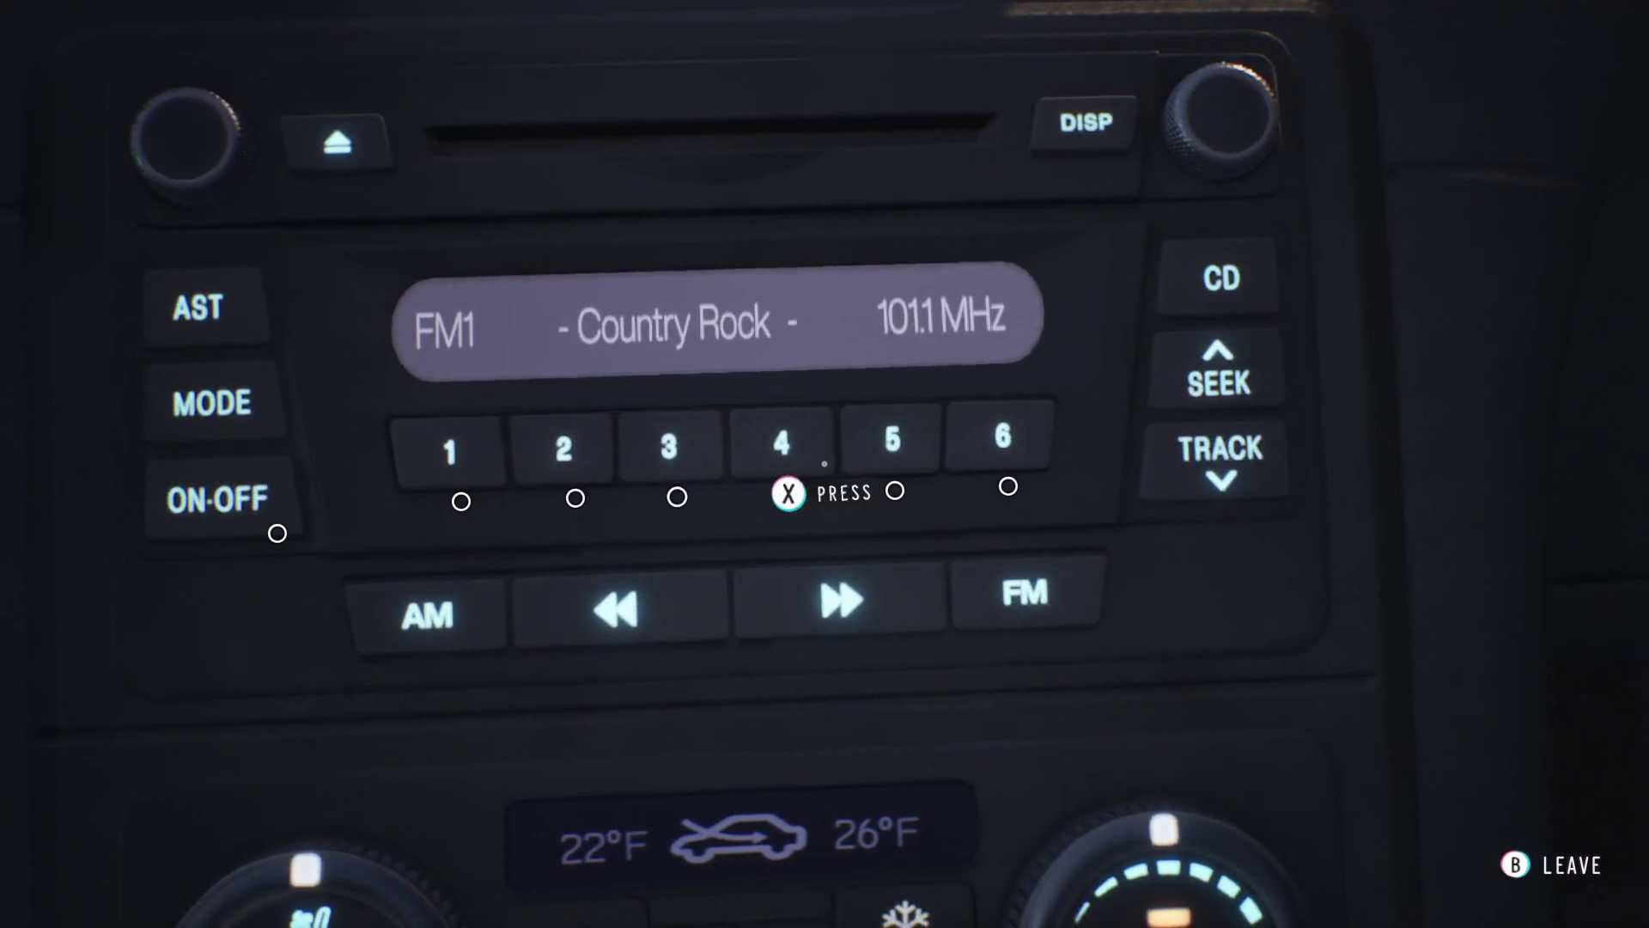
left_click(824, 463)
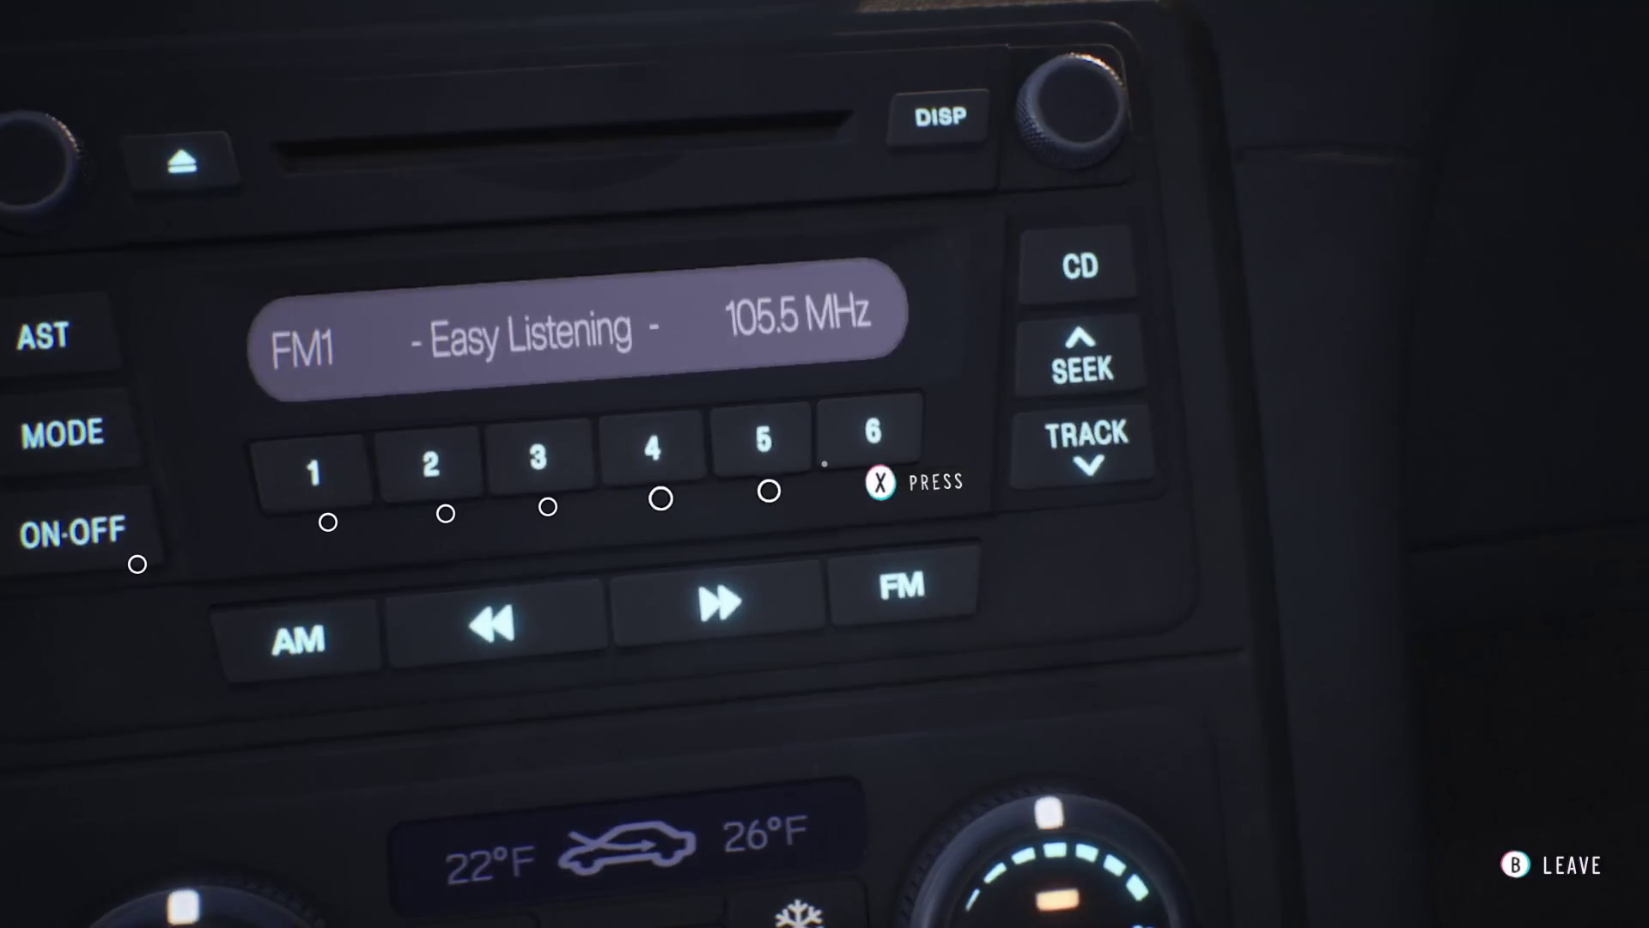
- Try Folk, Rock and Country and Blues, then leave the radio tuned to Classical 96.9 MHz
left_click(773, 481)
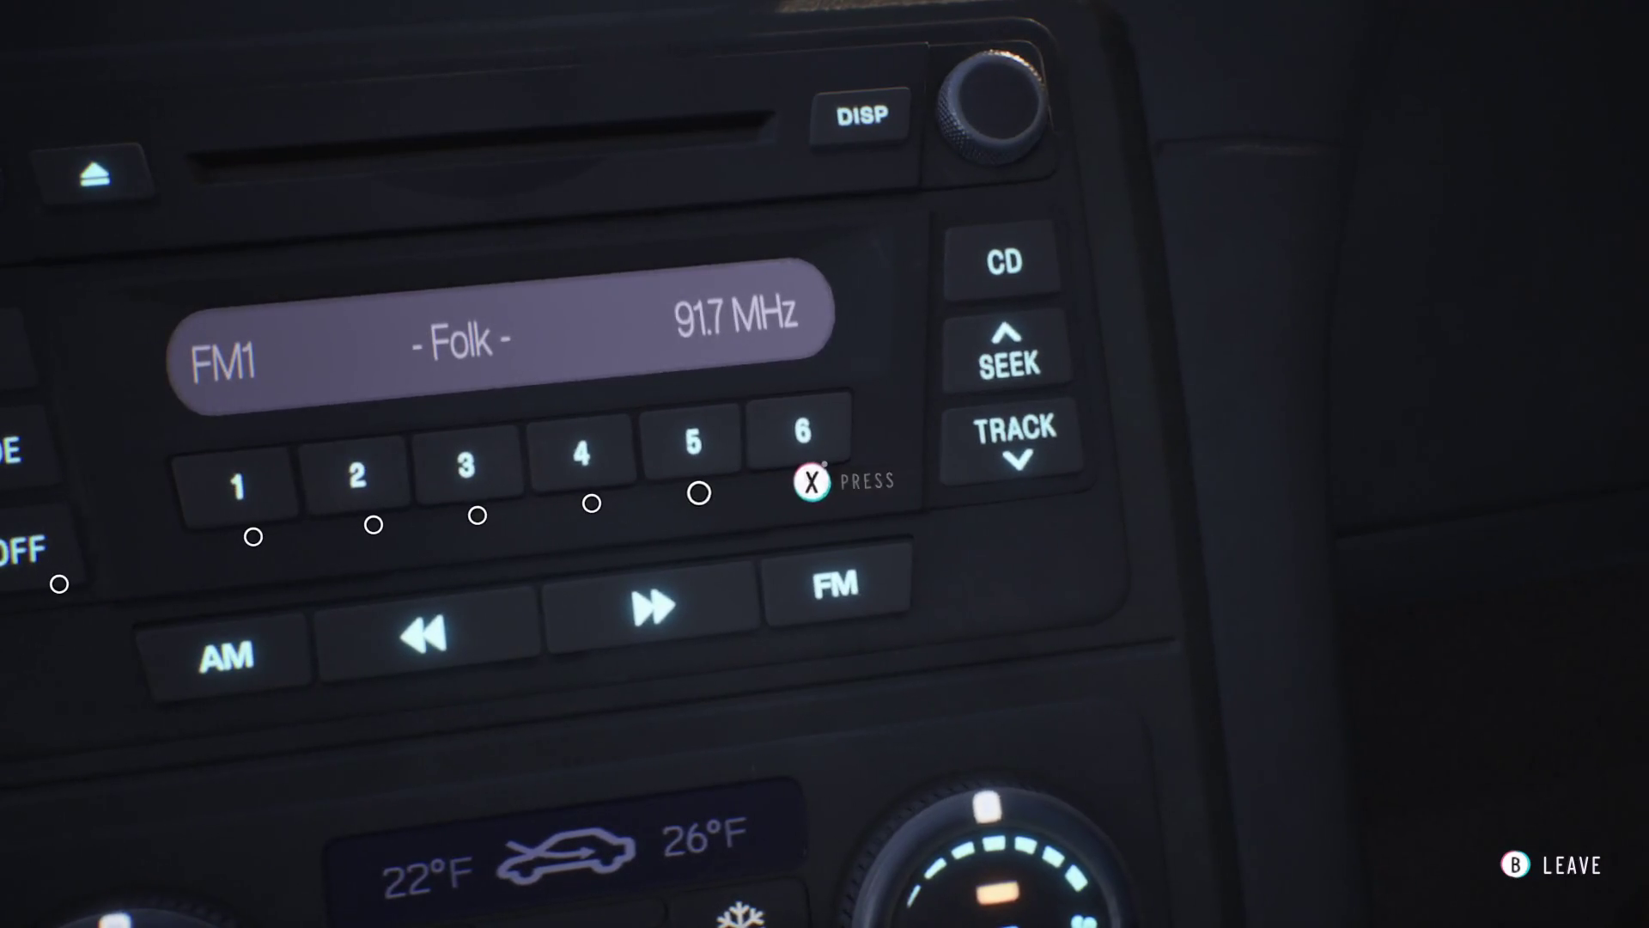
left_click(812, 481)
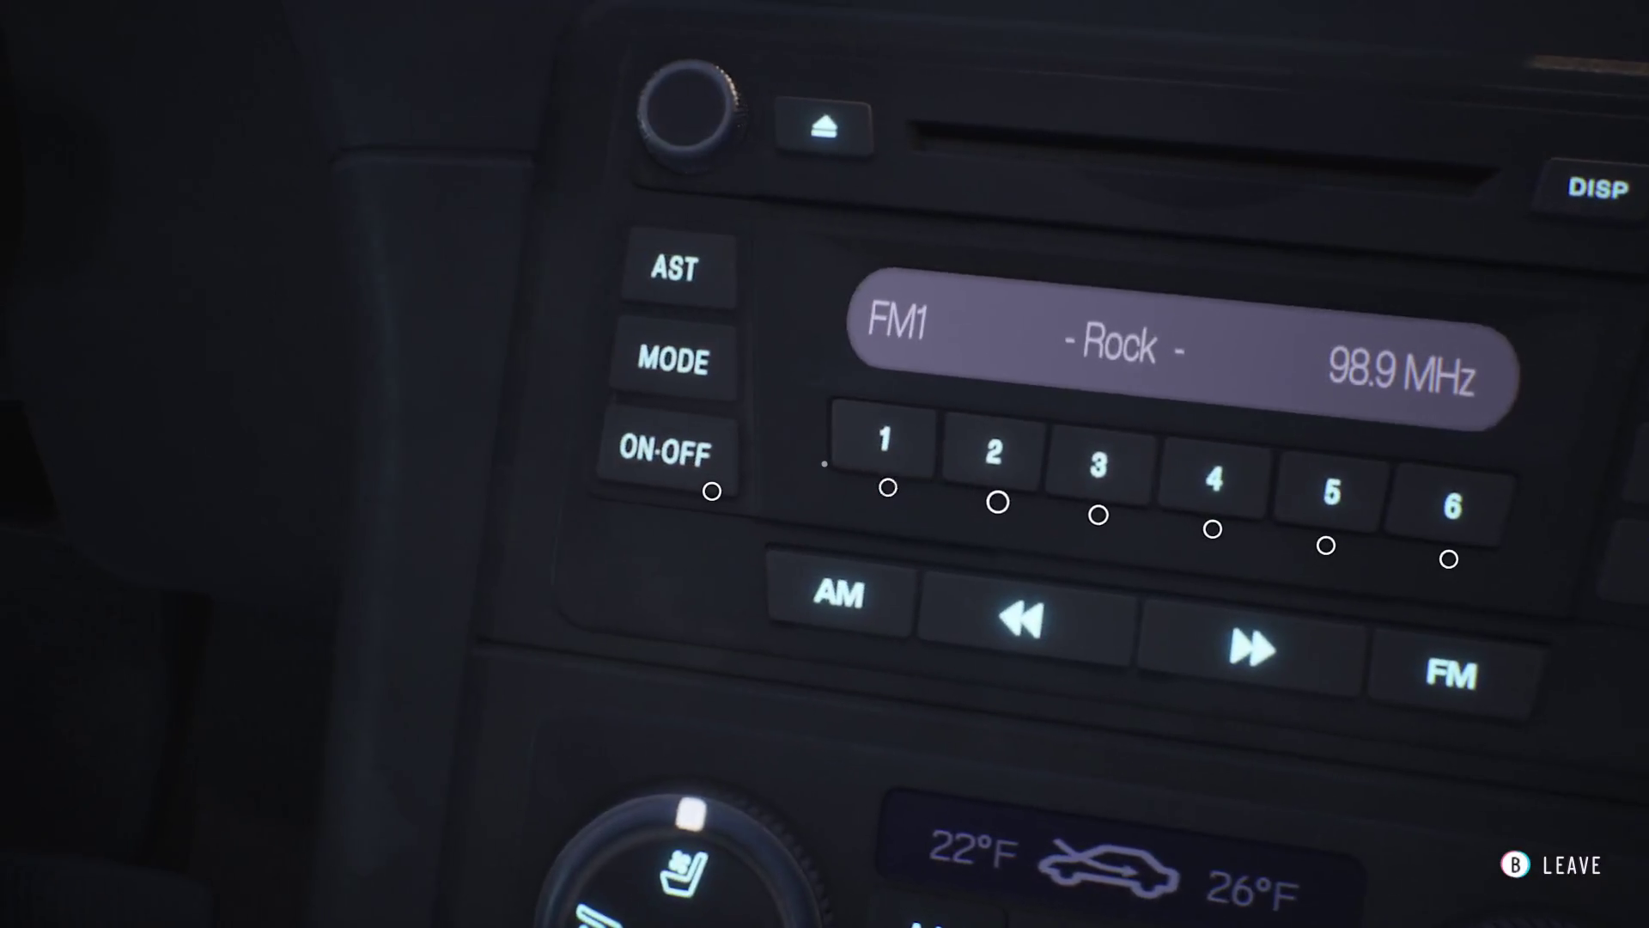
left_click(825, 463)
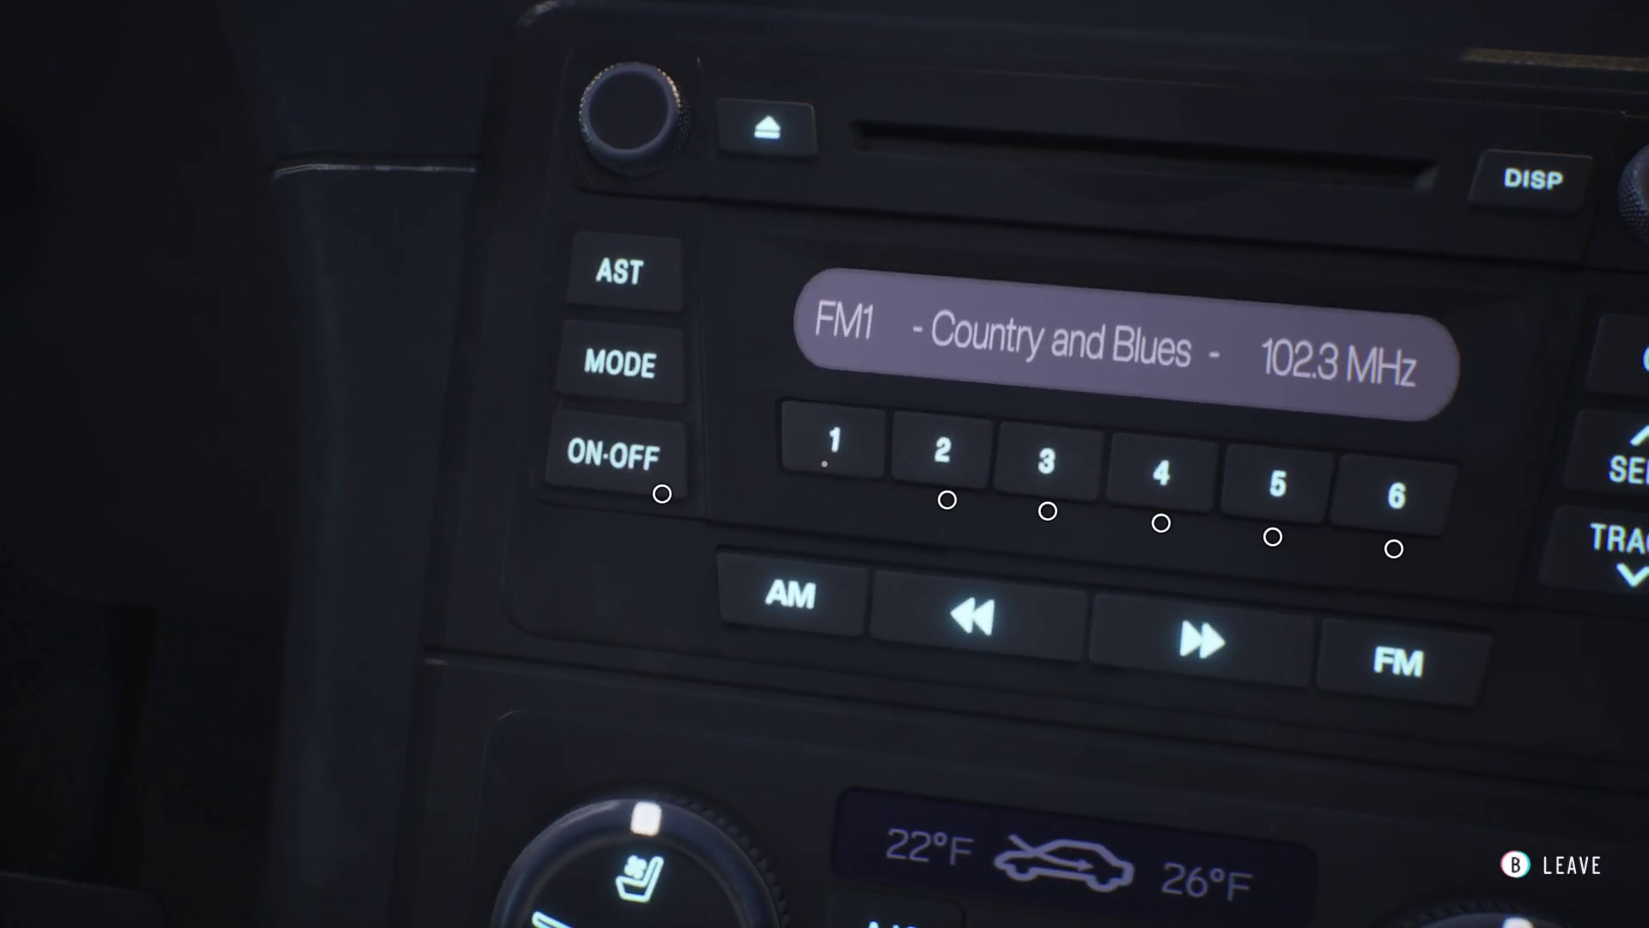
left_click(826, 459)
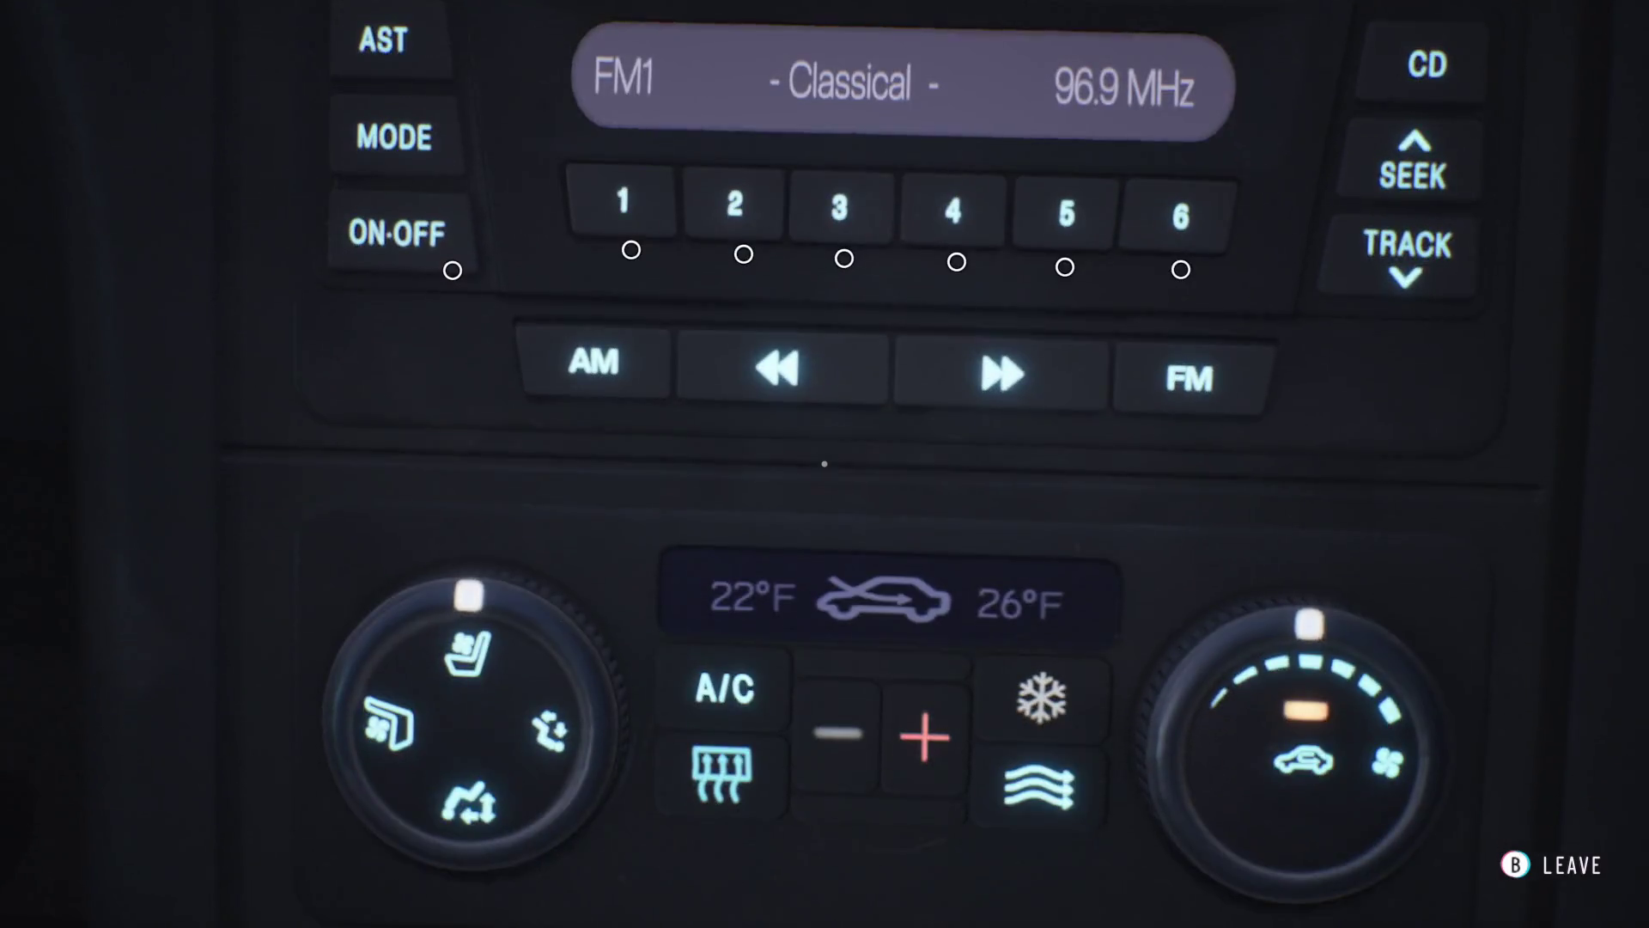
key("Escape")
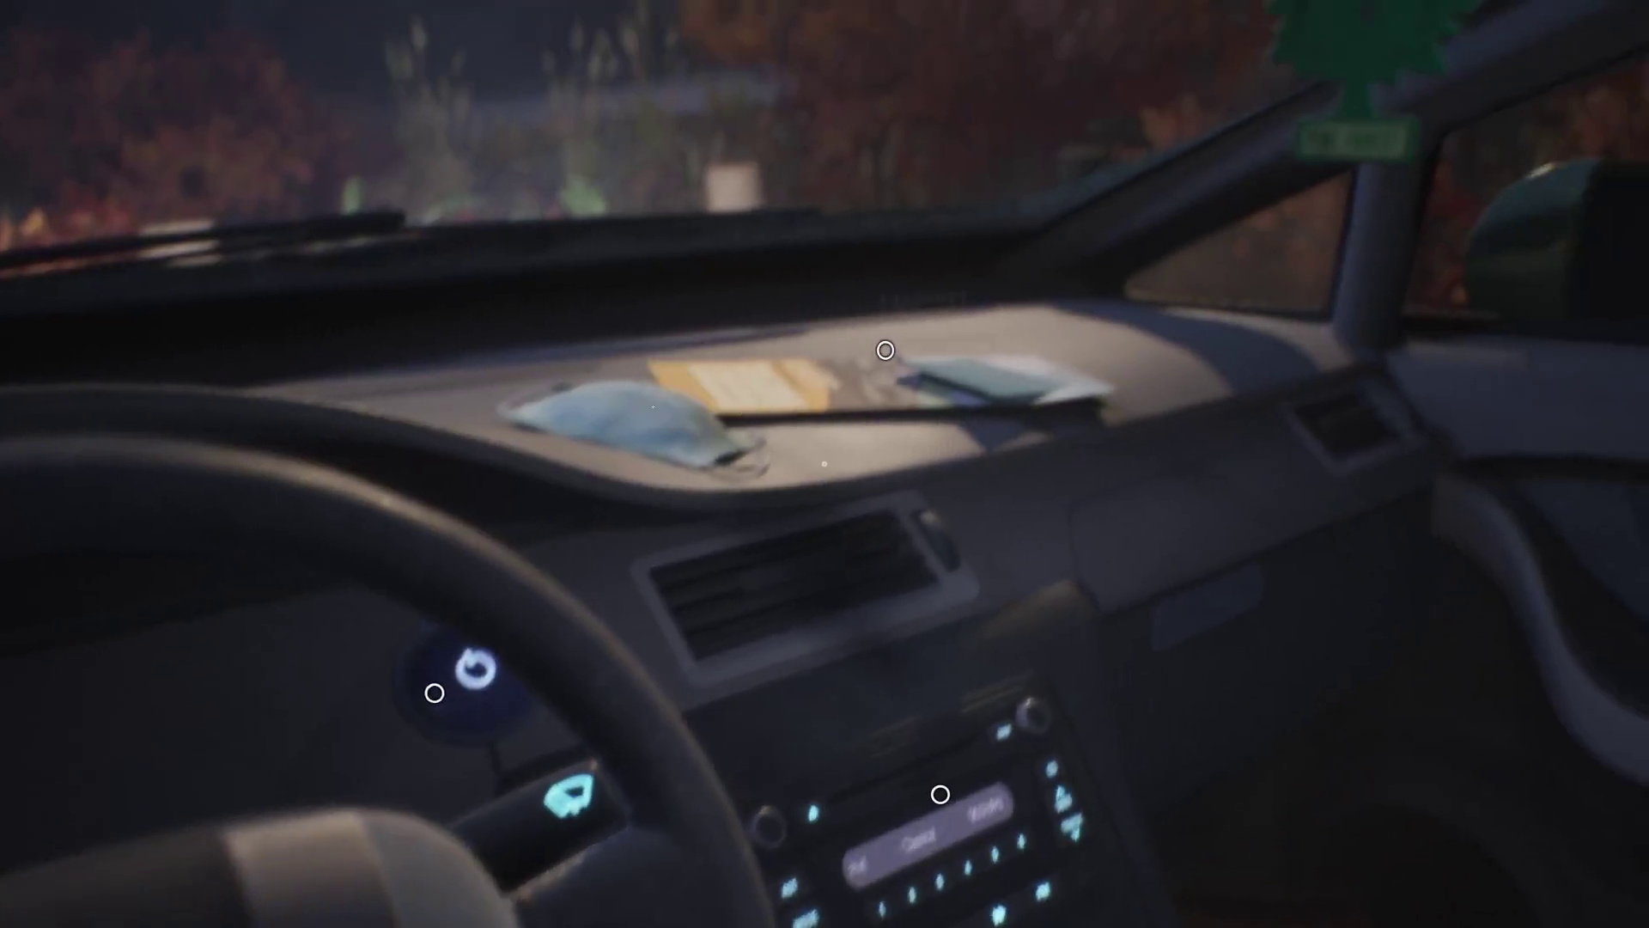
- Read the LATR Rentals pamphlet on the dashboard and put it back down
key("e")
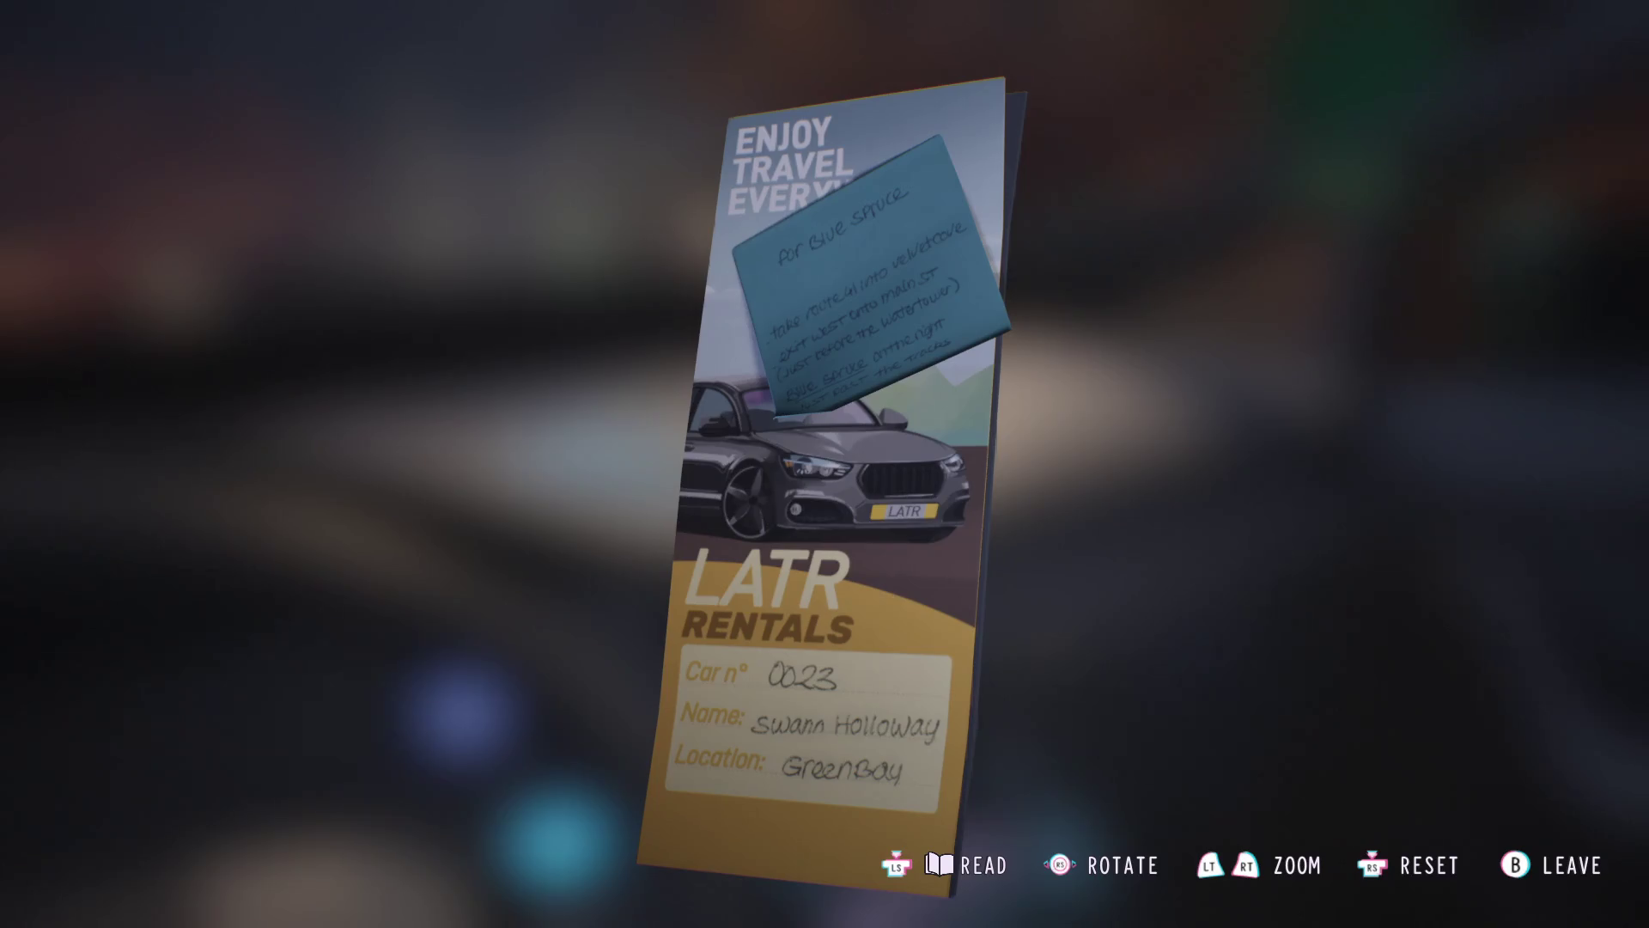
key("Escape")
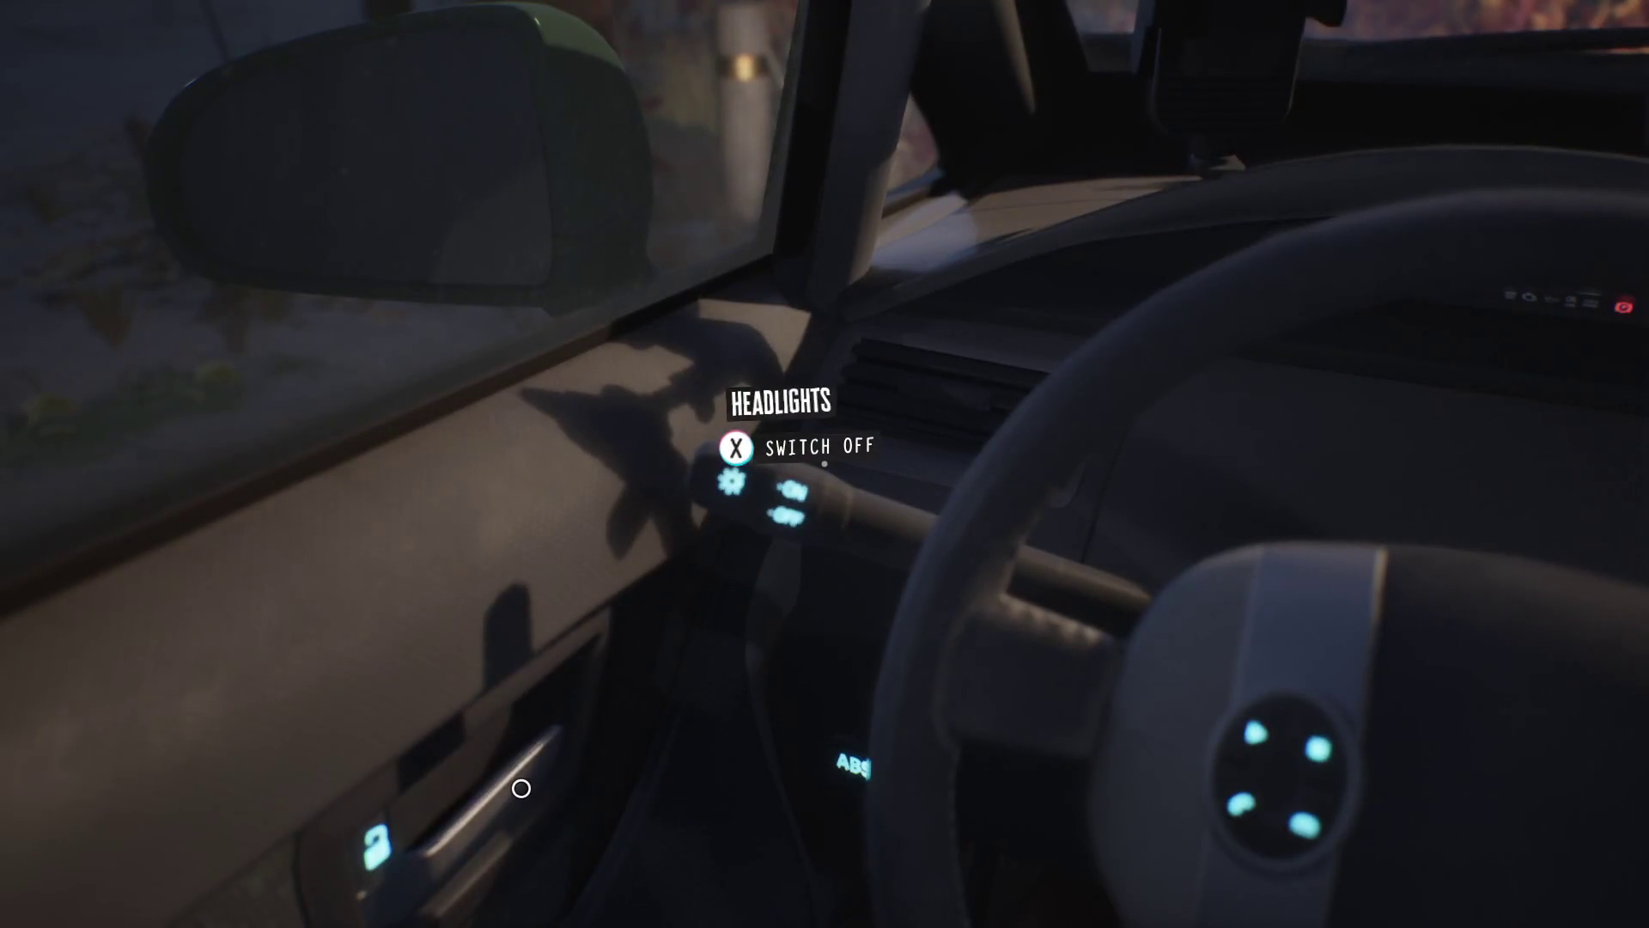
- Switch off the headlights, get out of the car and walk toward the motel sign
key("x")
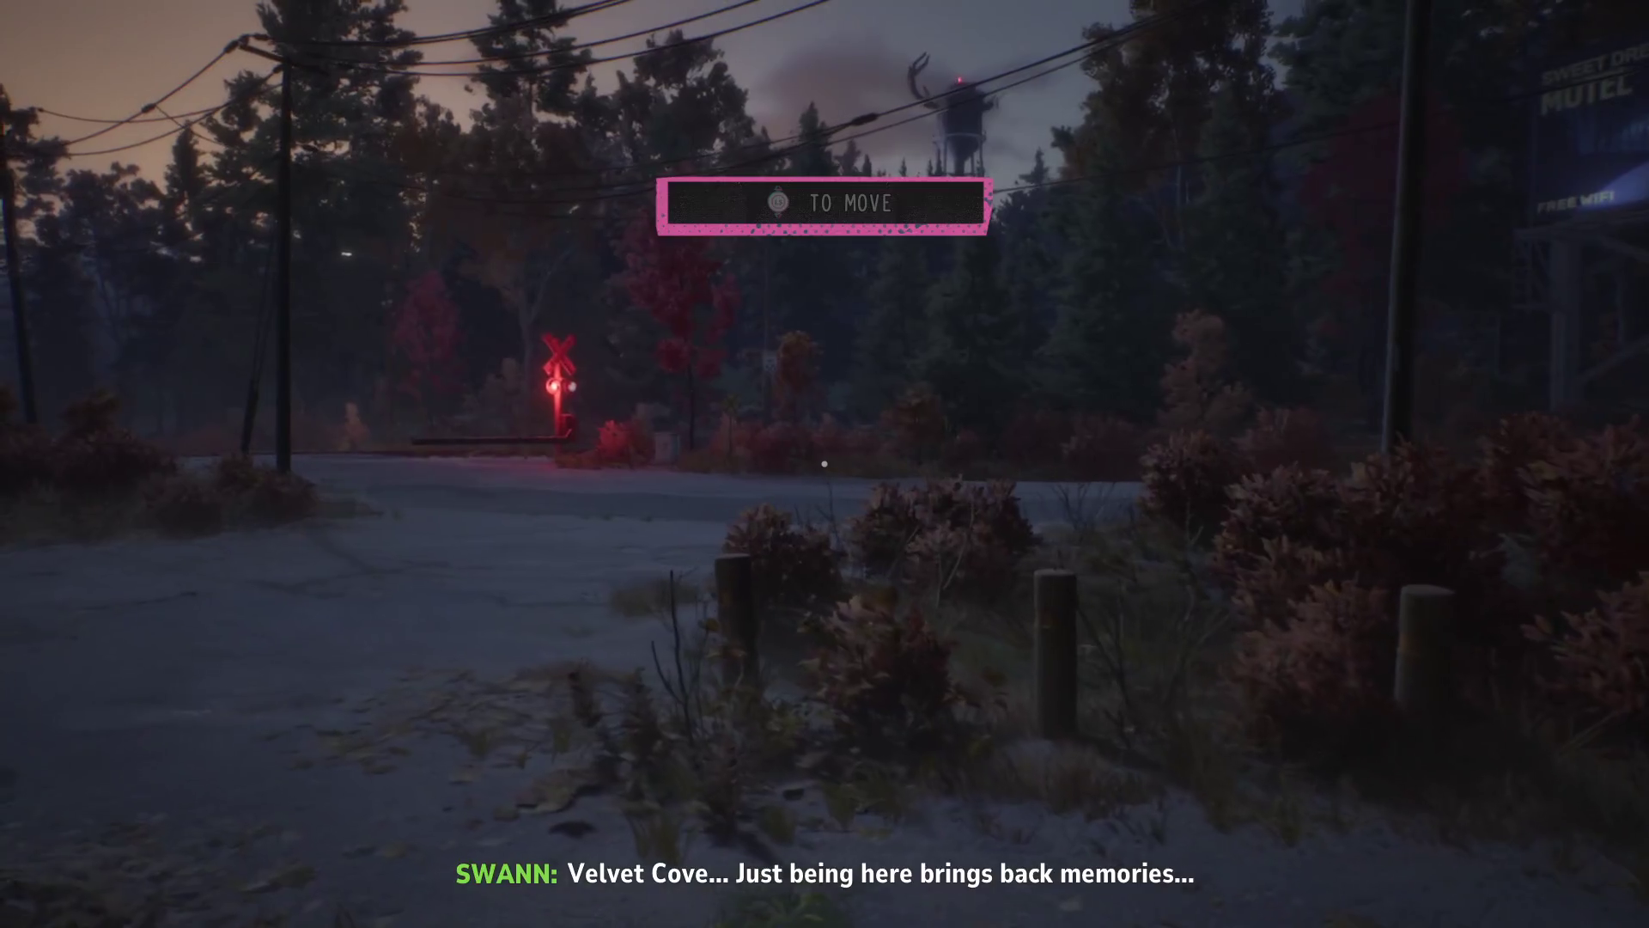
key("w")
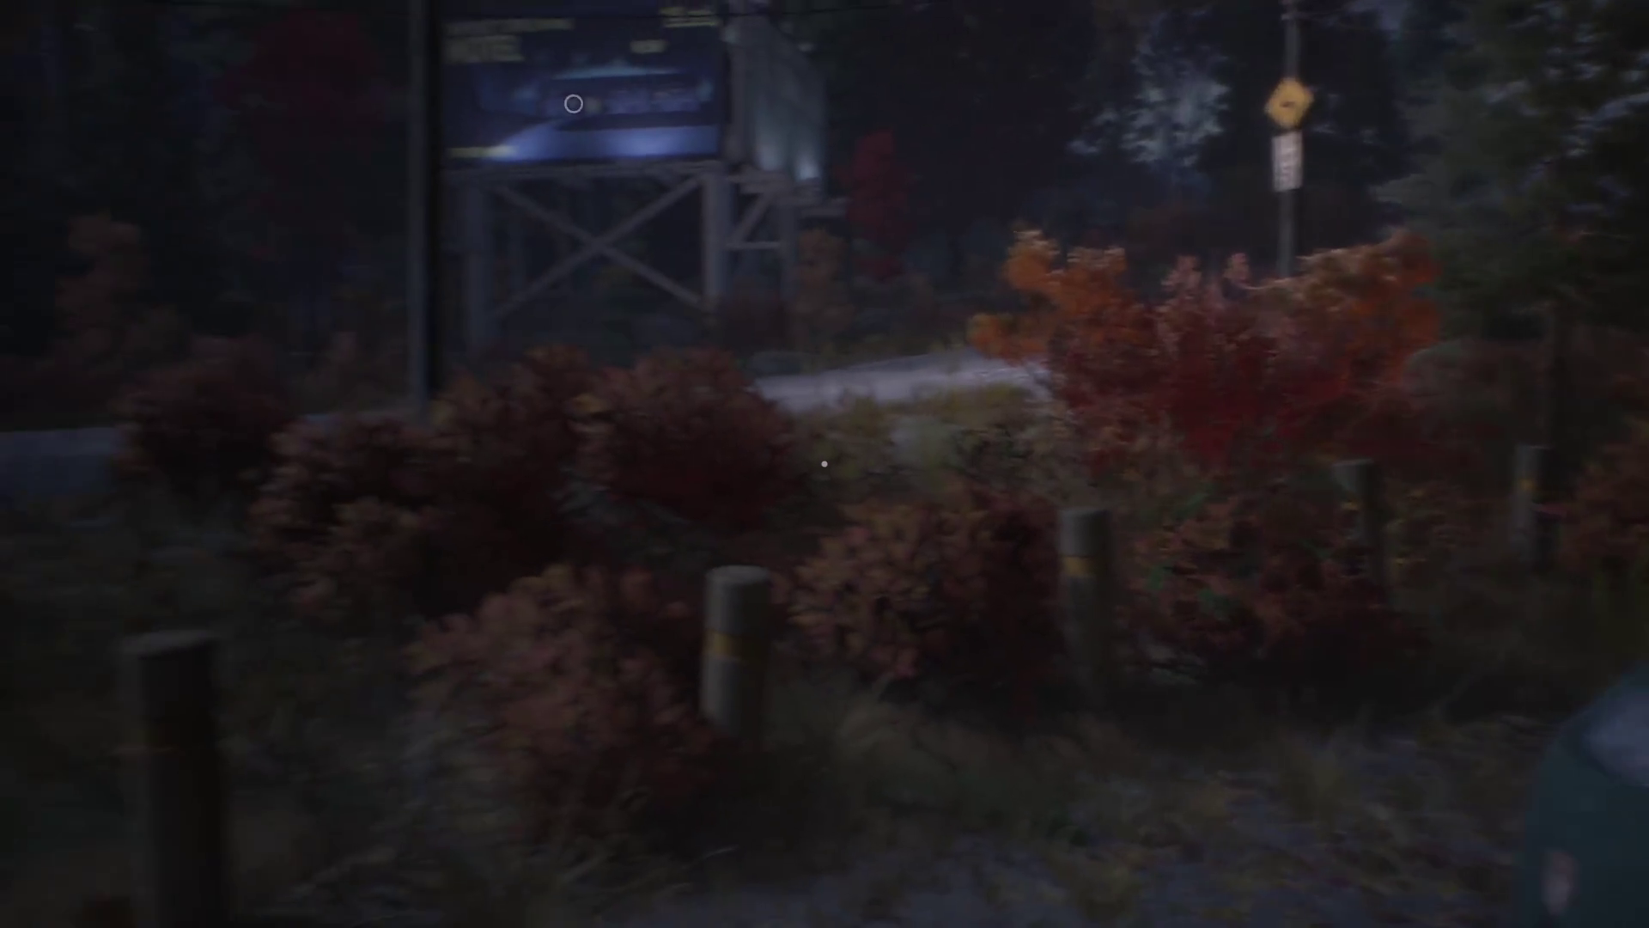
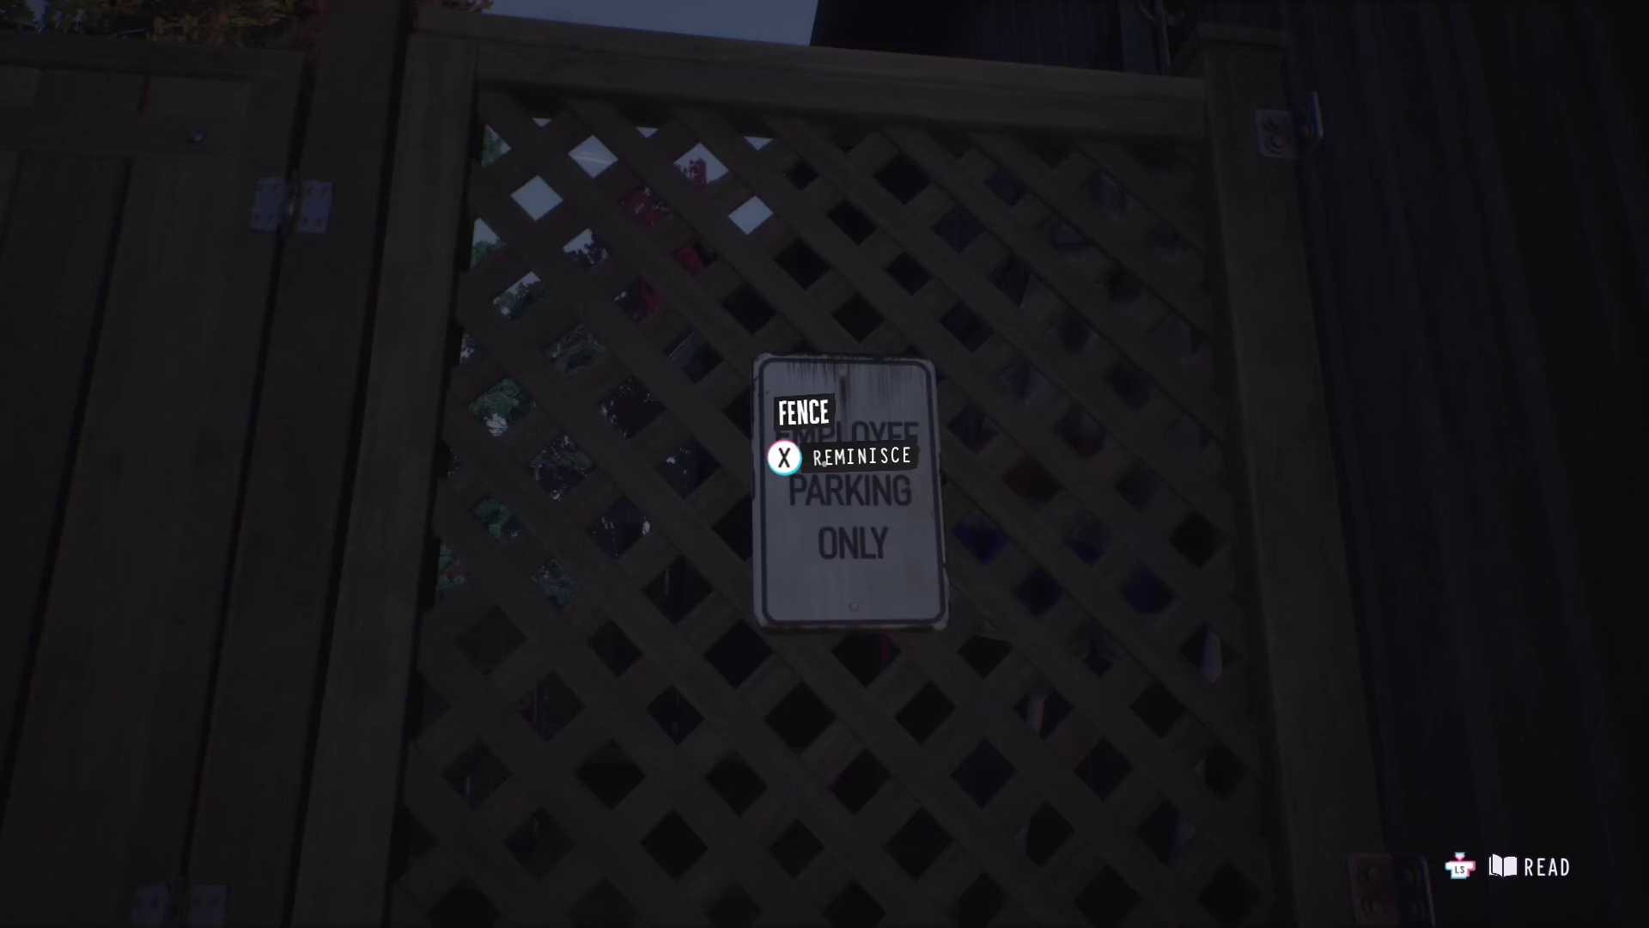
- Walk right up to the Welcome Hunters banner
key("w")
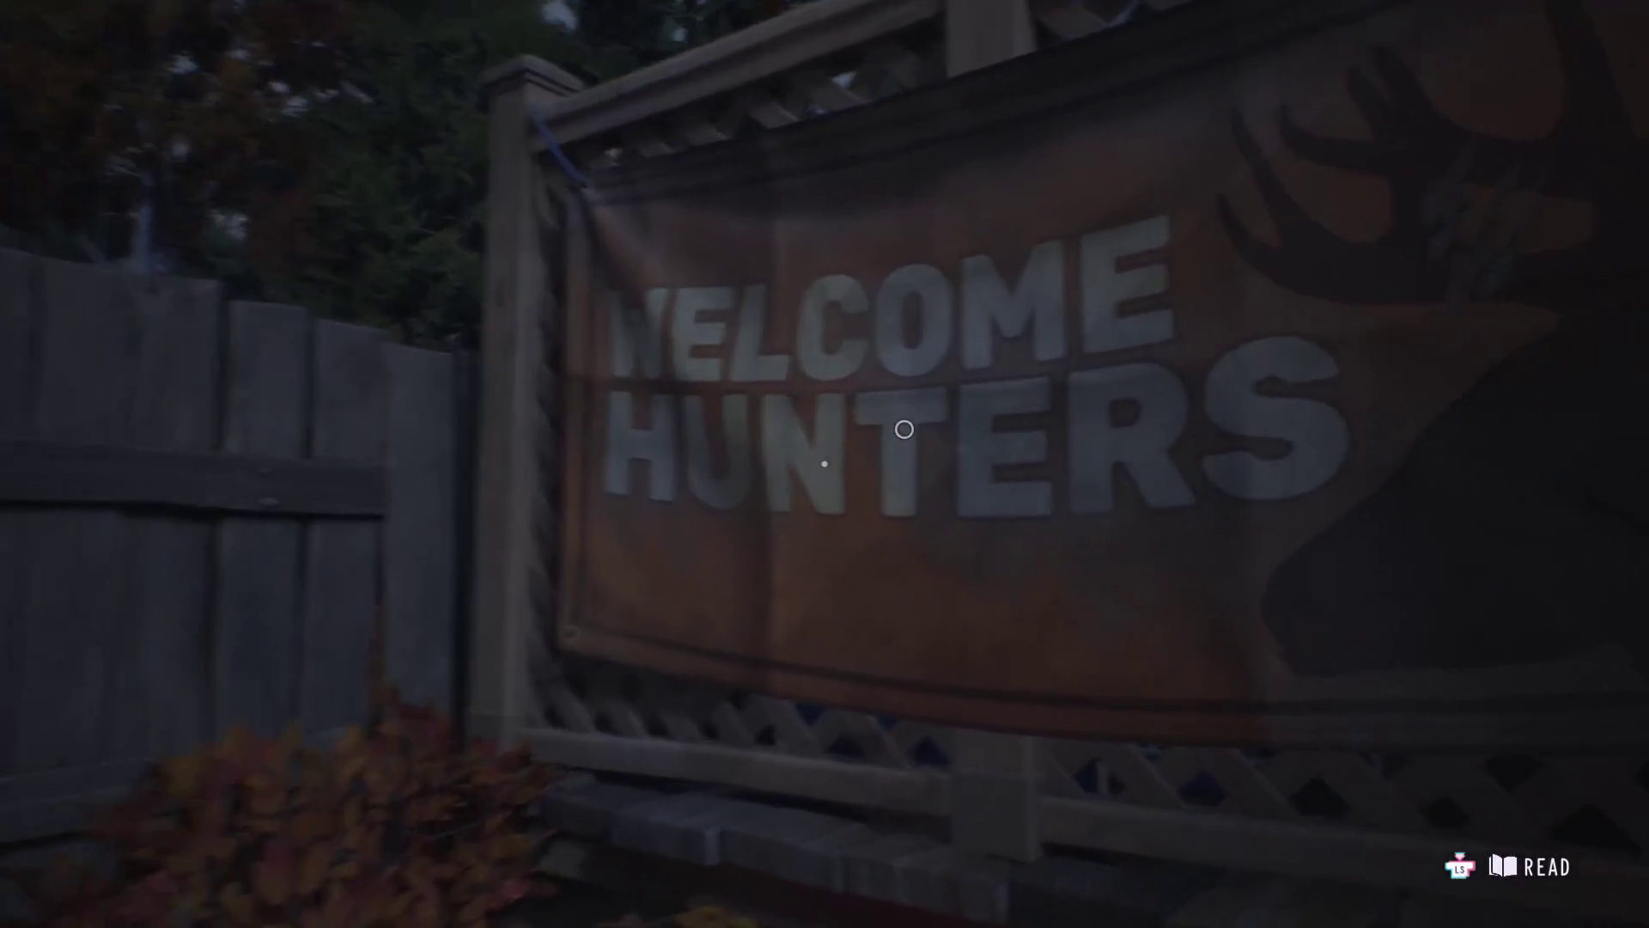
key("w")
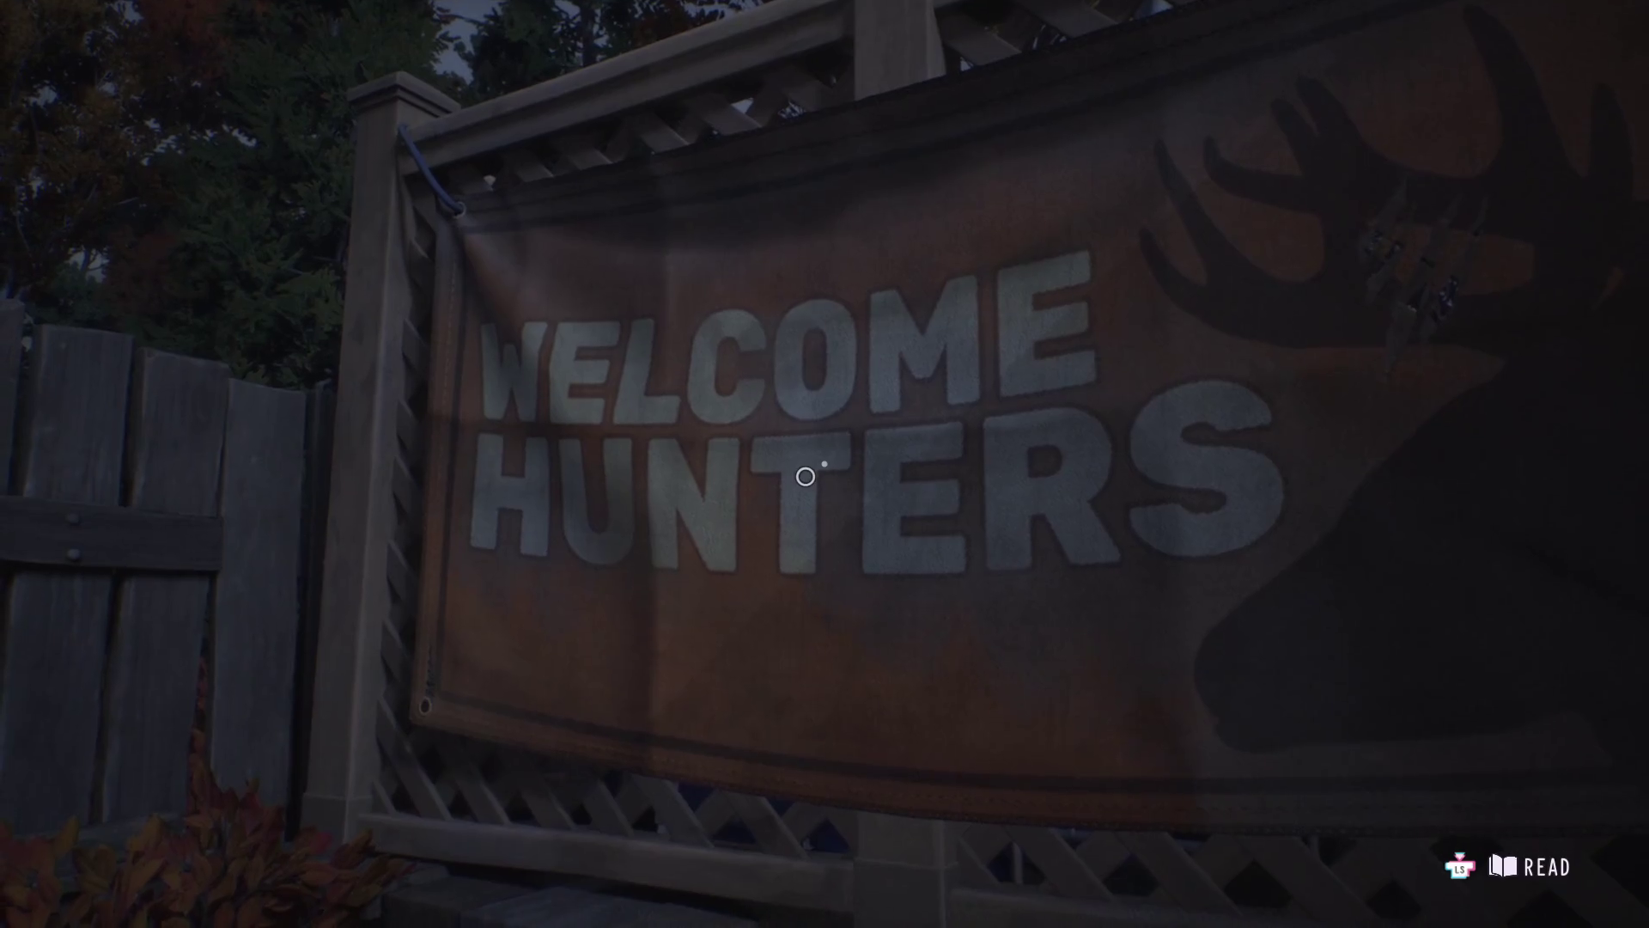
key("w")
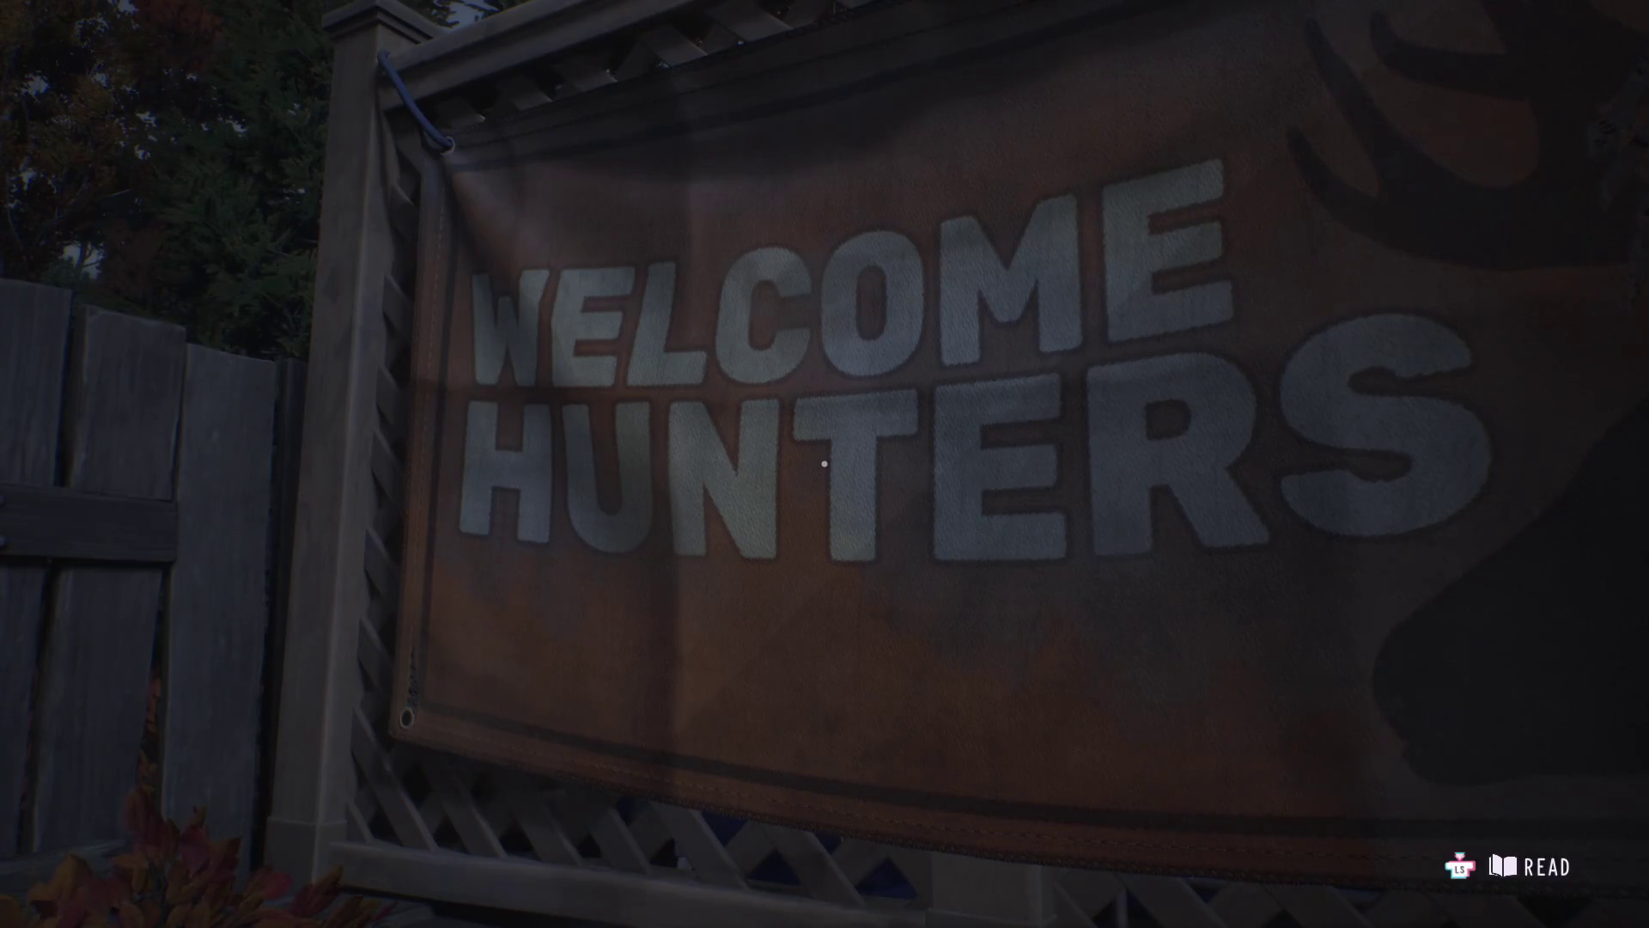
- Cross to the 'nevermind' graffitied dumpster, then face the parking lot and building
key("w")
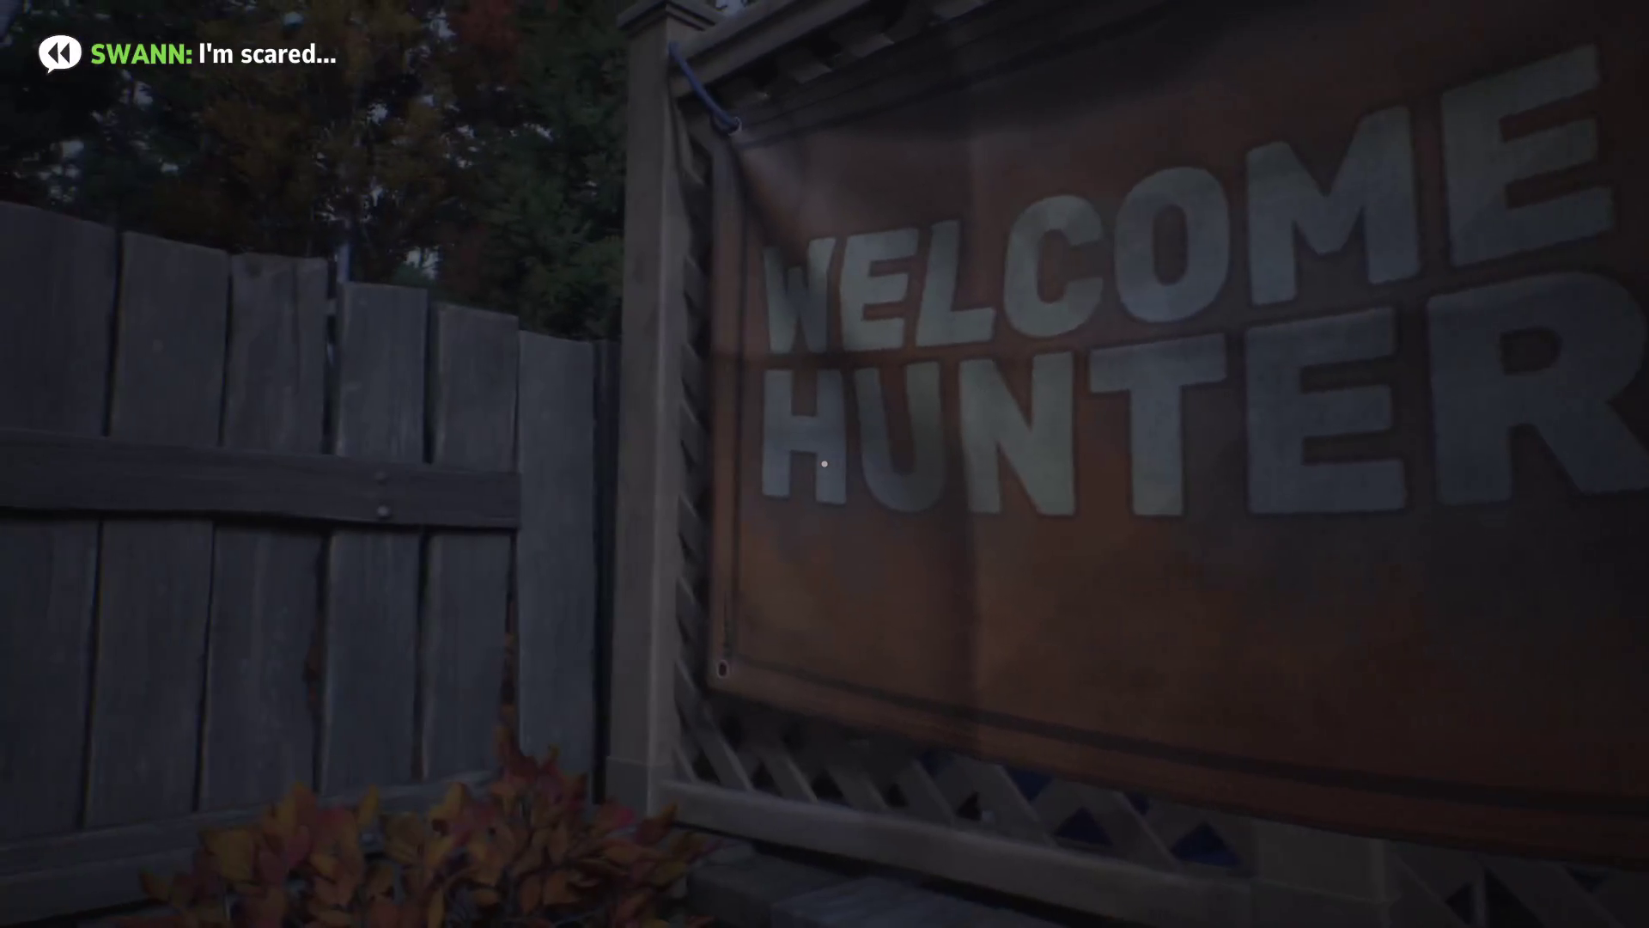
key("w")
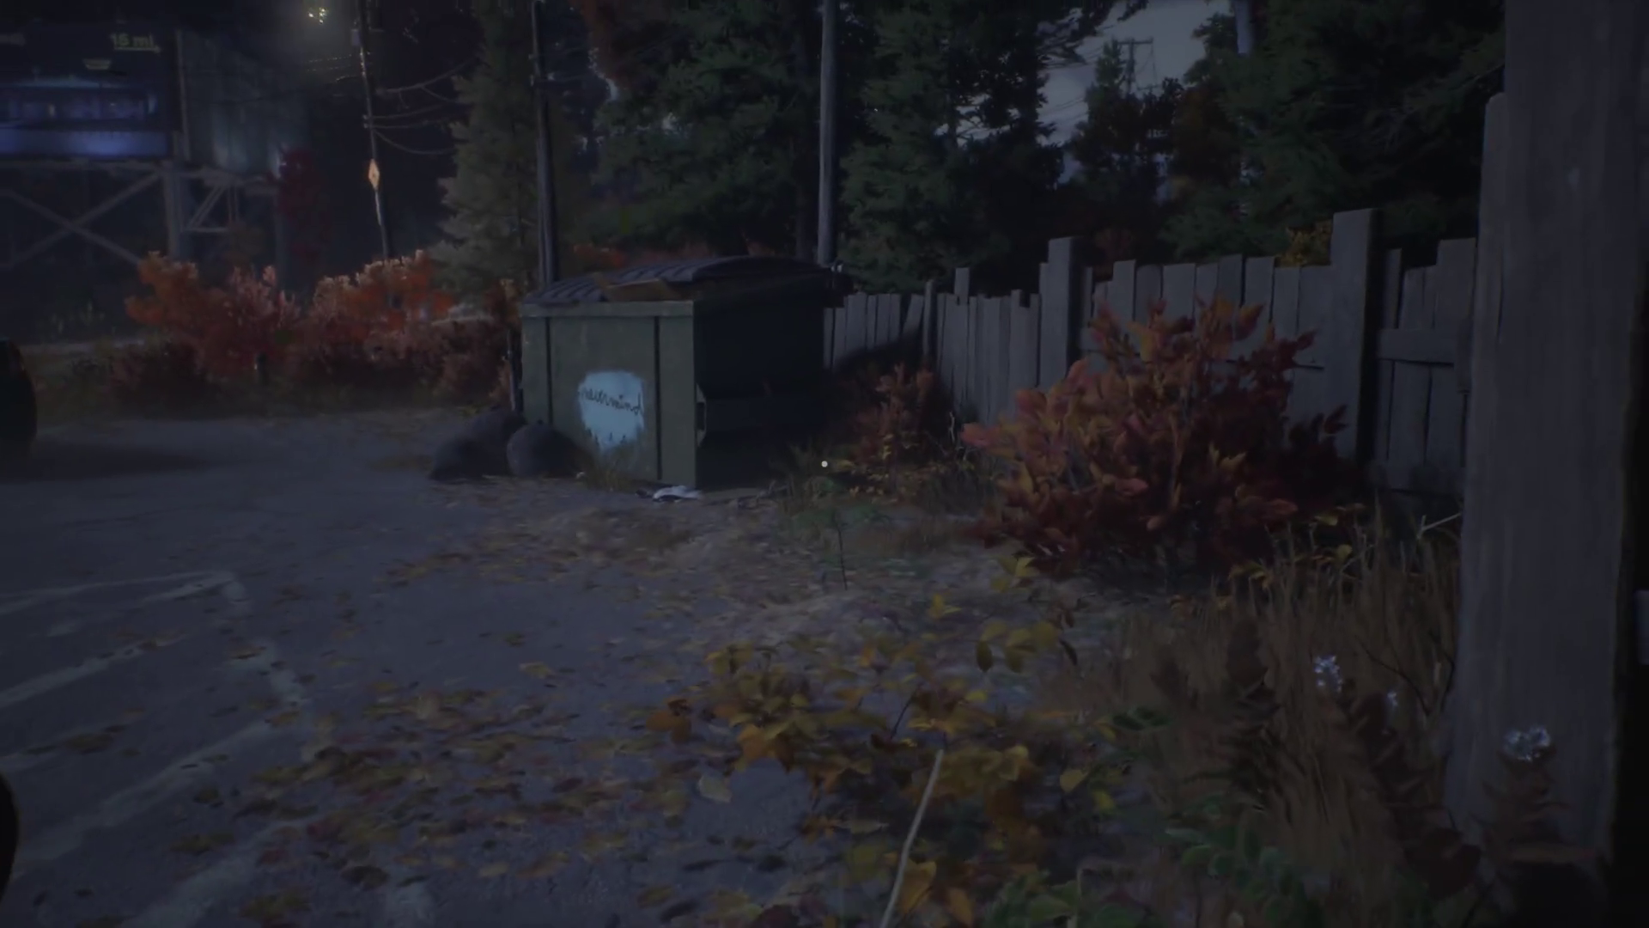
key("w")
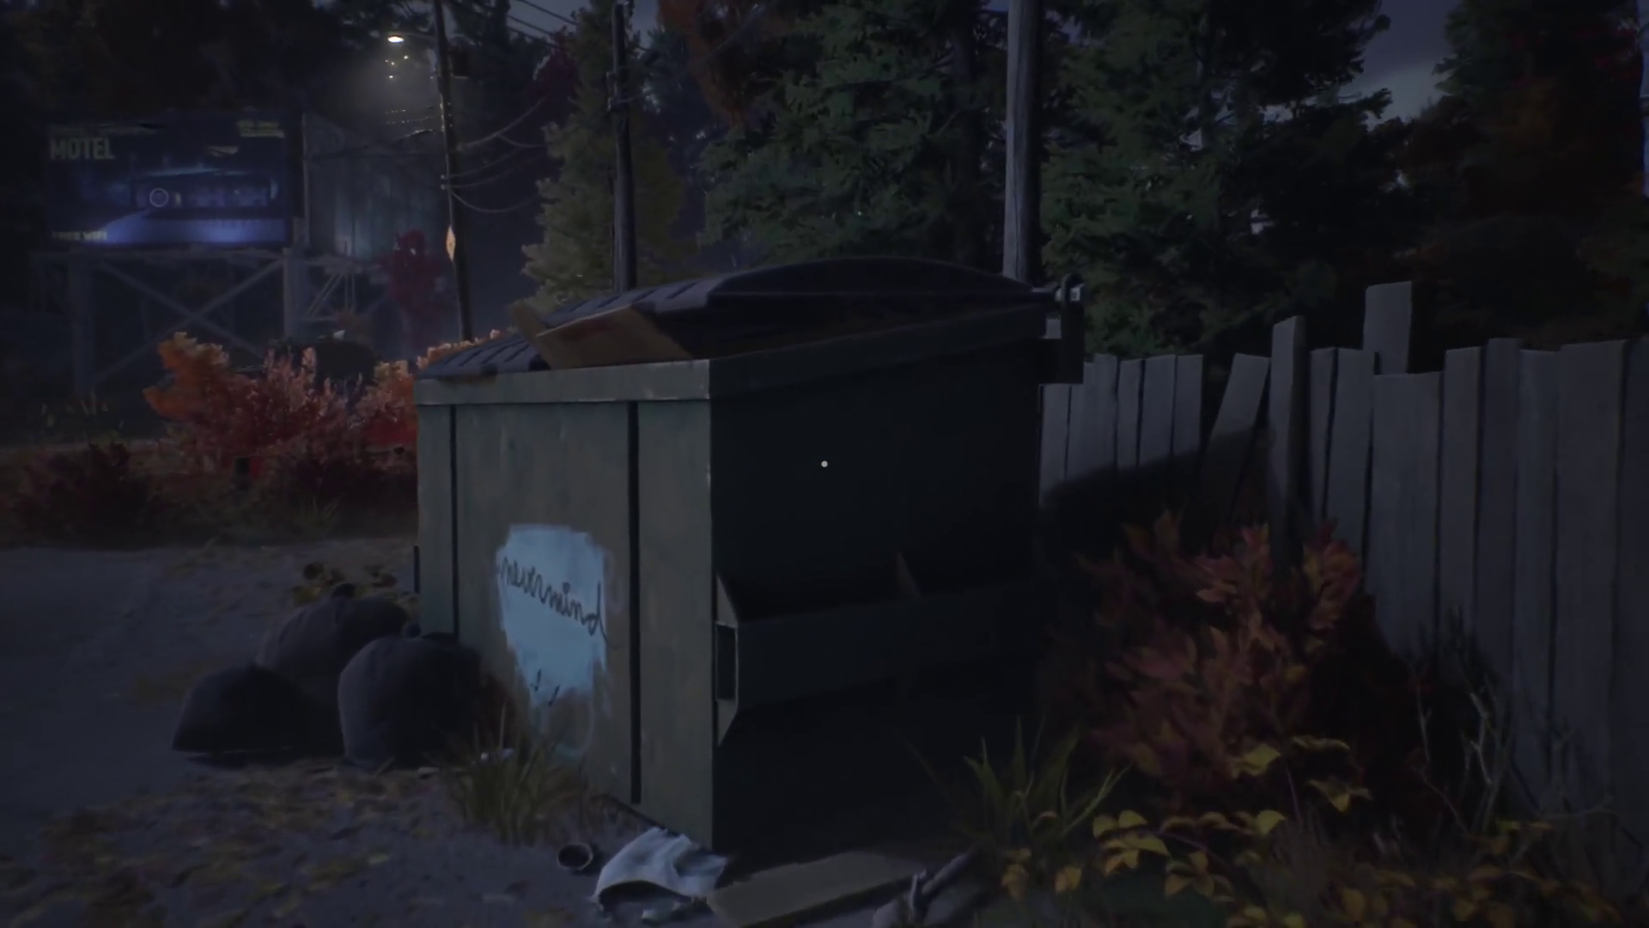
key("w")
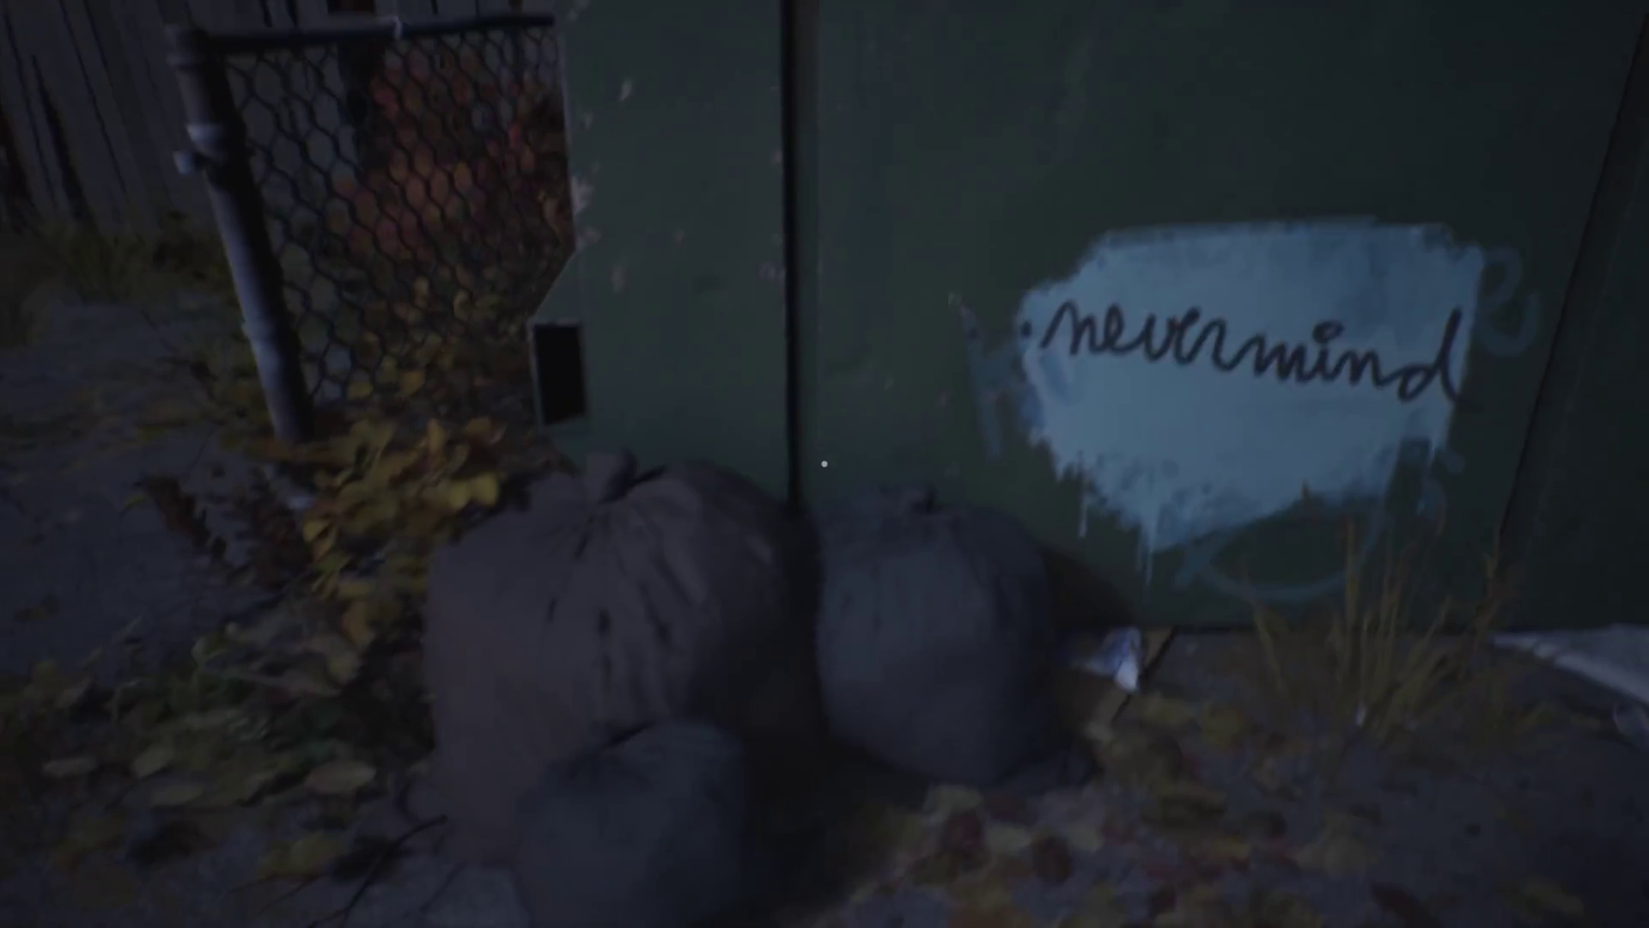
key("w")
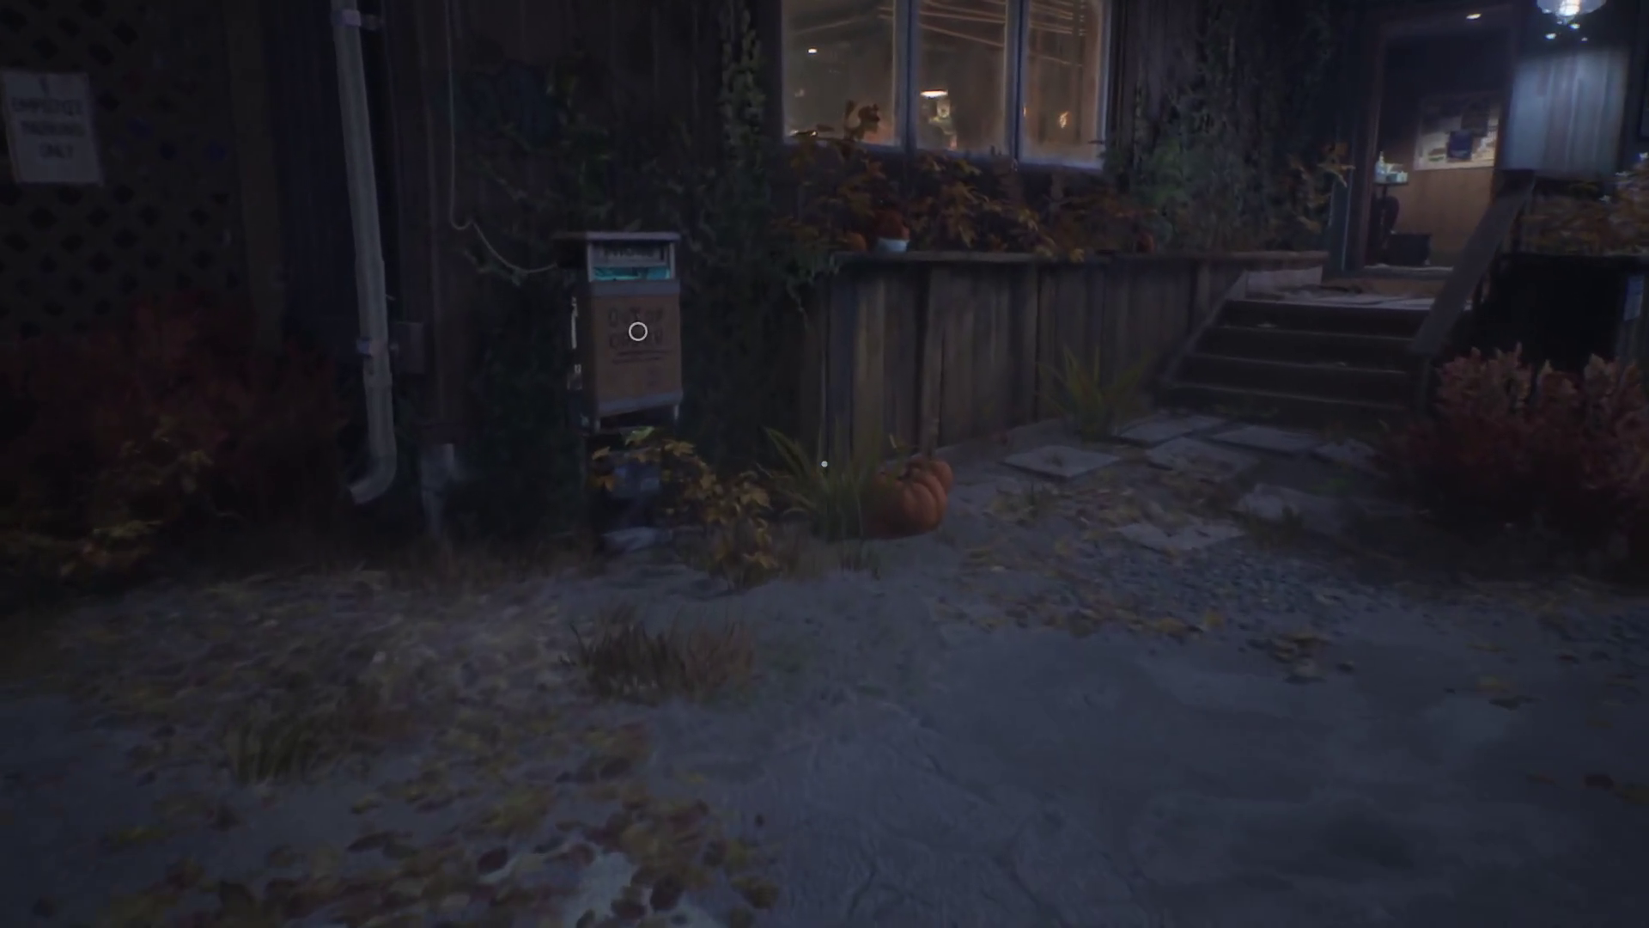
- Head past the scooter up the wooden steps and glance over the bulletin board
key("w")
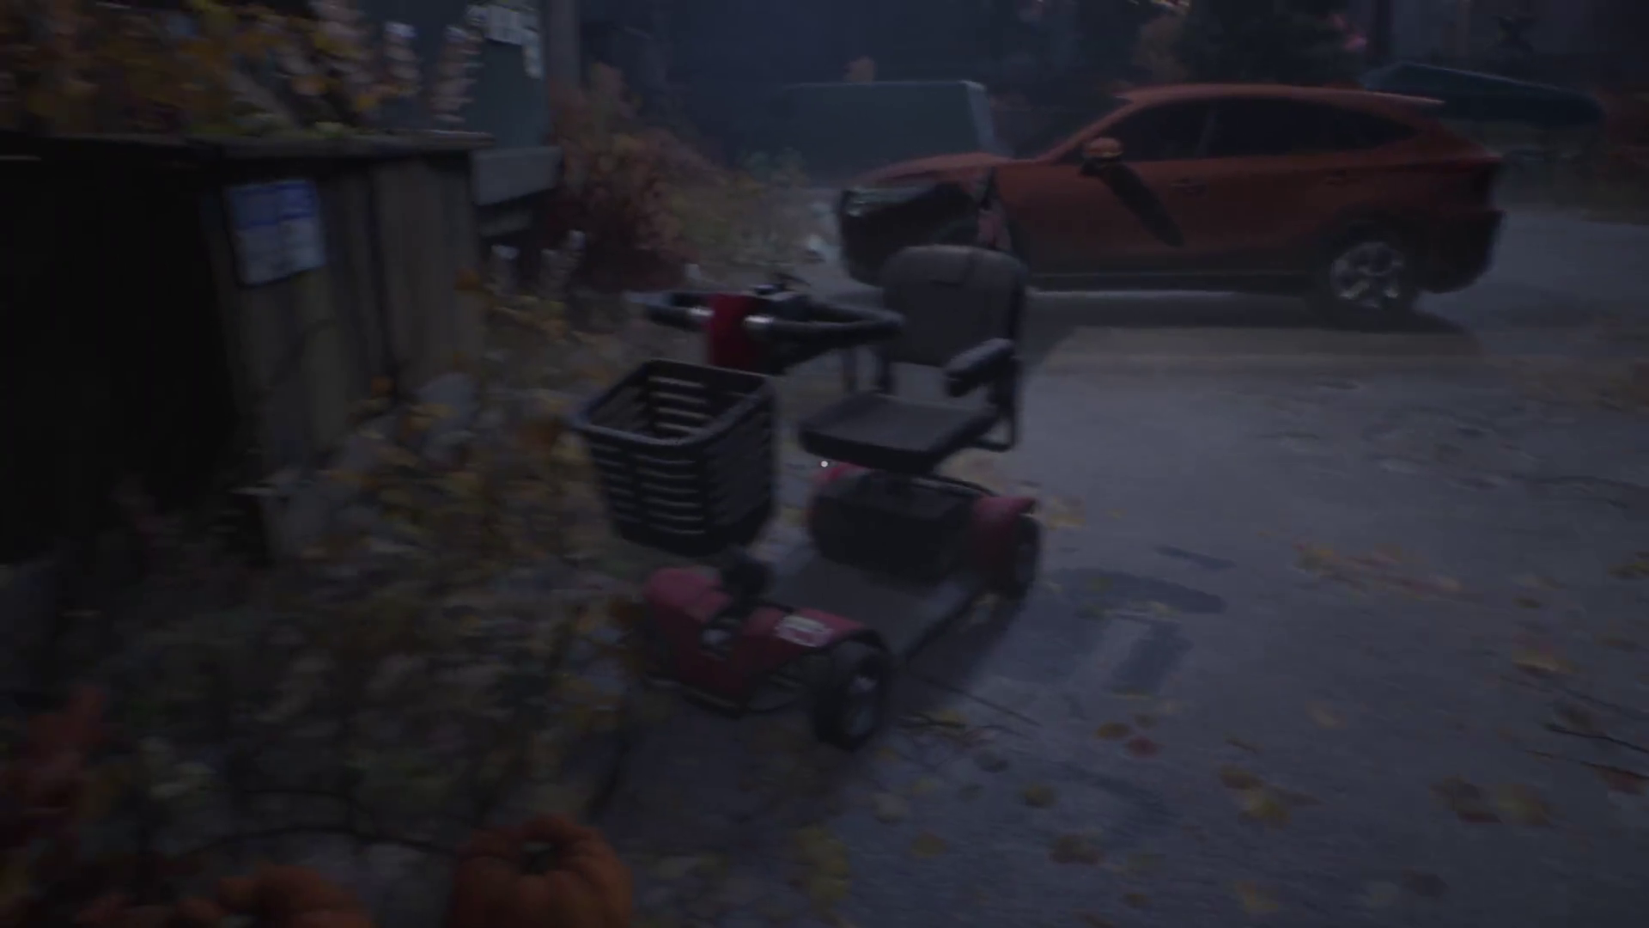
key("w")
key("w")
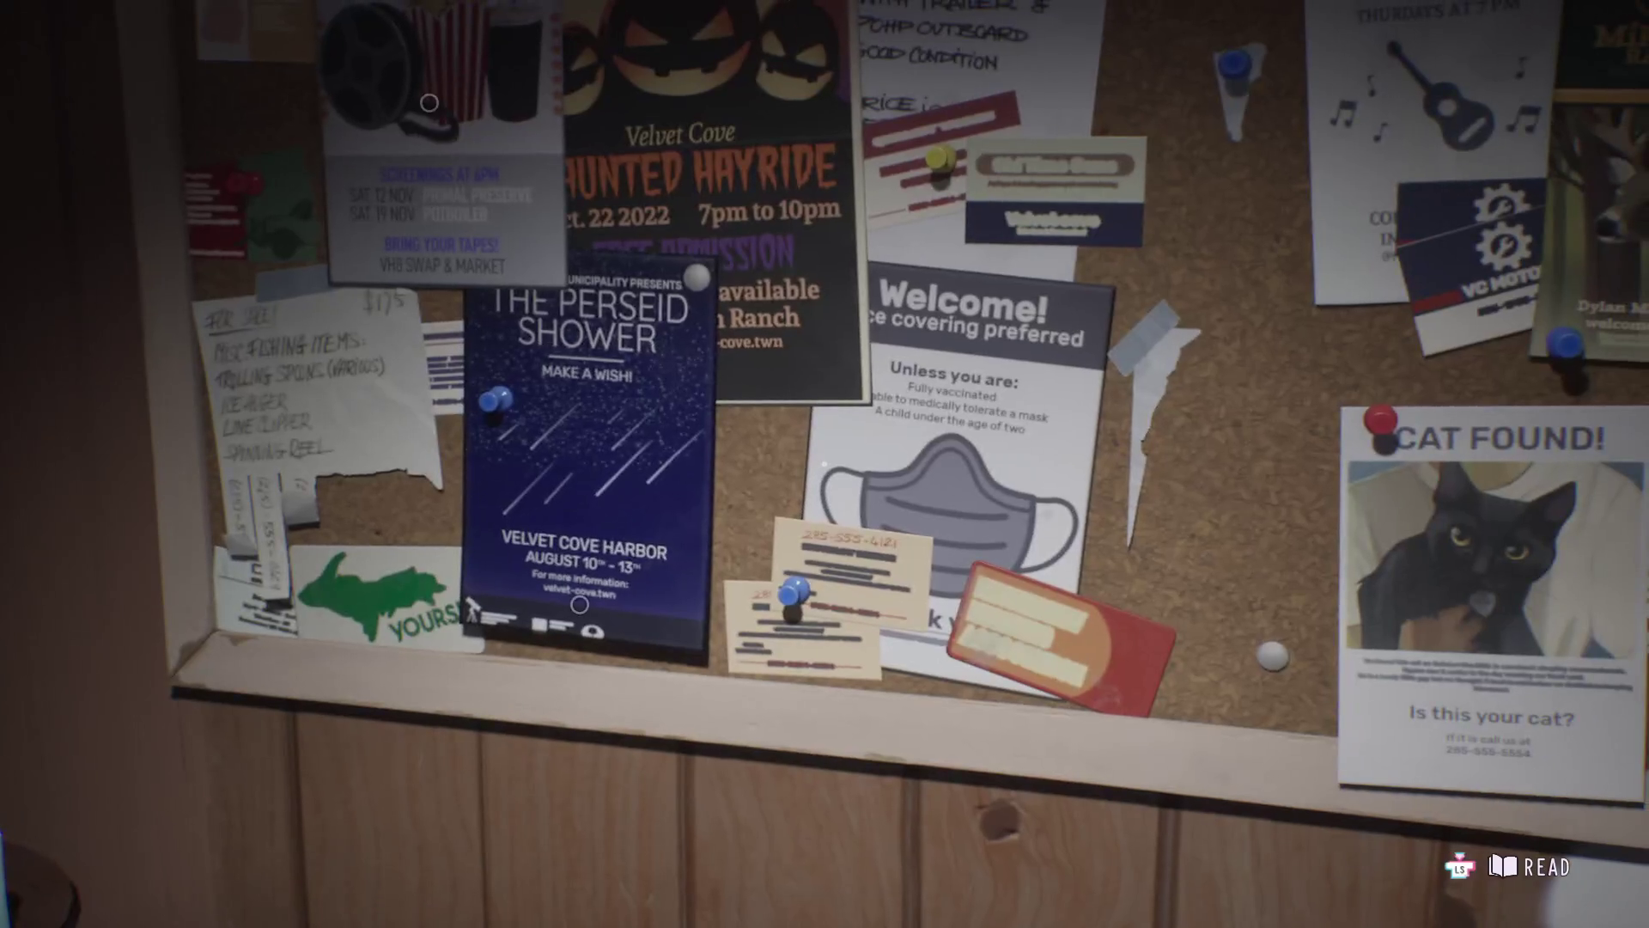
key("s")
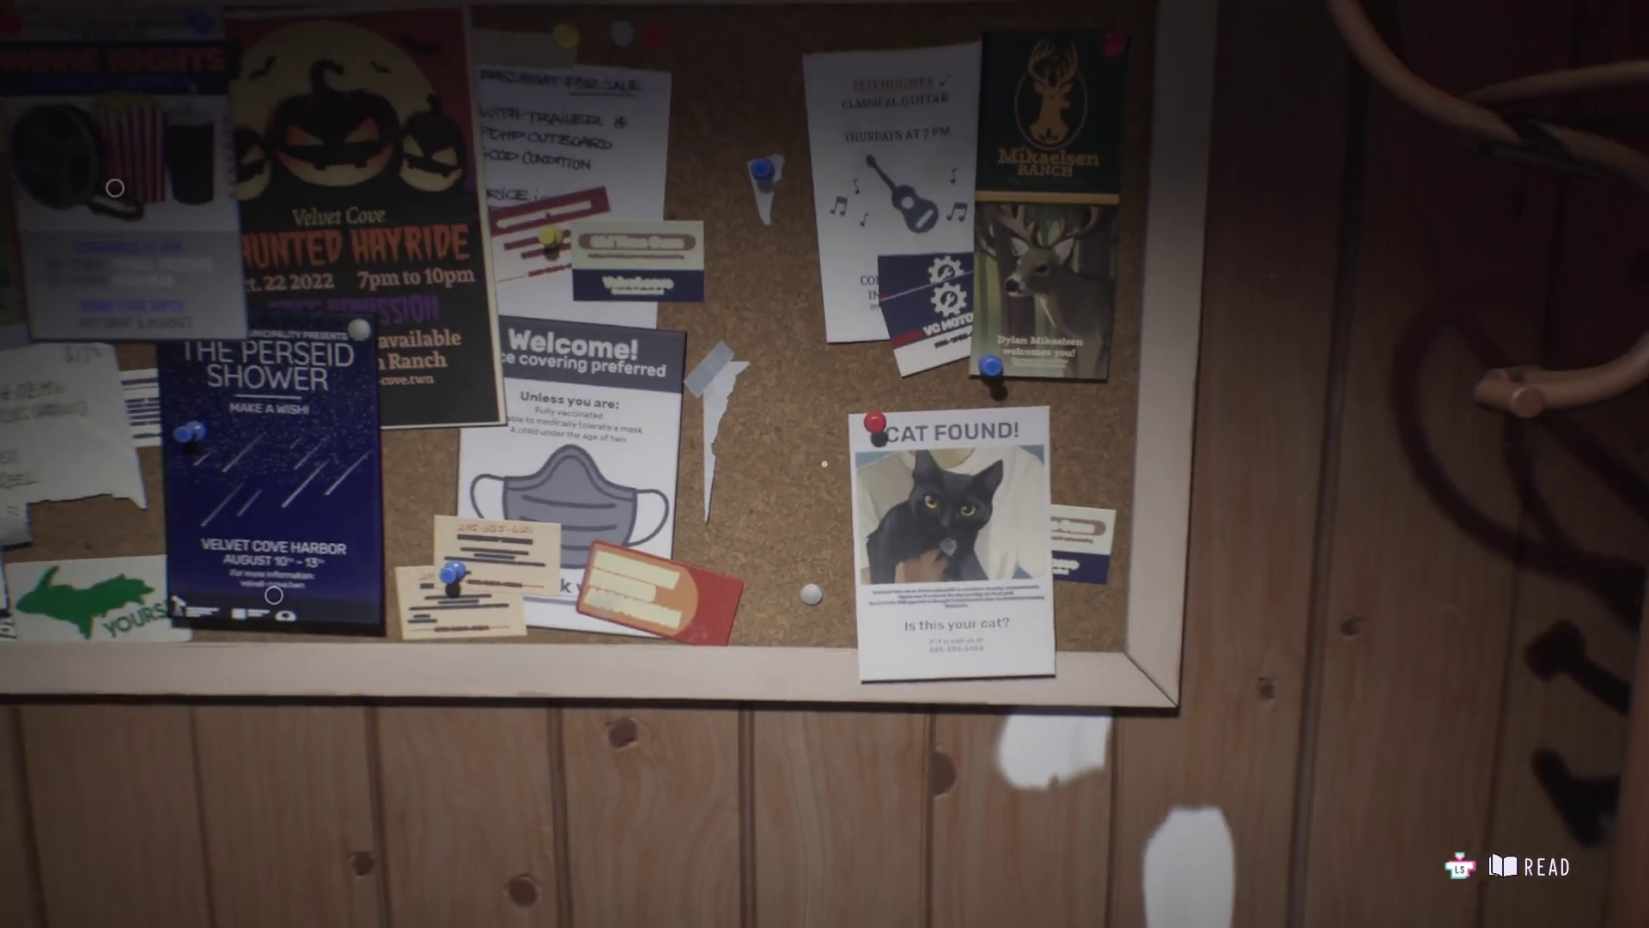
key("s")
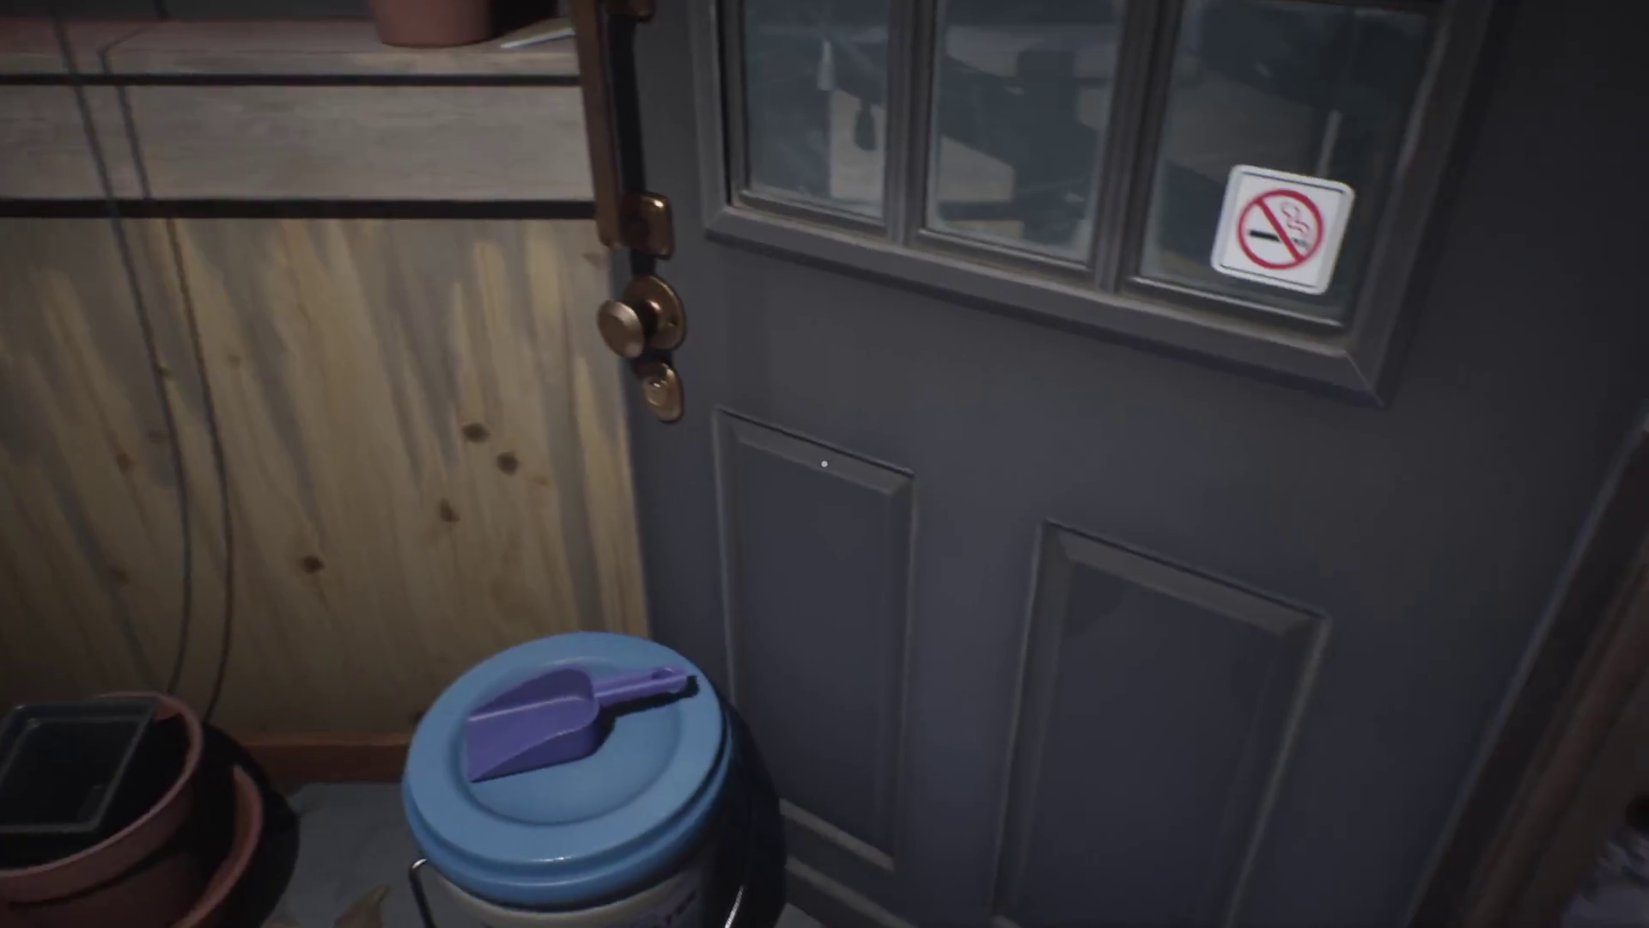
- Face the bar's glass door and pause the game
left_click(825, 463)
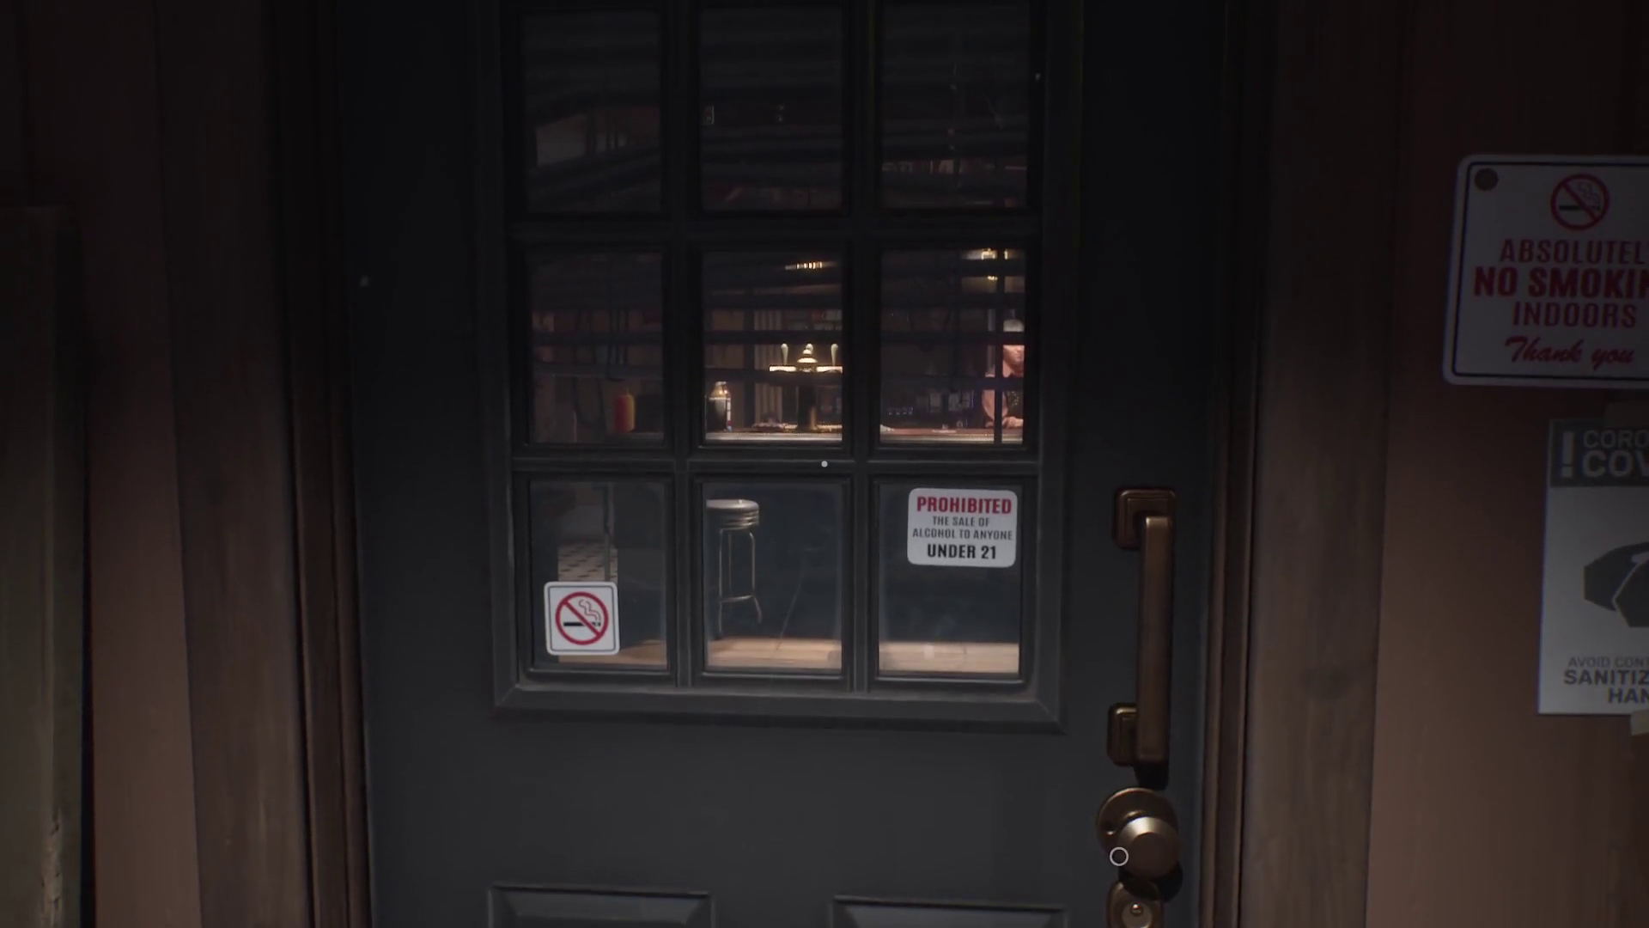
key("Escape")
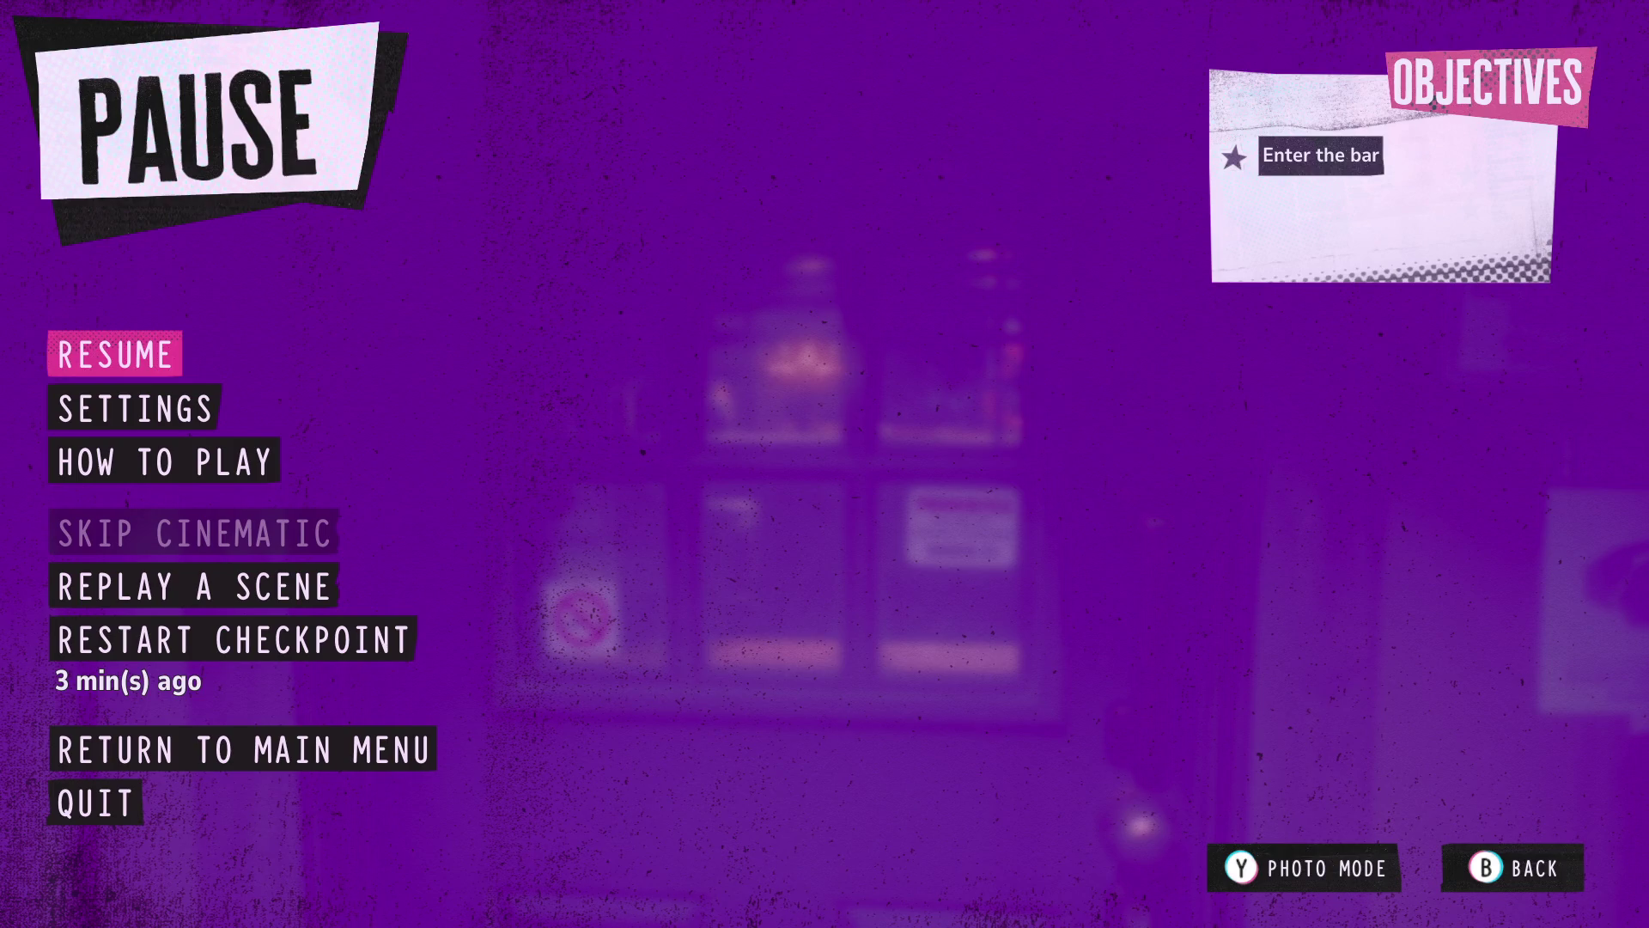
- Resume gameplay from the pause menu at the bar entrance
key("Escape")
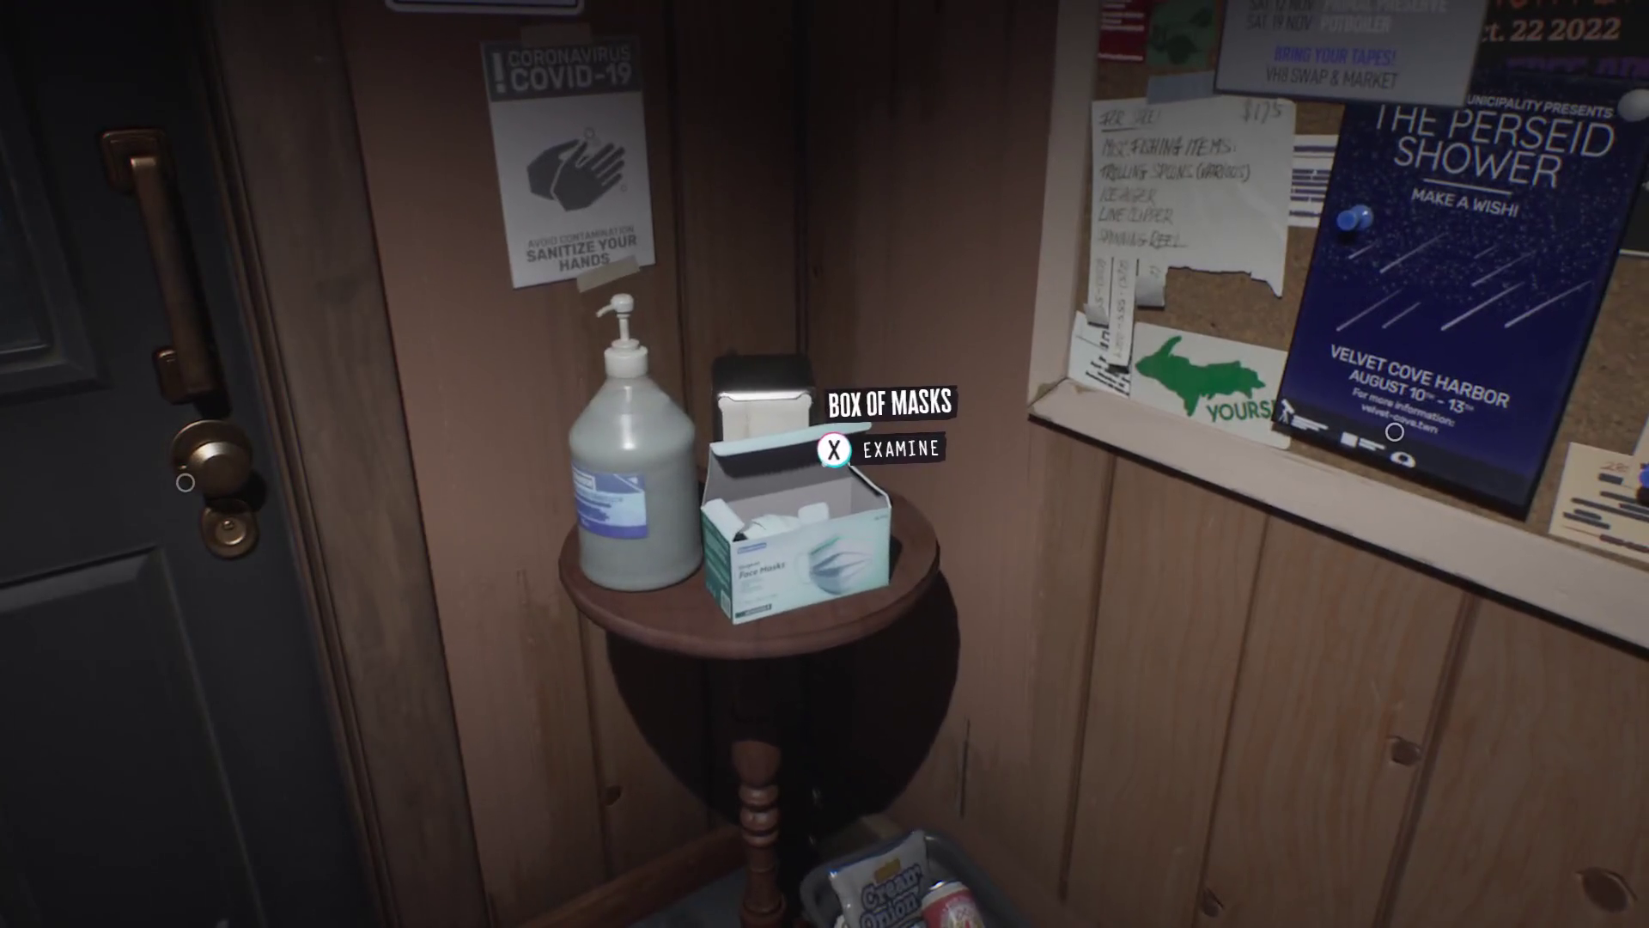
key("e")
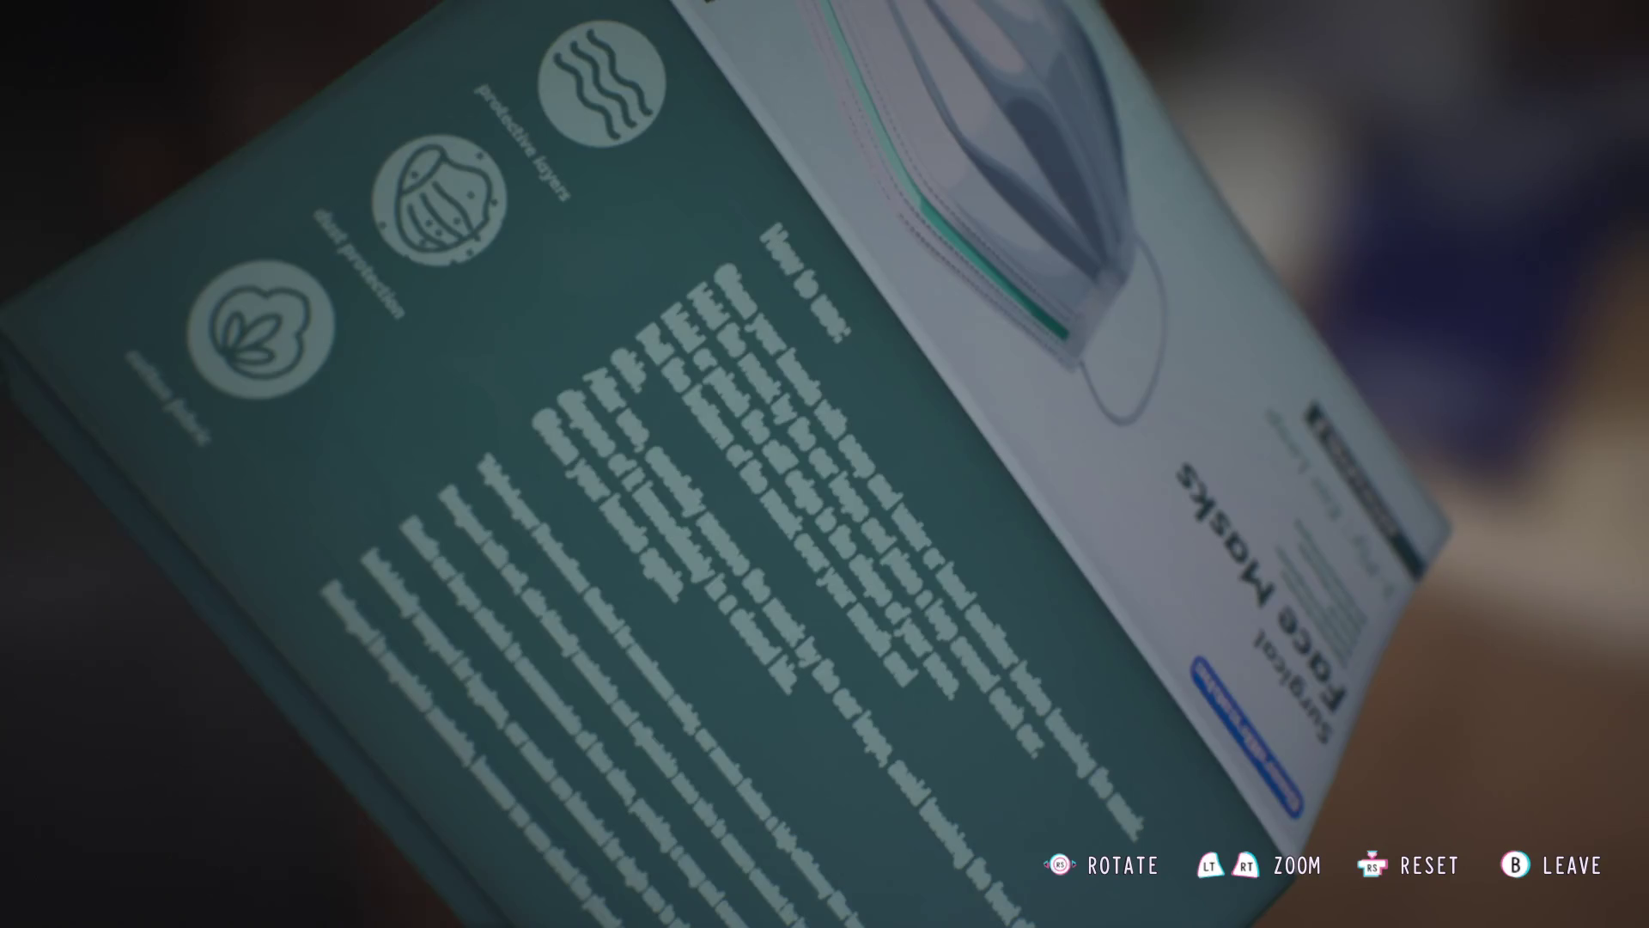
key("Escape")
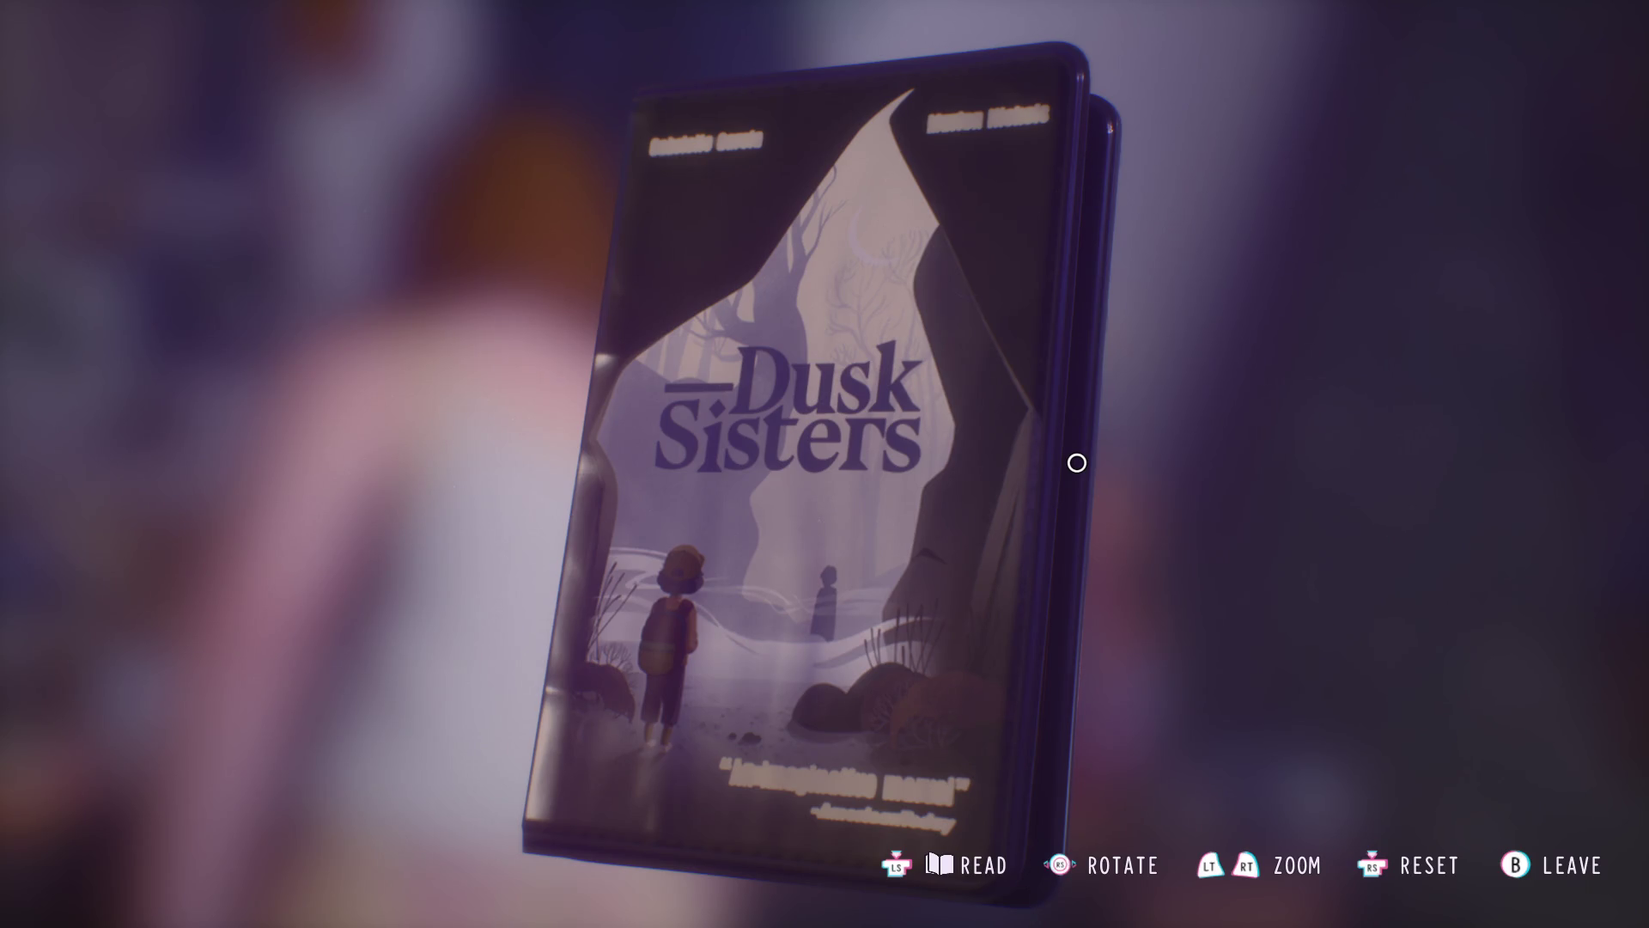
- Leave the Dusk Sisters case, study the shelf camcorder, and briefly examine the trunk case
key("Escape")
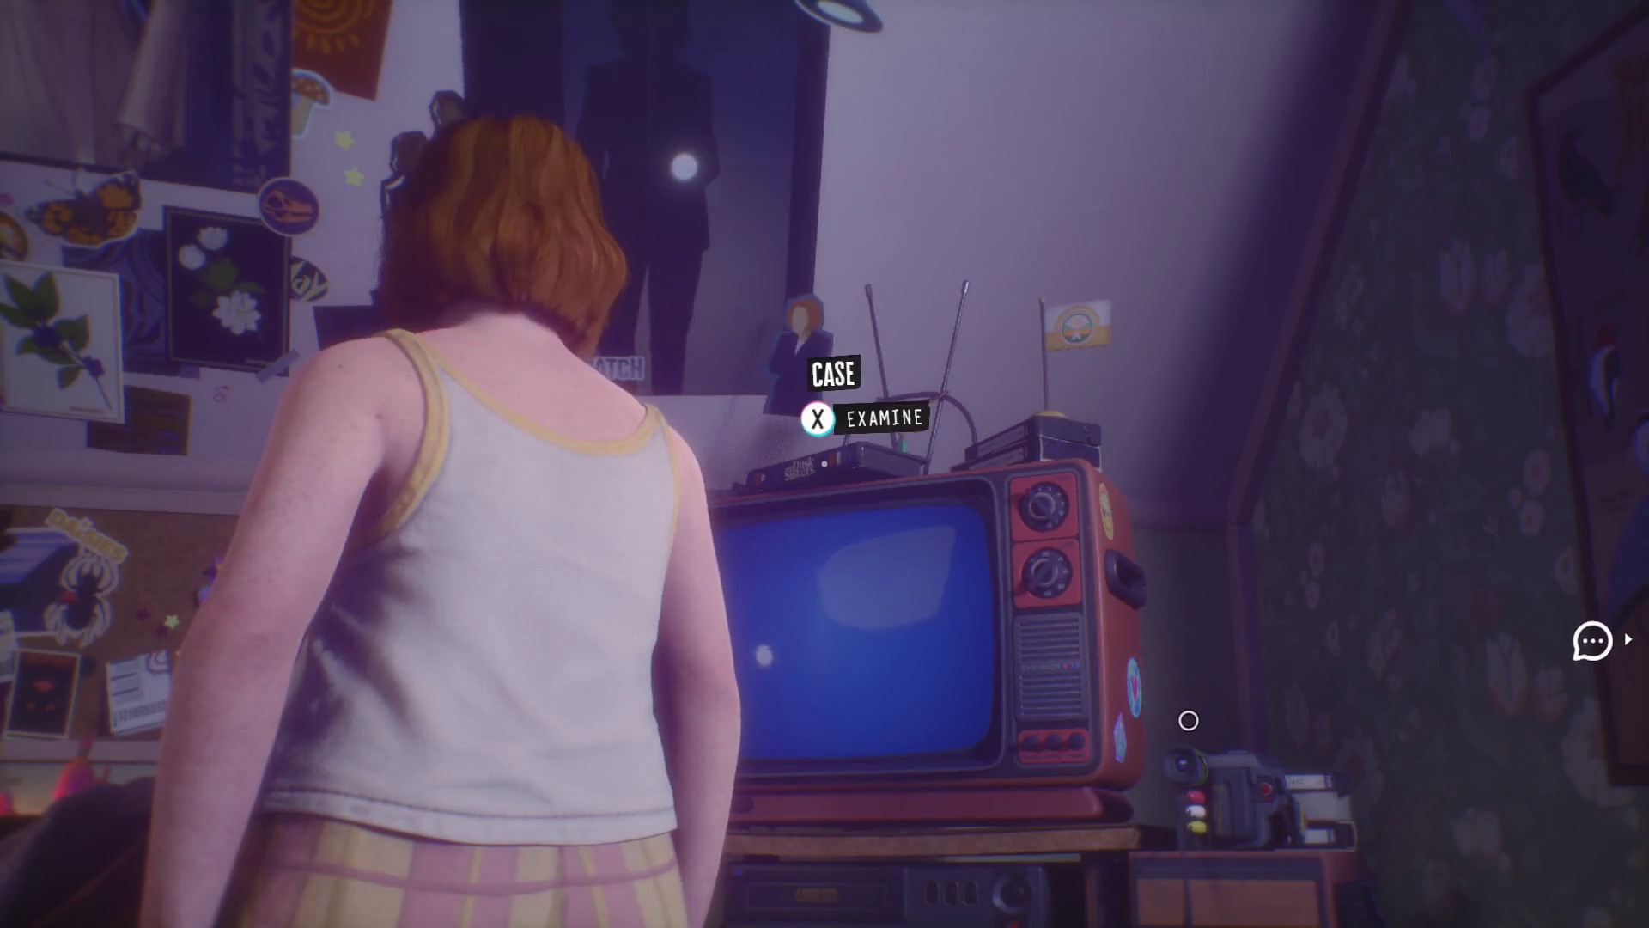
key("e")
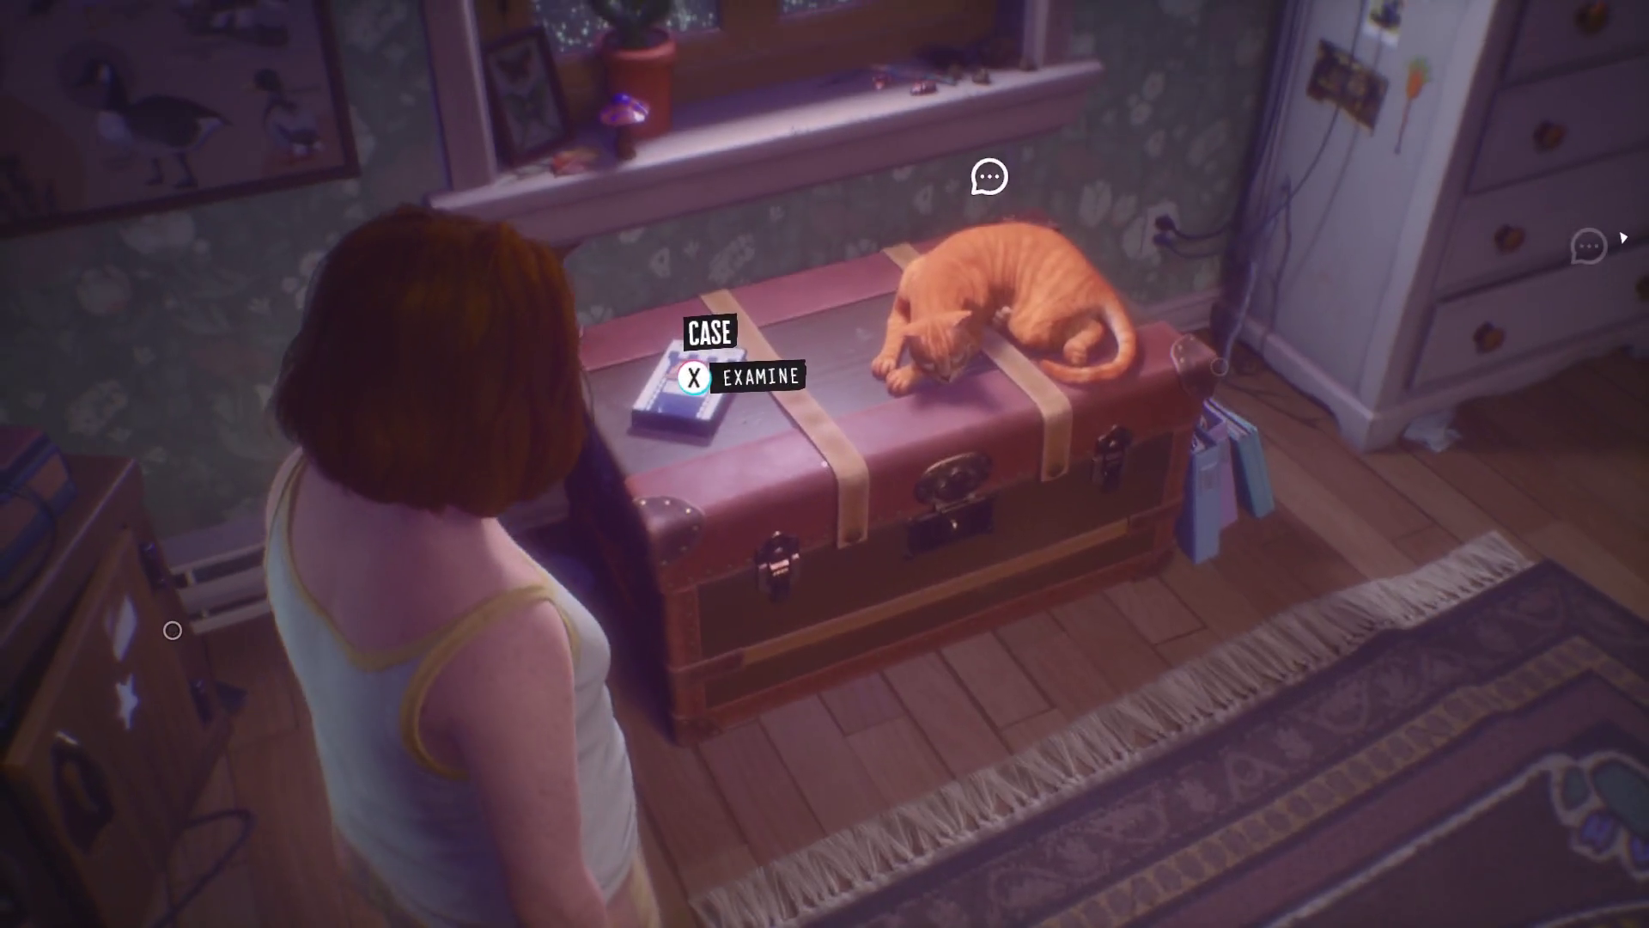
key("e")
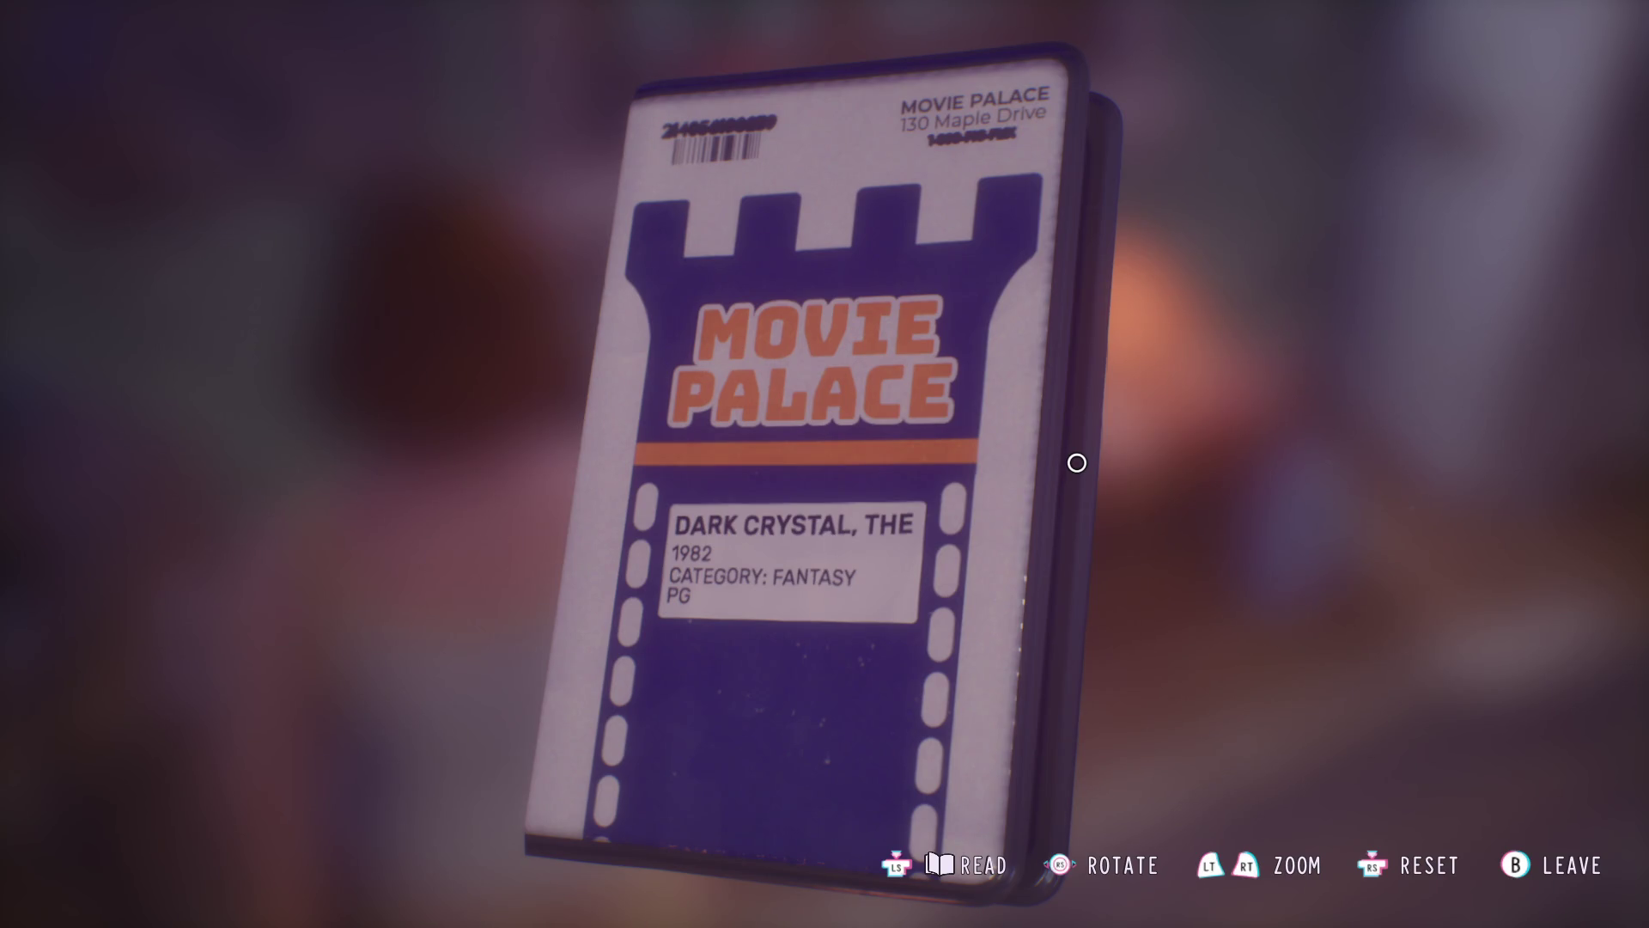
key("Escape")
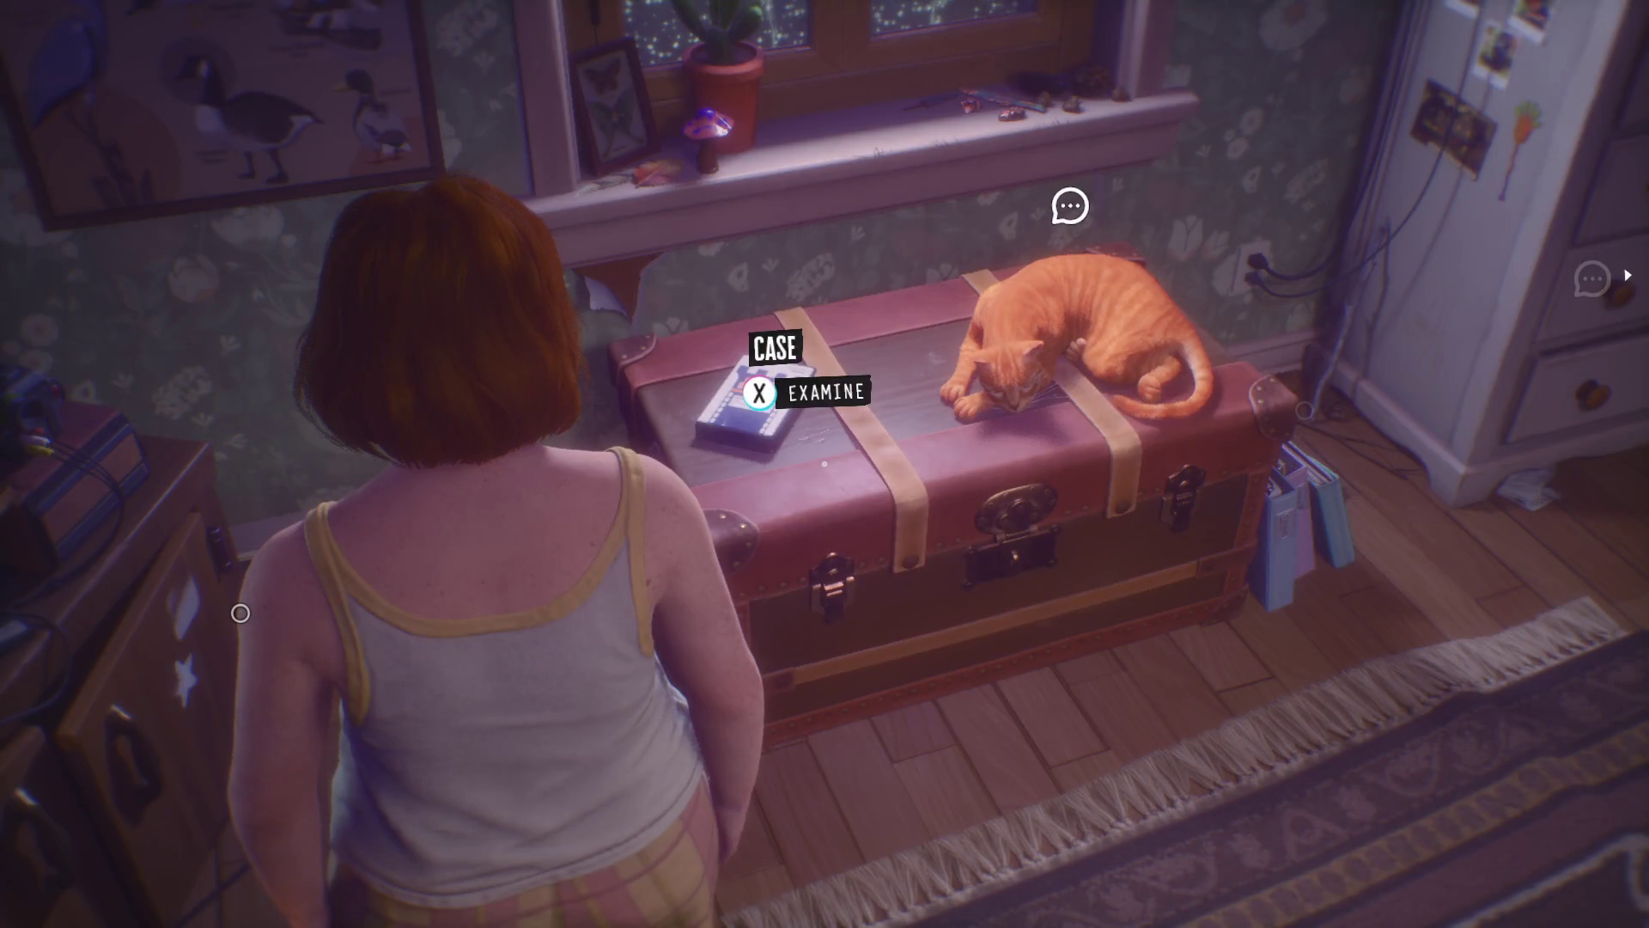
- Rotate the Movie Palace Dark Crystal tape to its cover and spine, then move toward the cat
key("e")
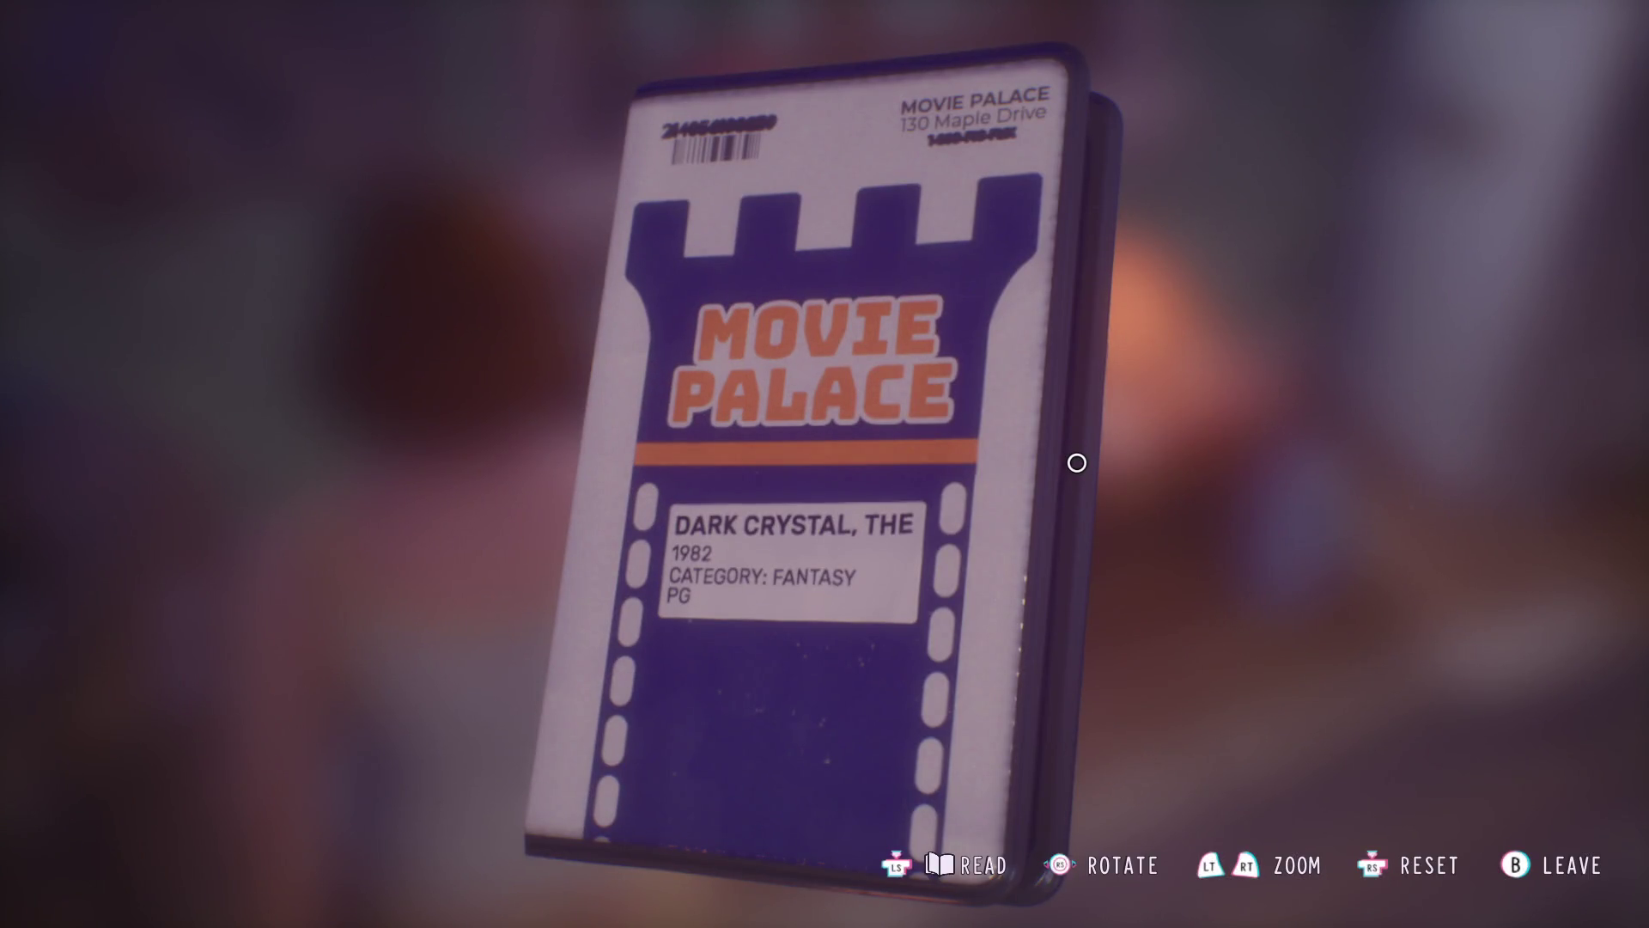
left_click_drag(1077, 463, 700, 394)
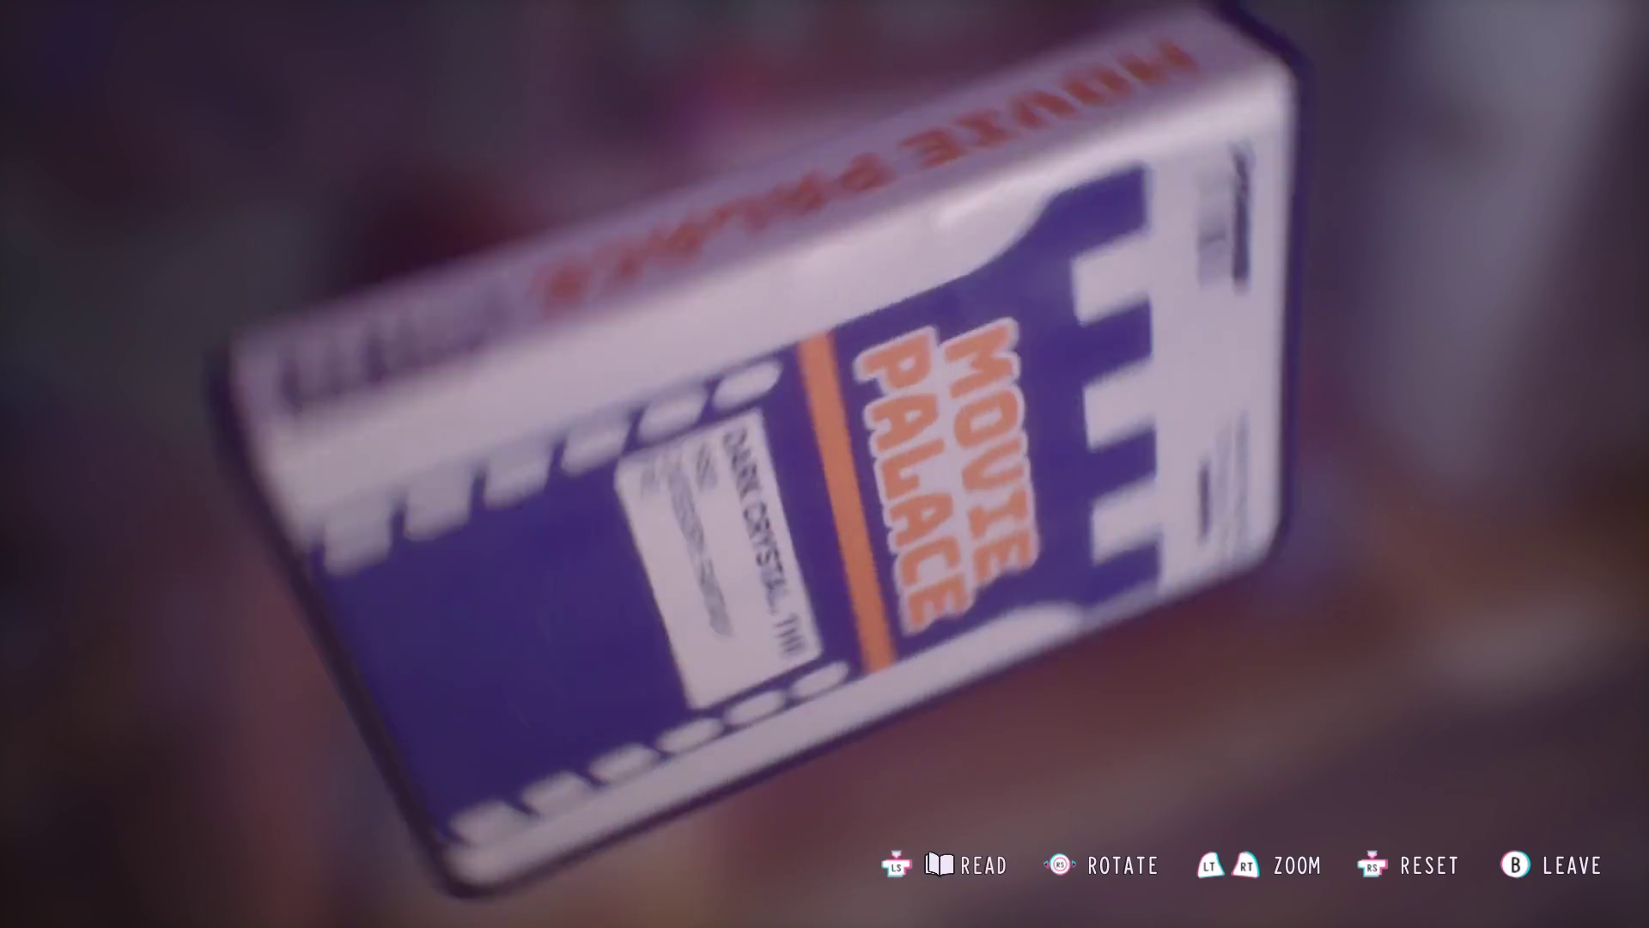
left_click_drag(825, 464, 645, 386)
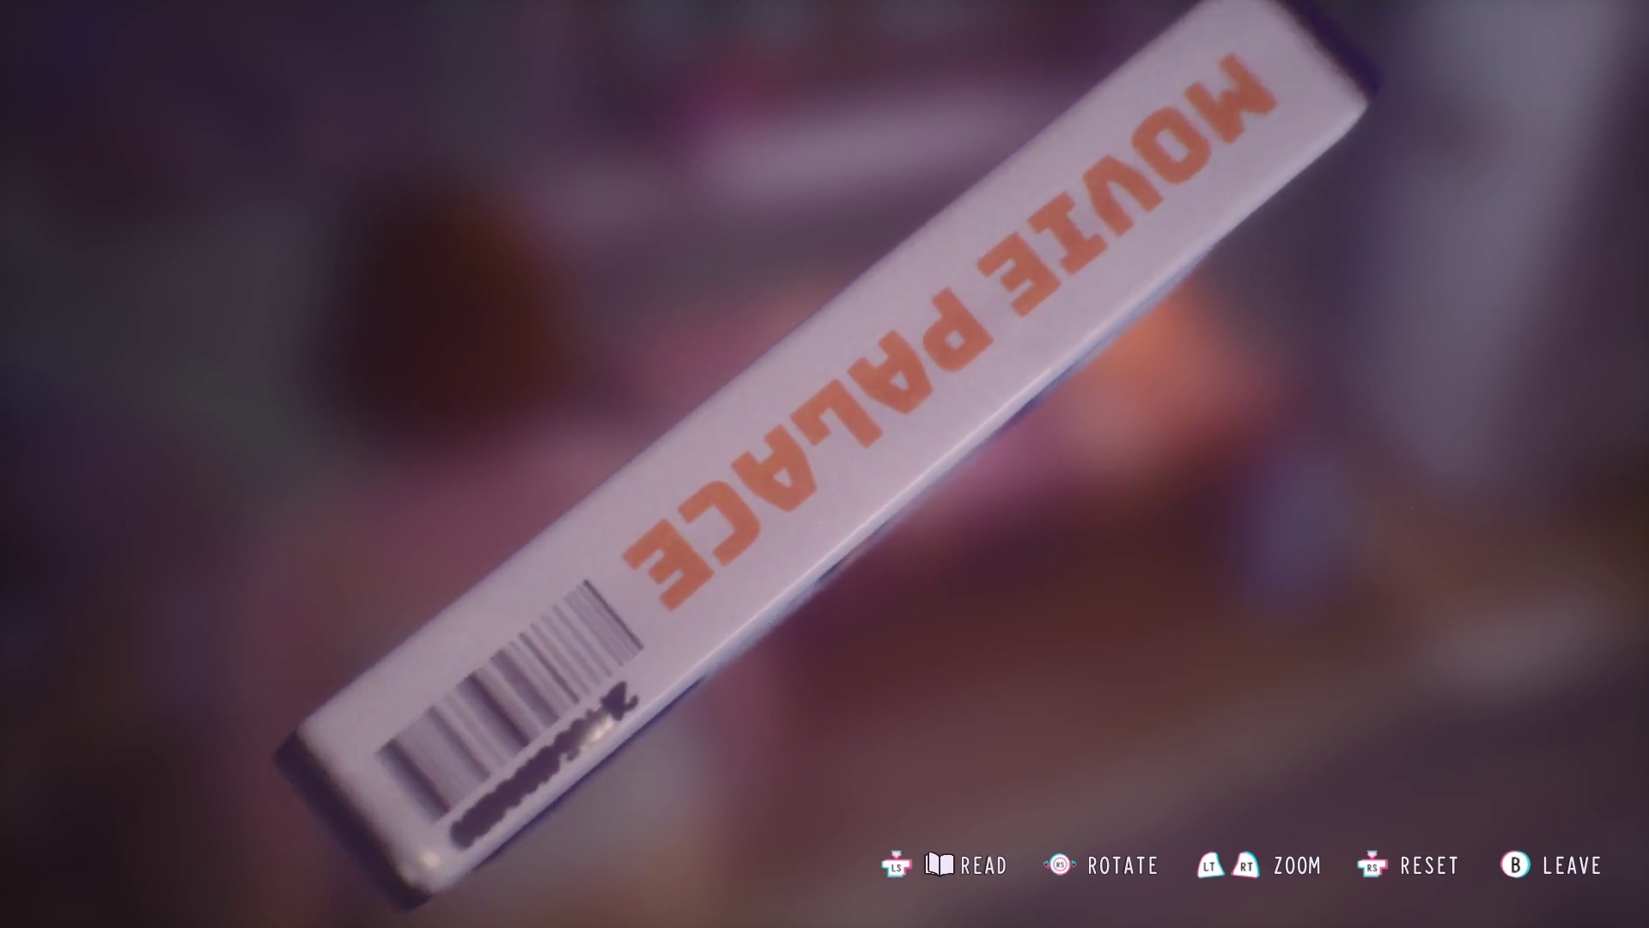
key("Escape")
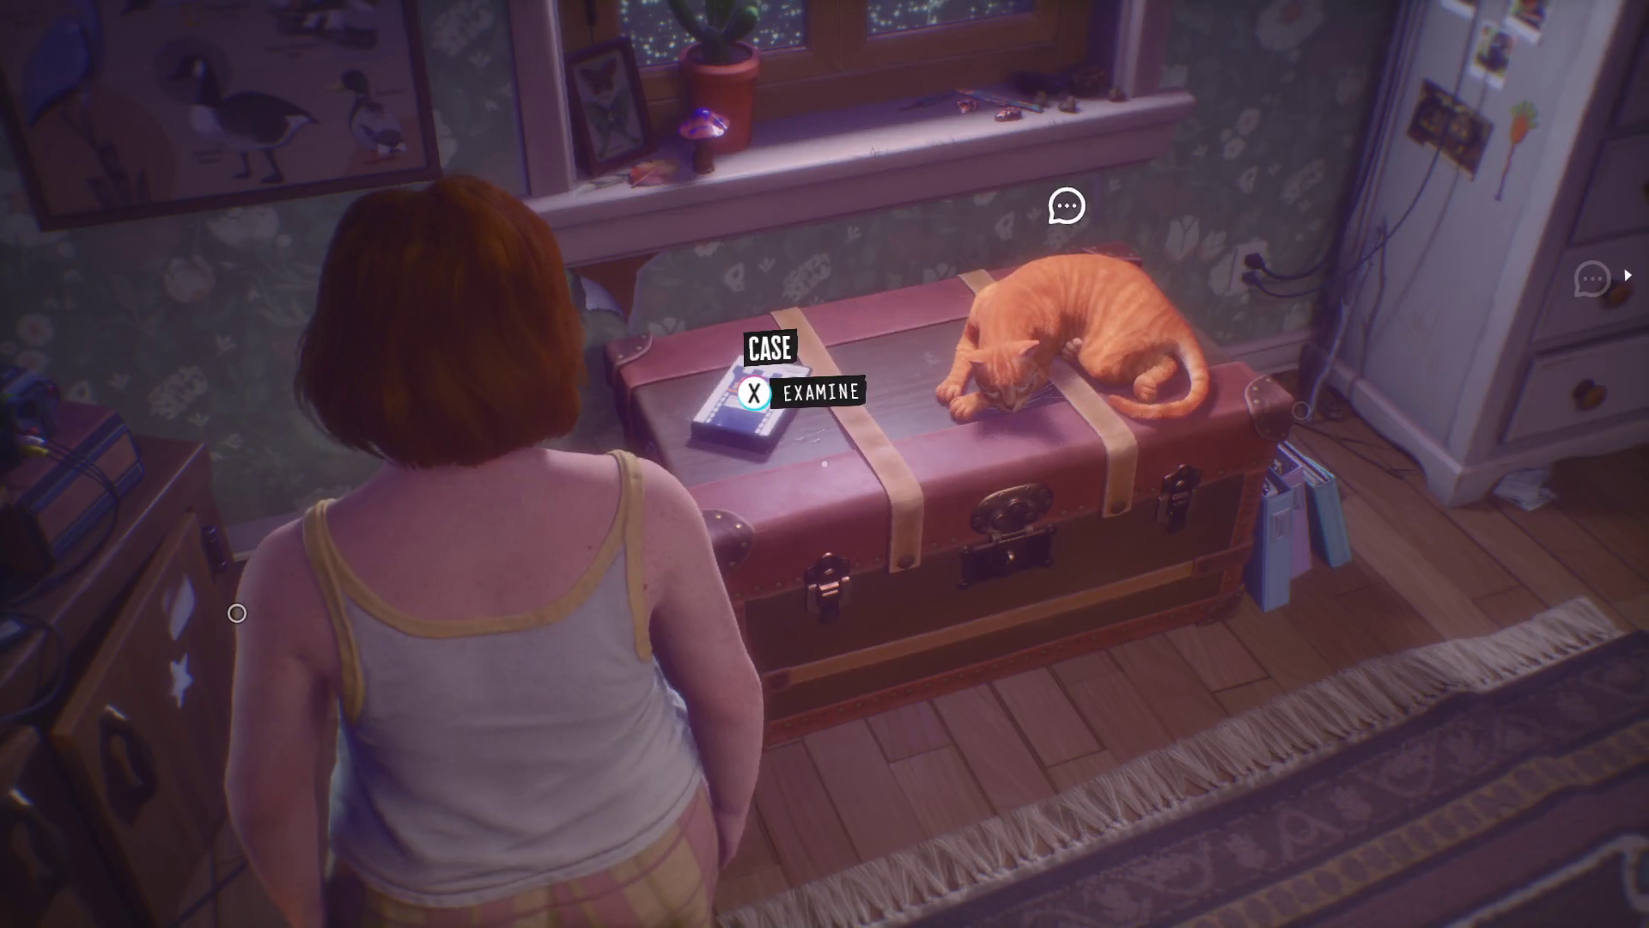
key("d")
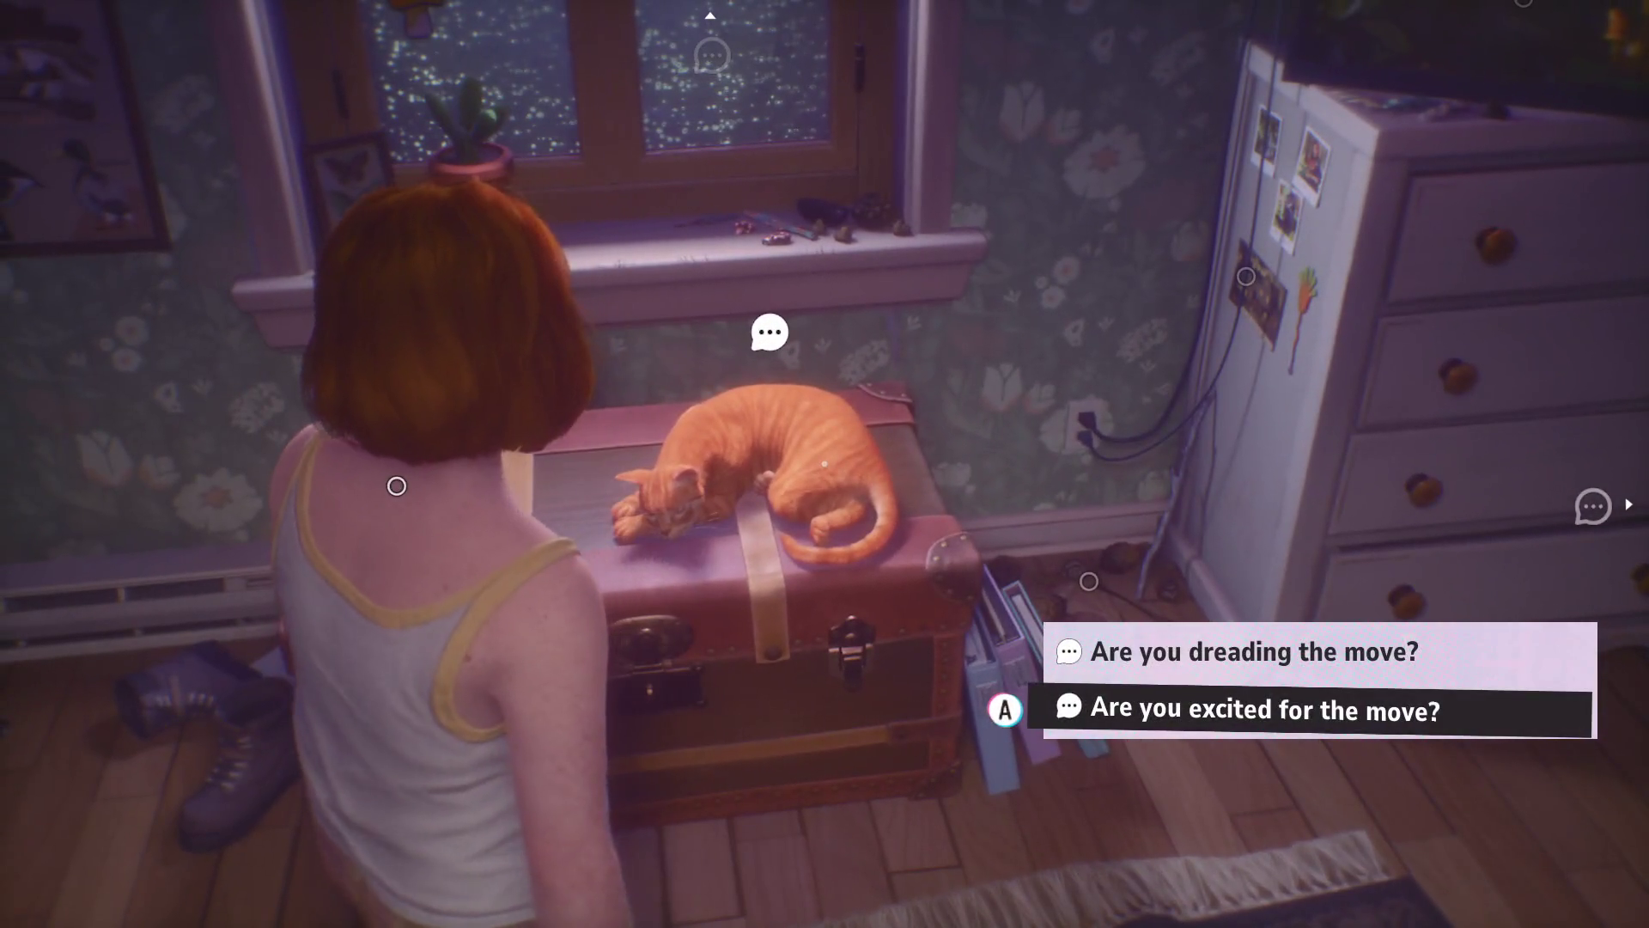
- Ask the cat 'Are you excited for the move?' after weighing the dread option
key("Up")
key("Down")
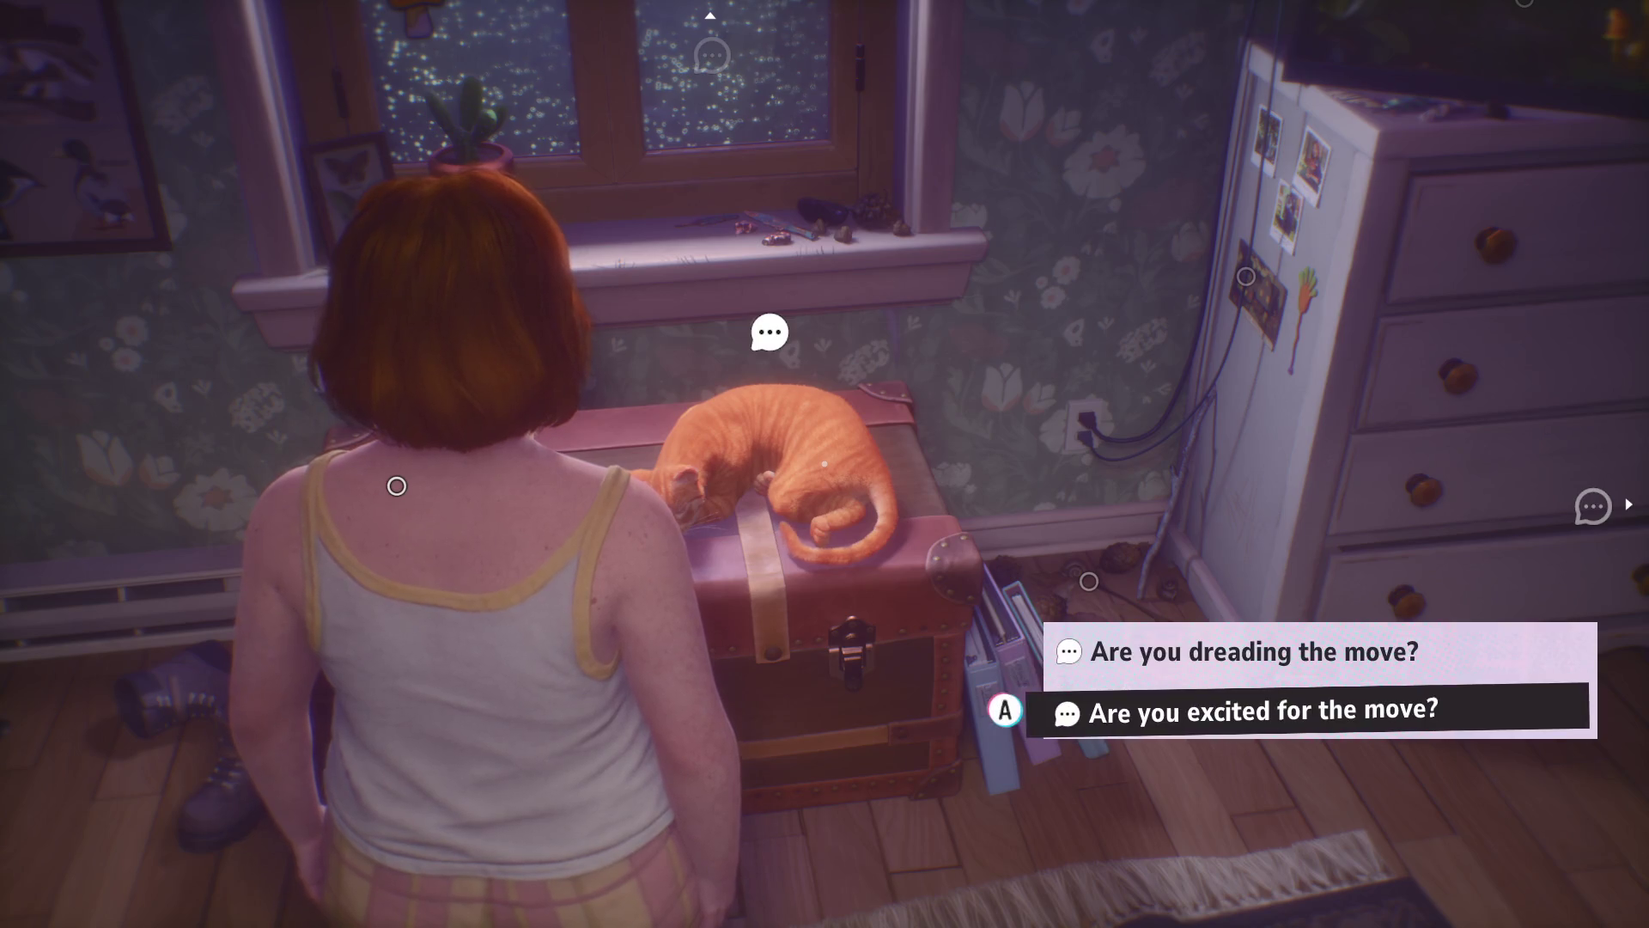
key("Return")
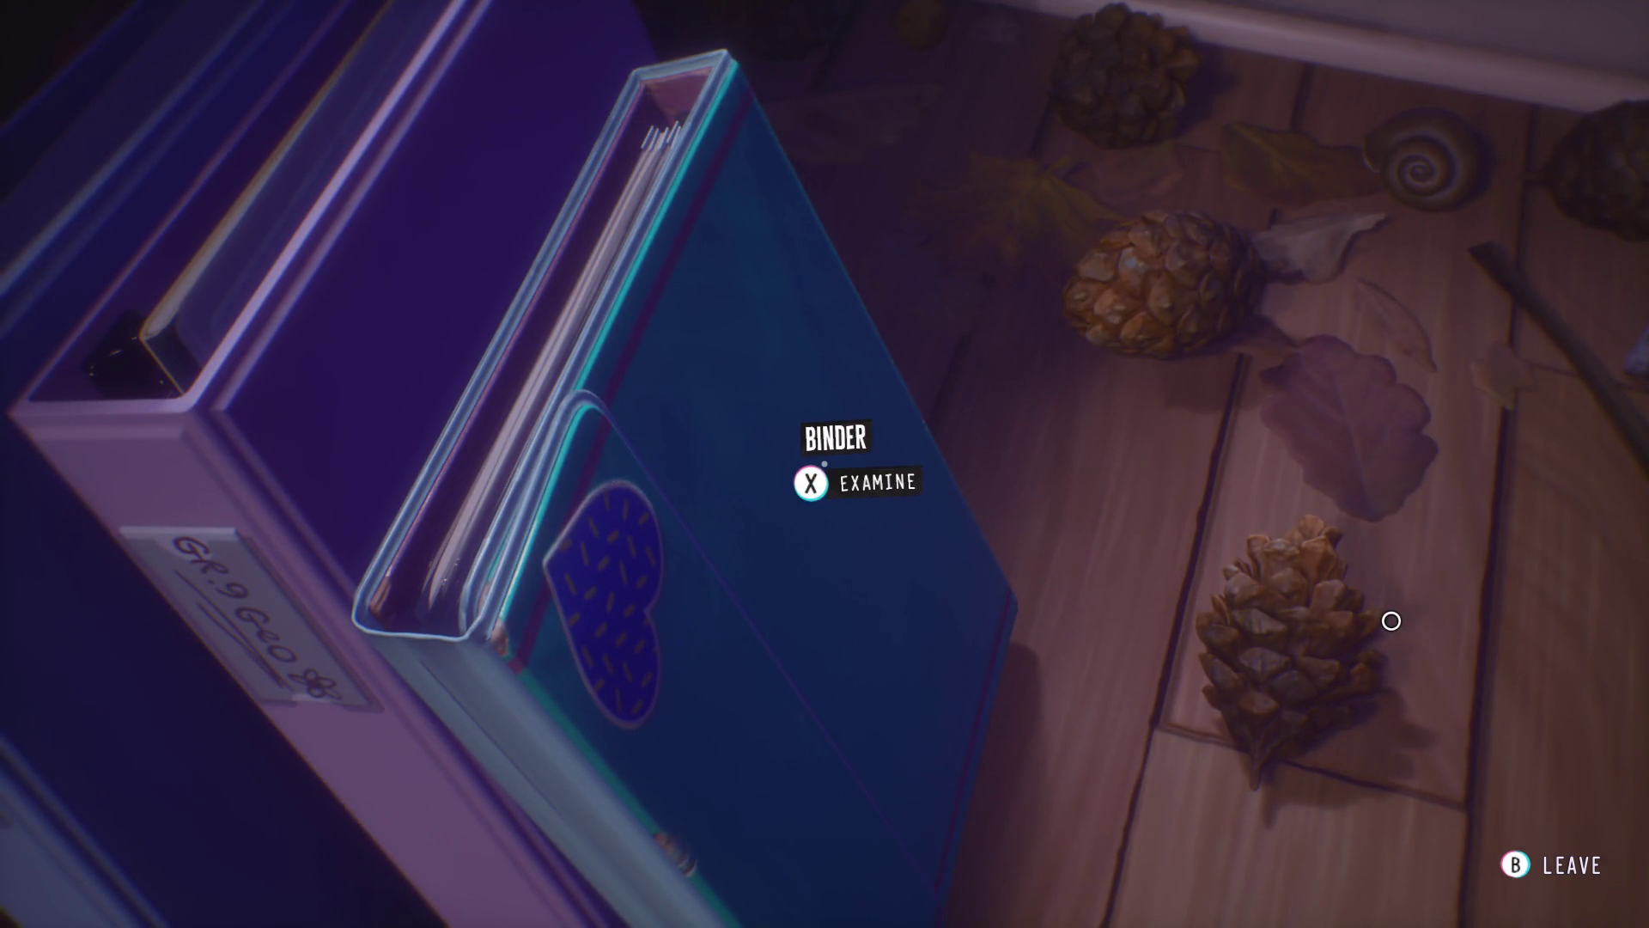
- Open the binder to its pressed-plant pages, then close and set it down
key("e")
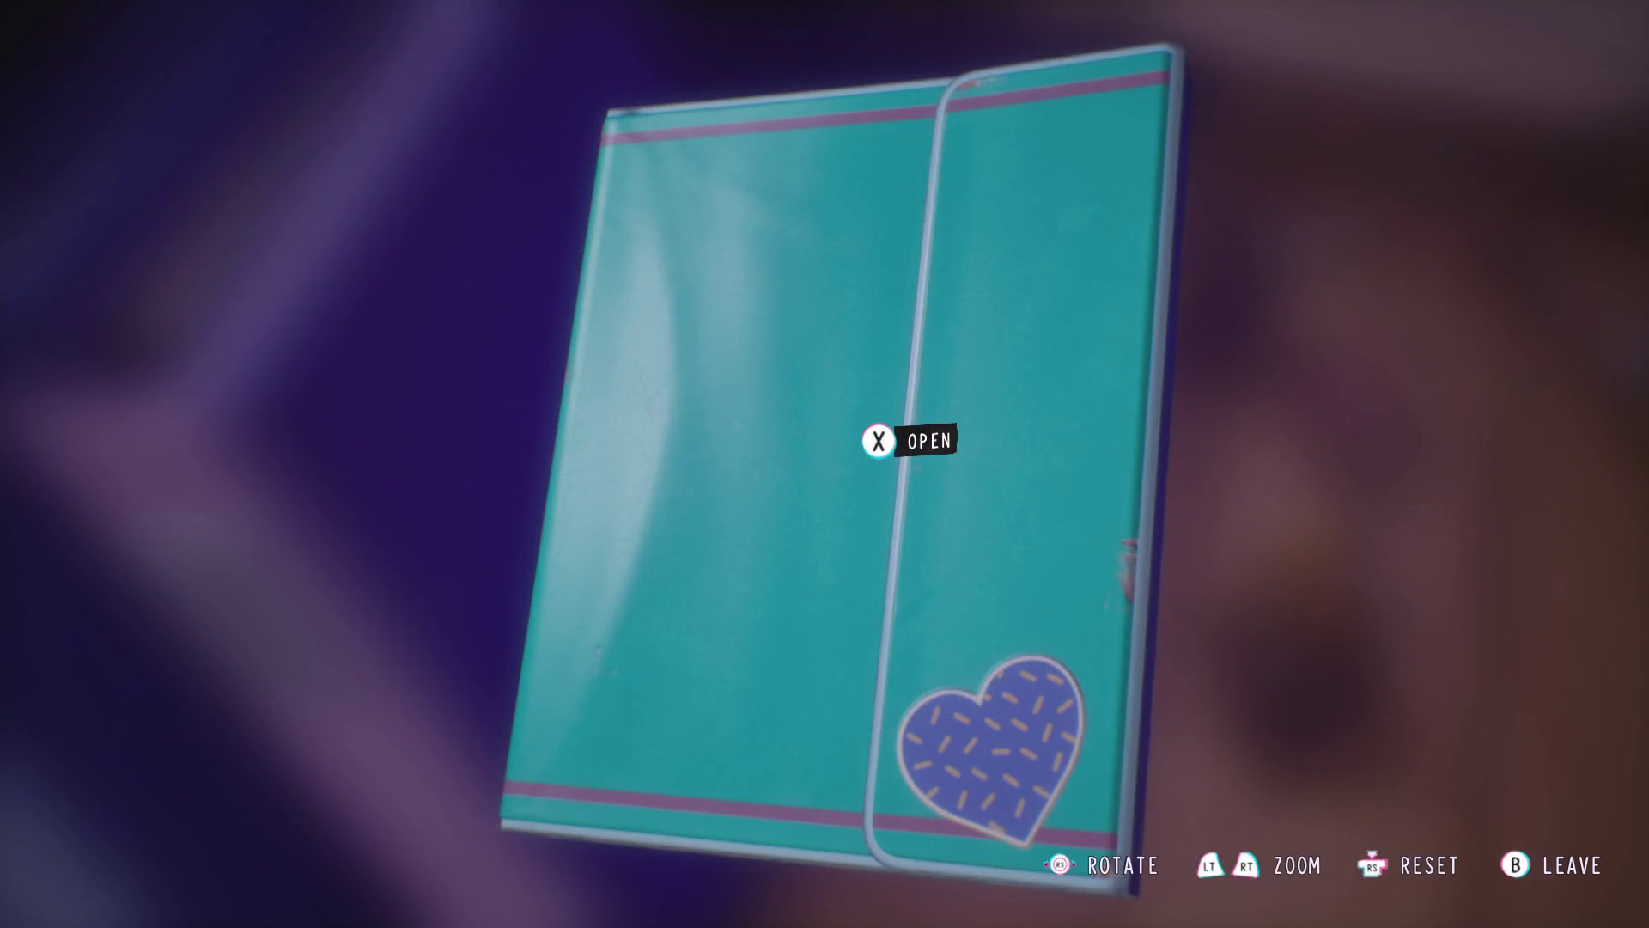
key("e")
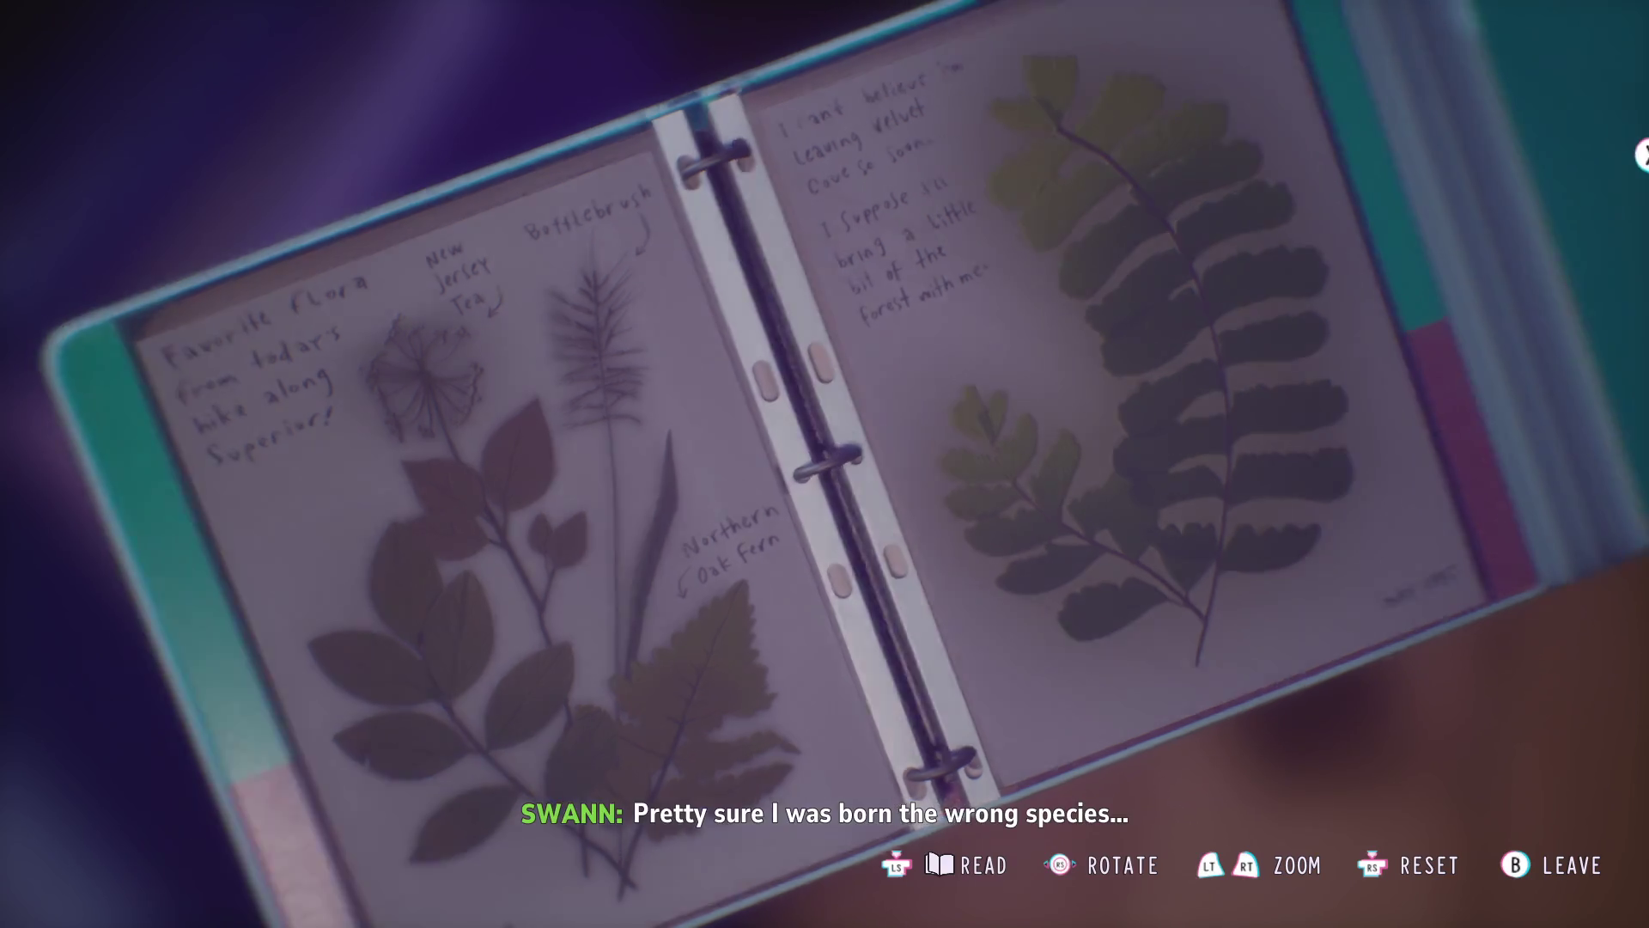
key("x")
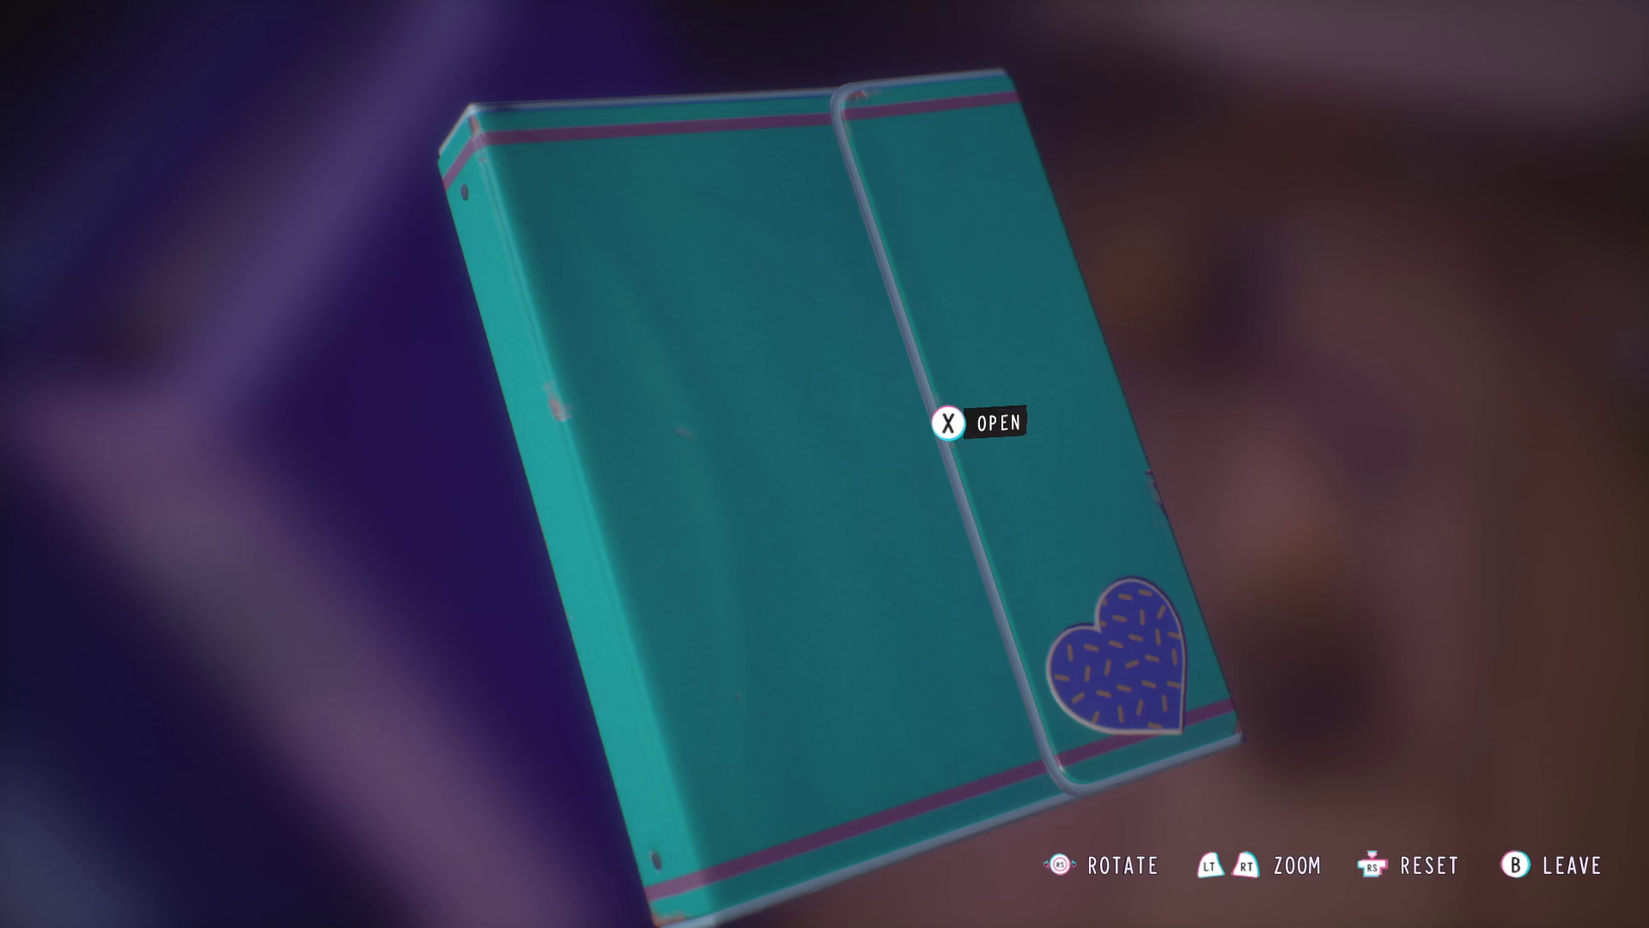
key("Escape")
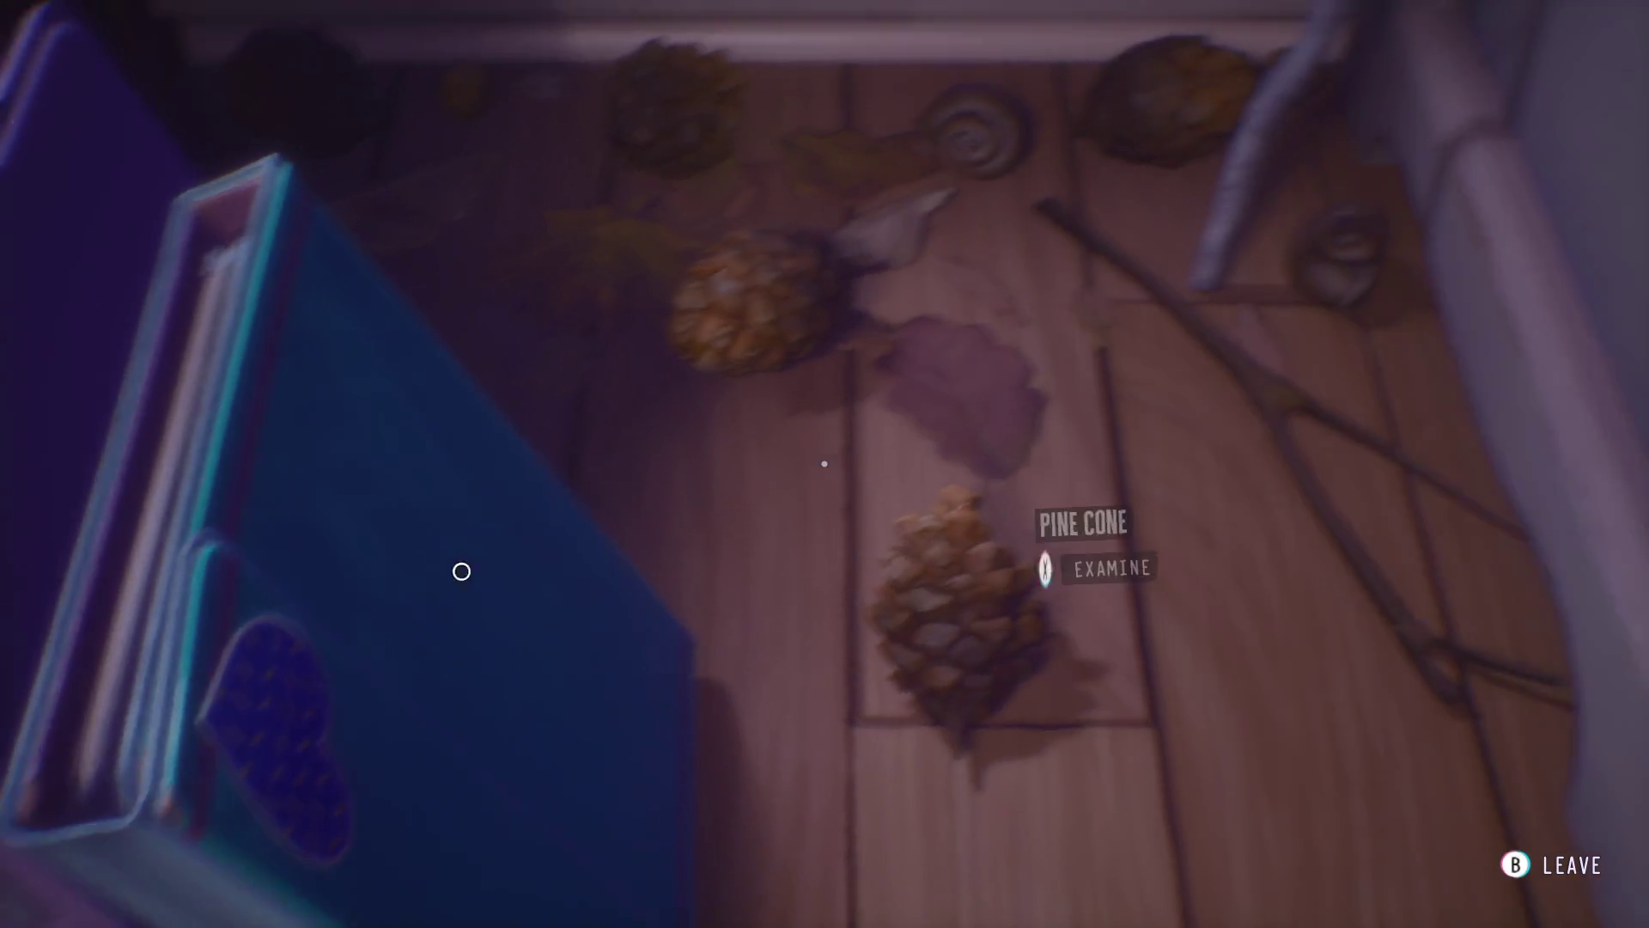
- Pick up the pine cone for a look, put it back, and leave the wall close-up
key("x")
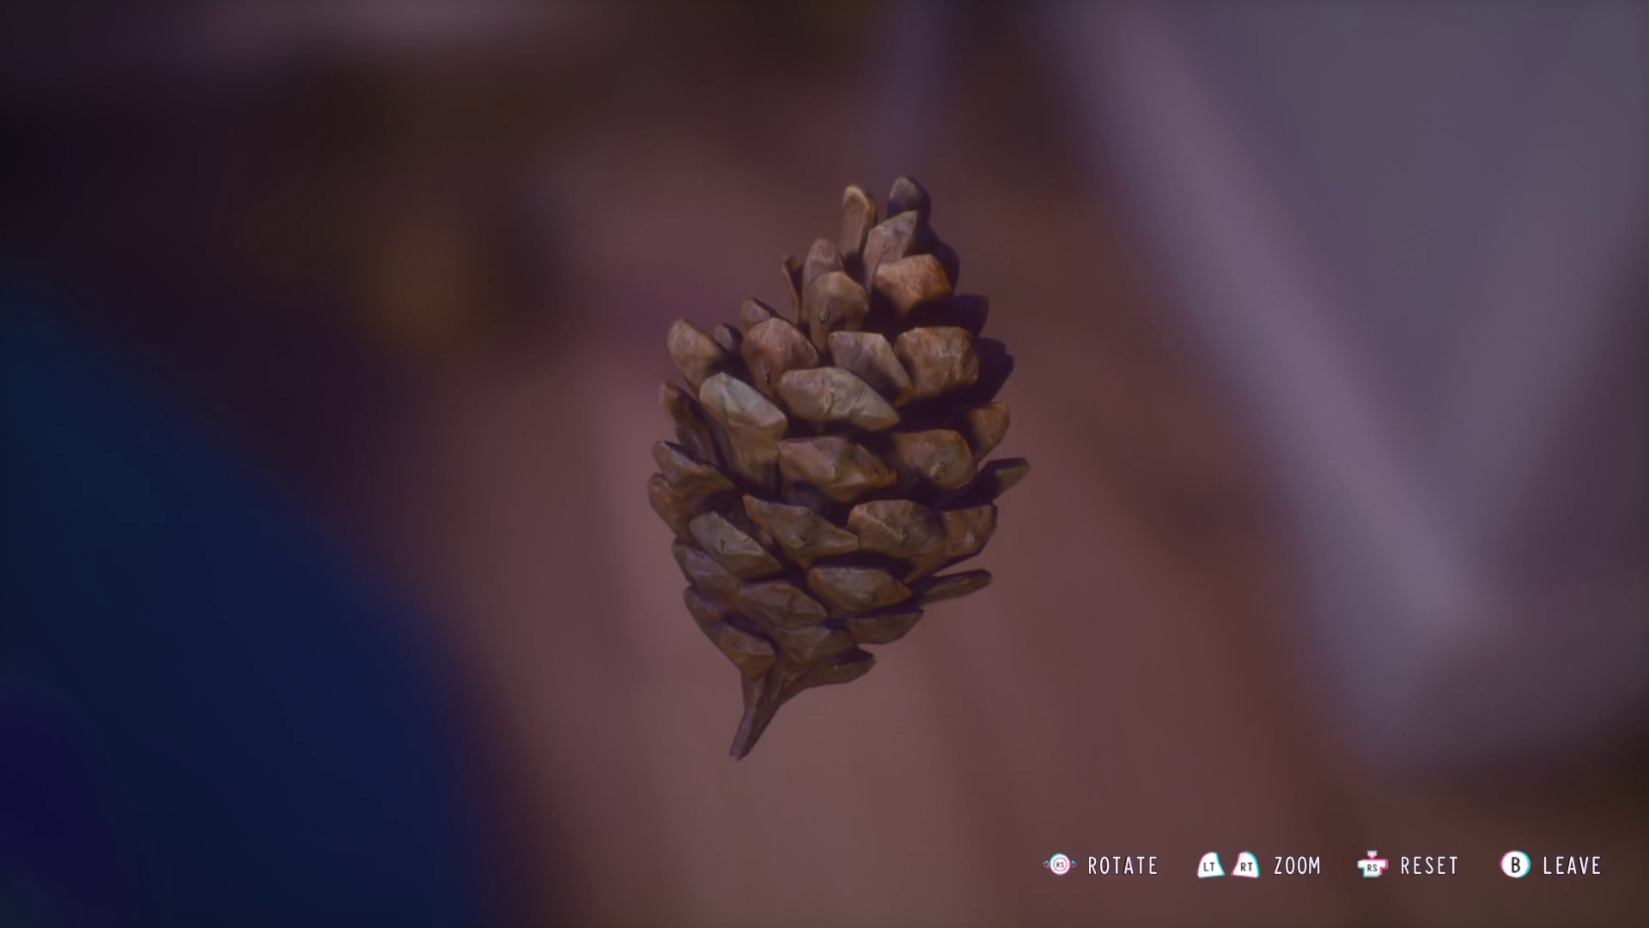
key("Escape")
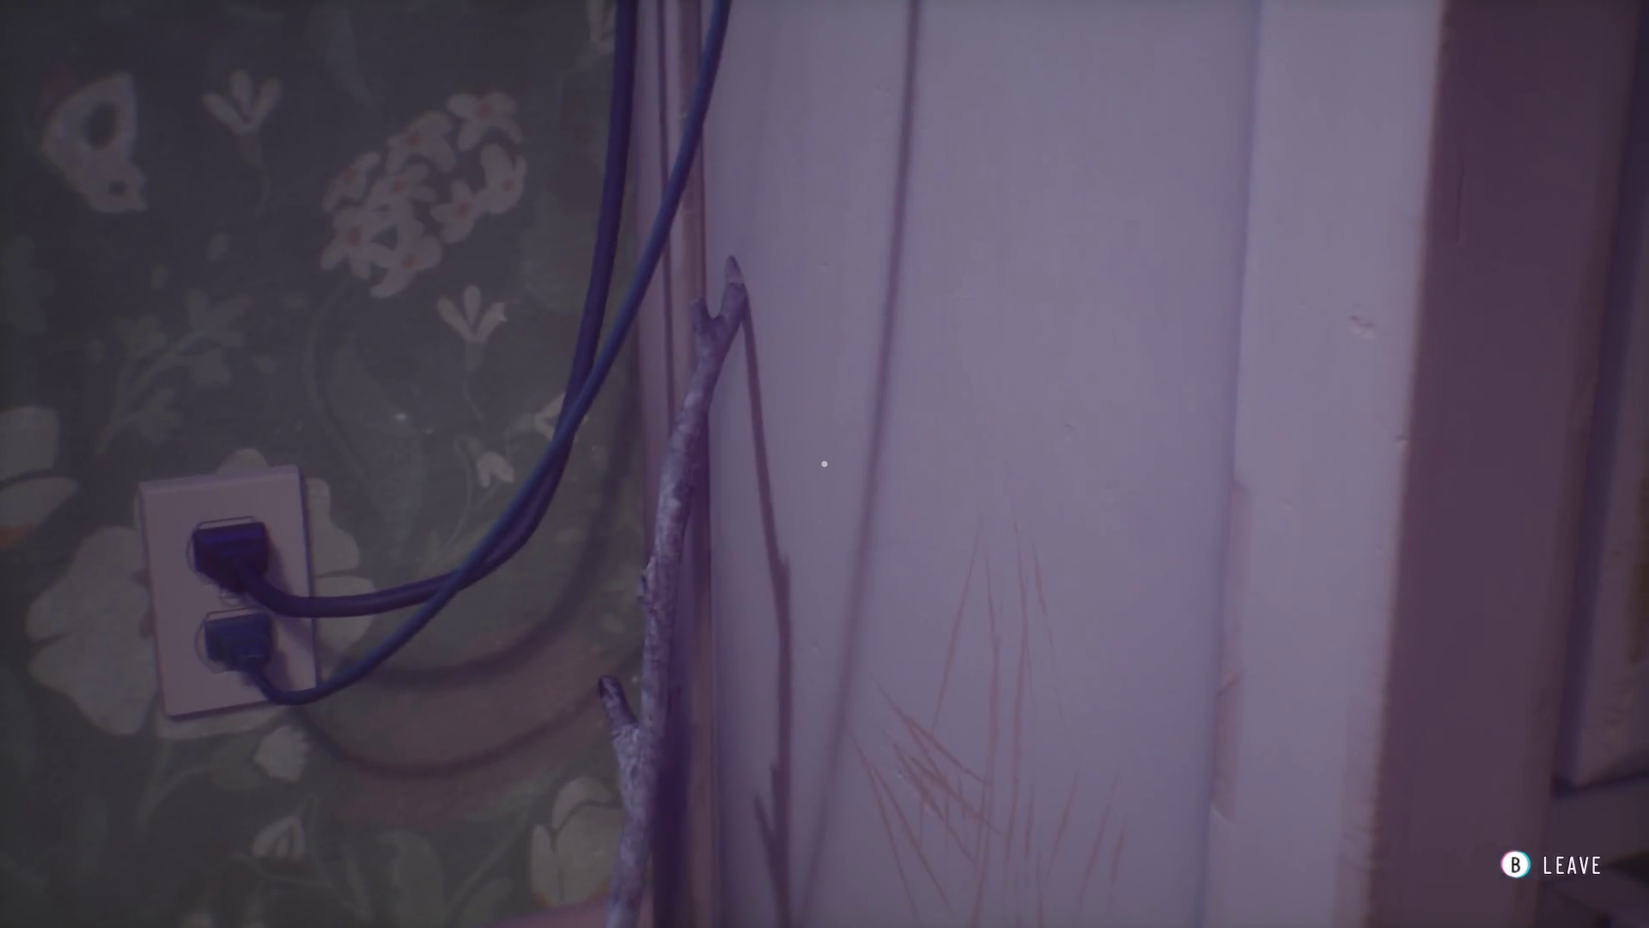
key("Escape")
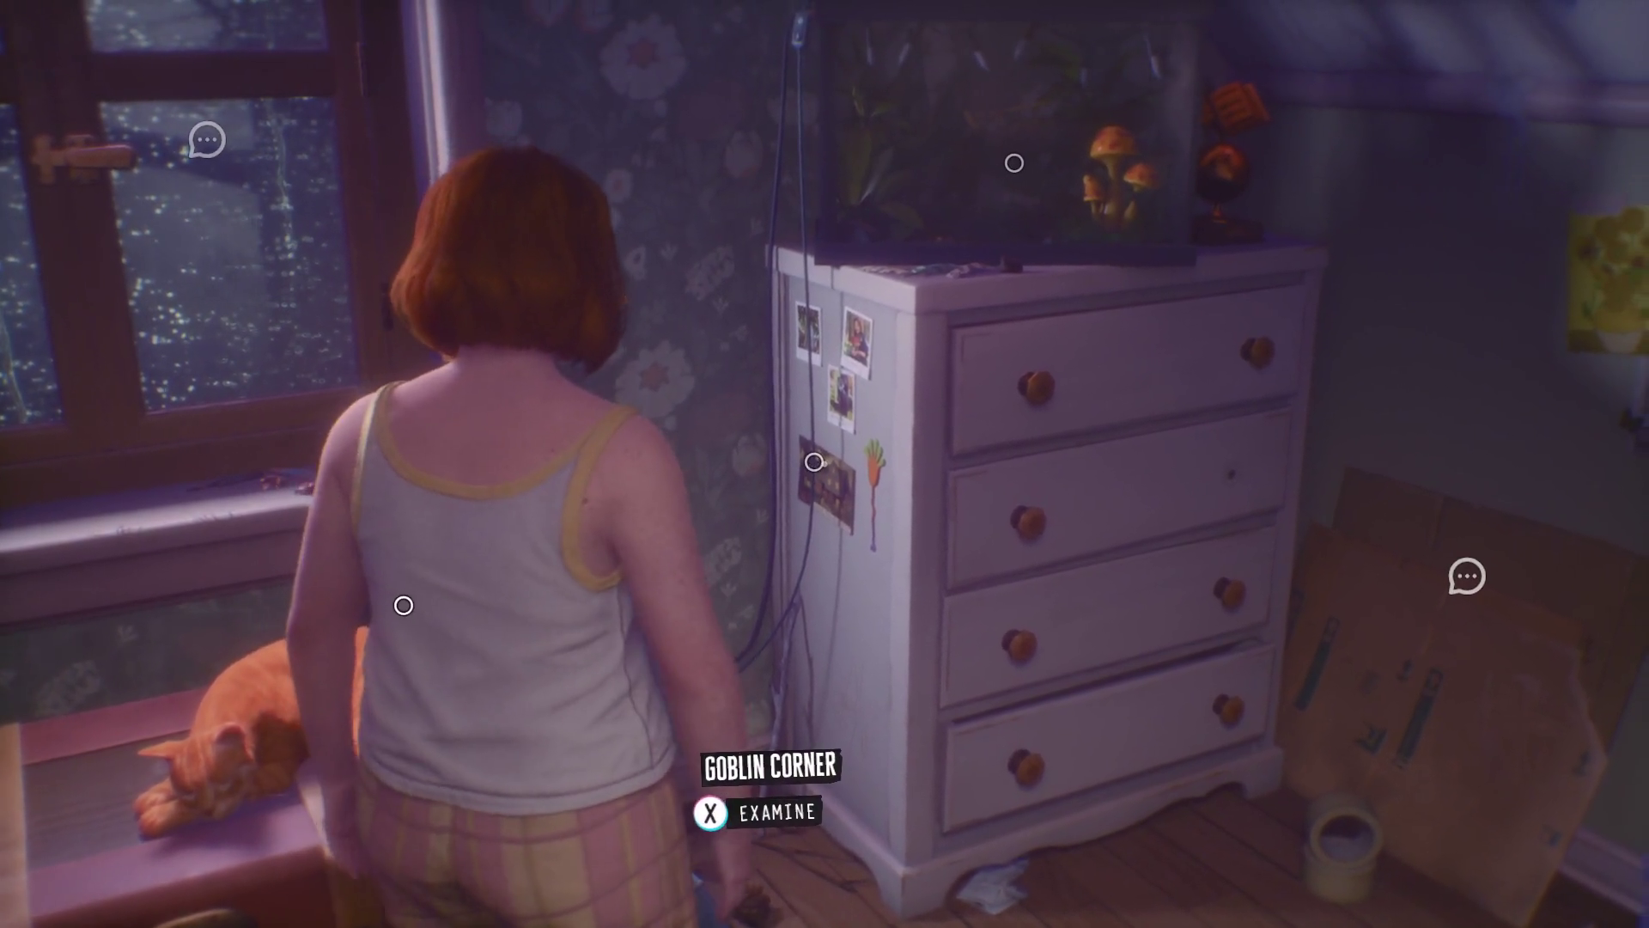
- Enter the Goblin Corner and examine the witch and mushroom photos
key("e")
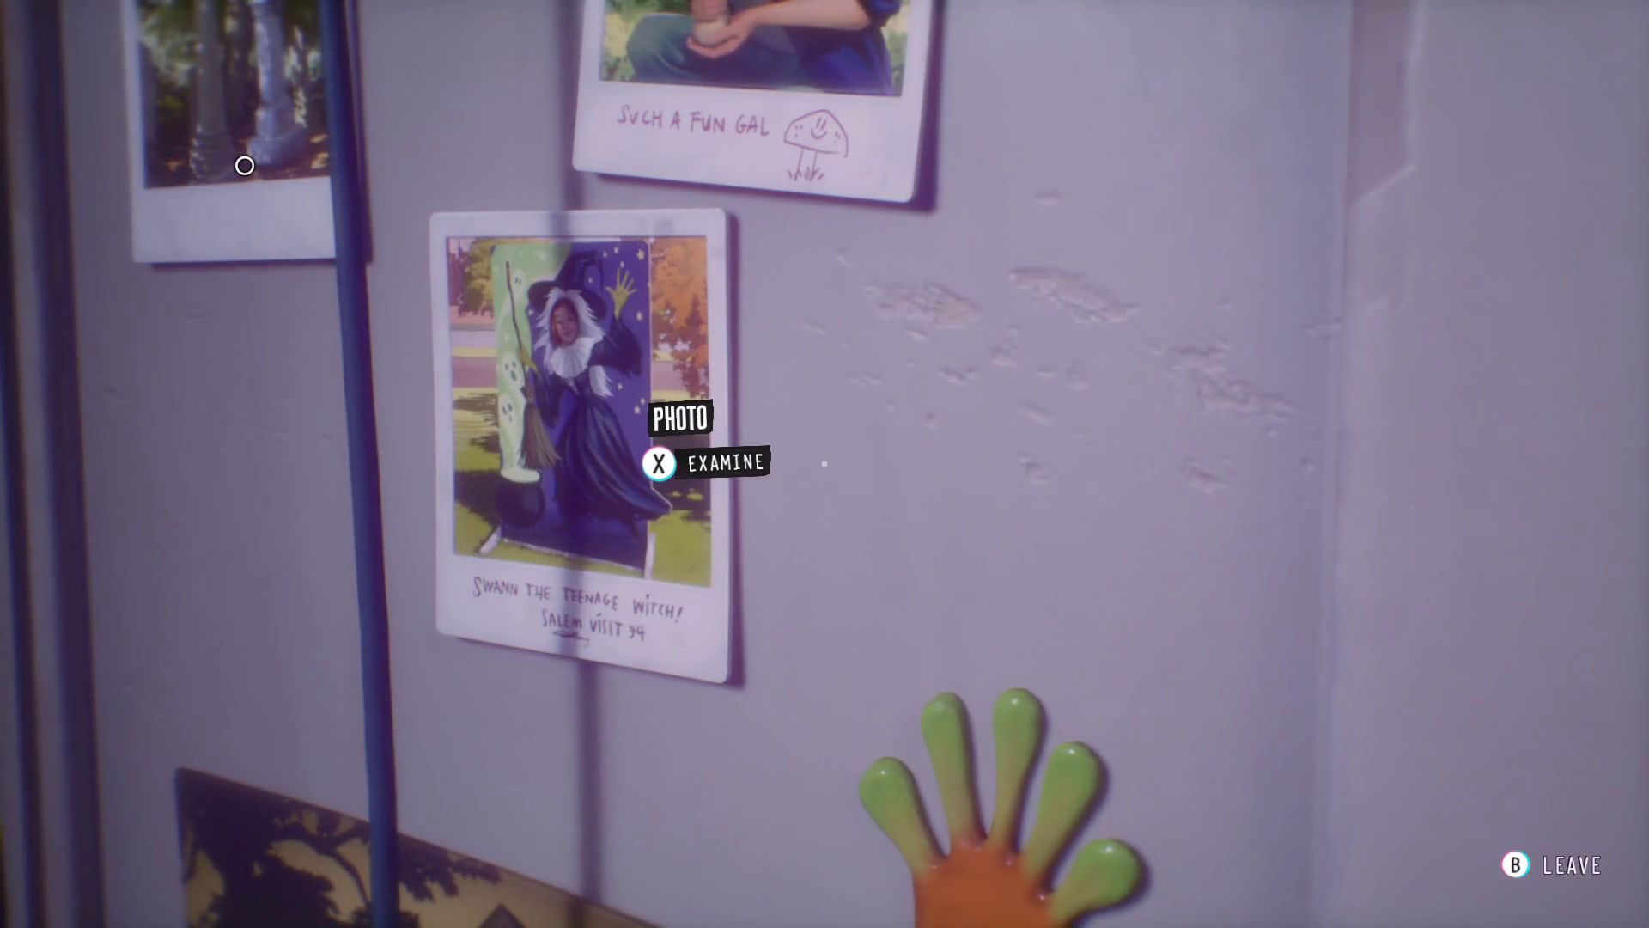
key("e")
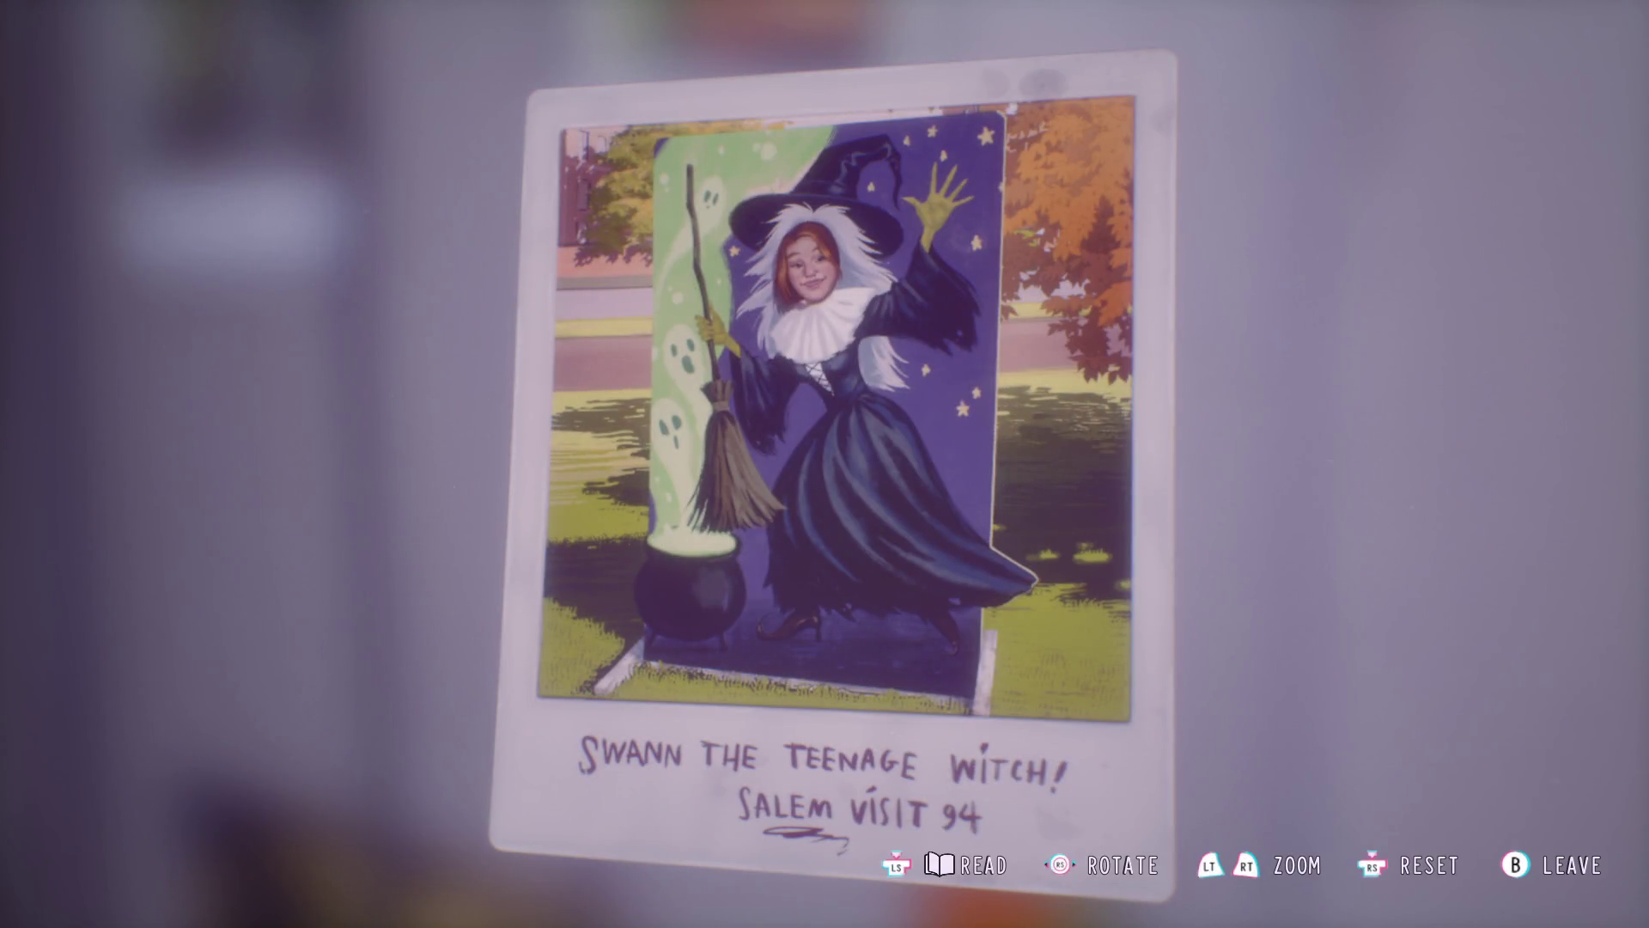
key("Escape")
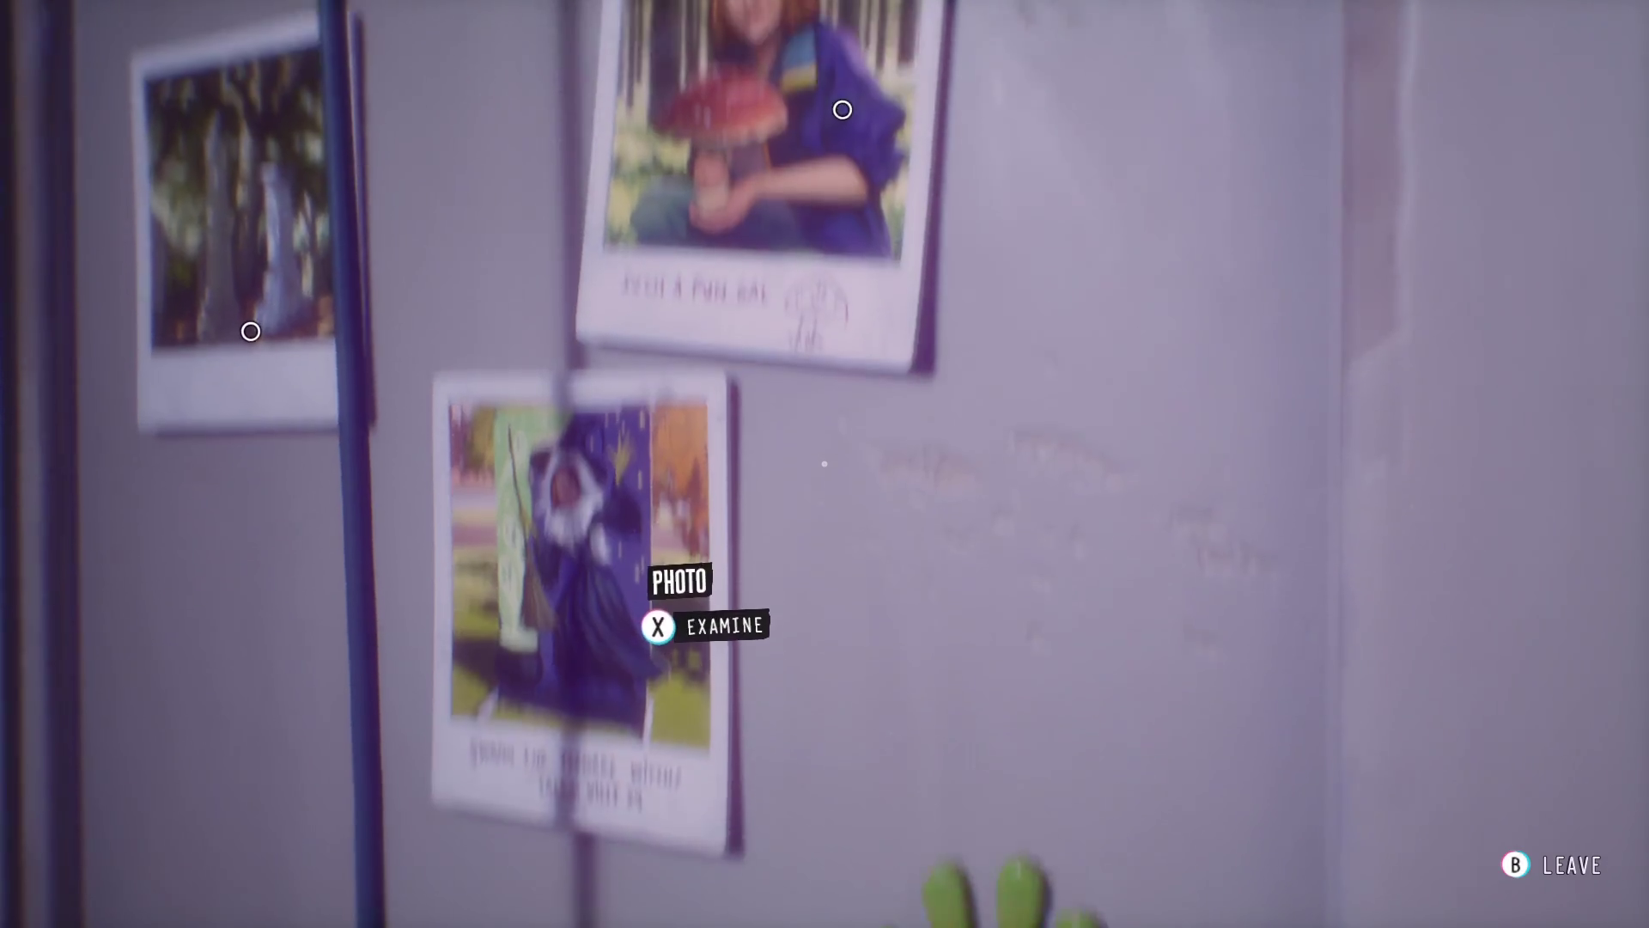
key("e")
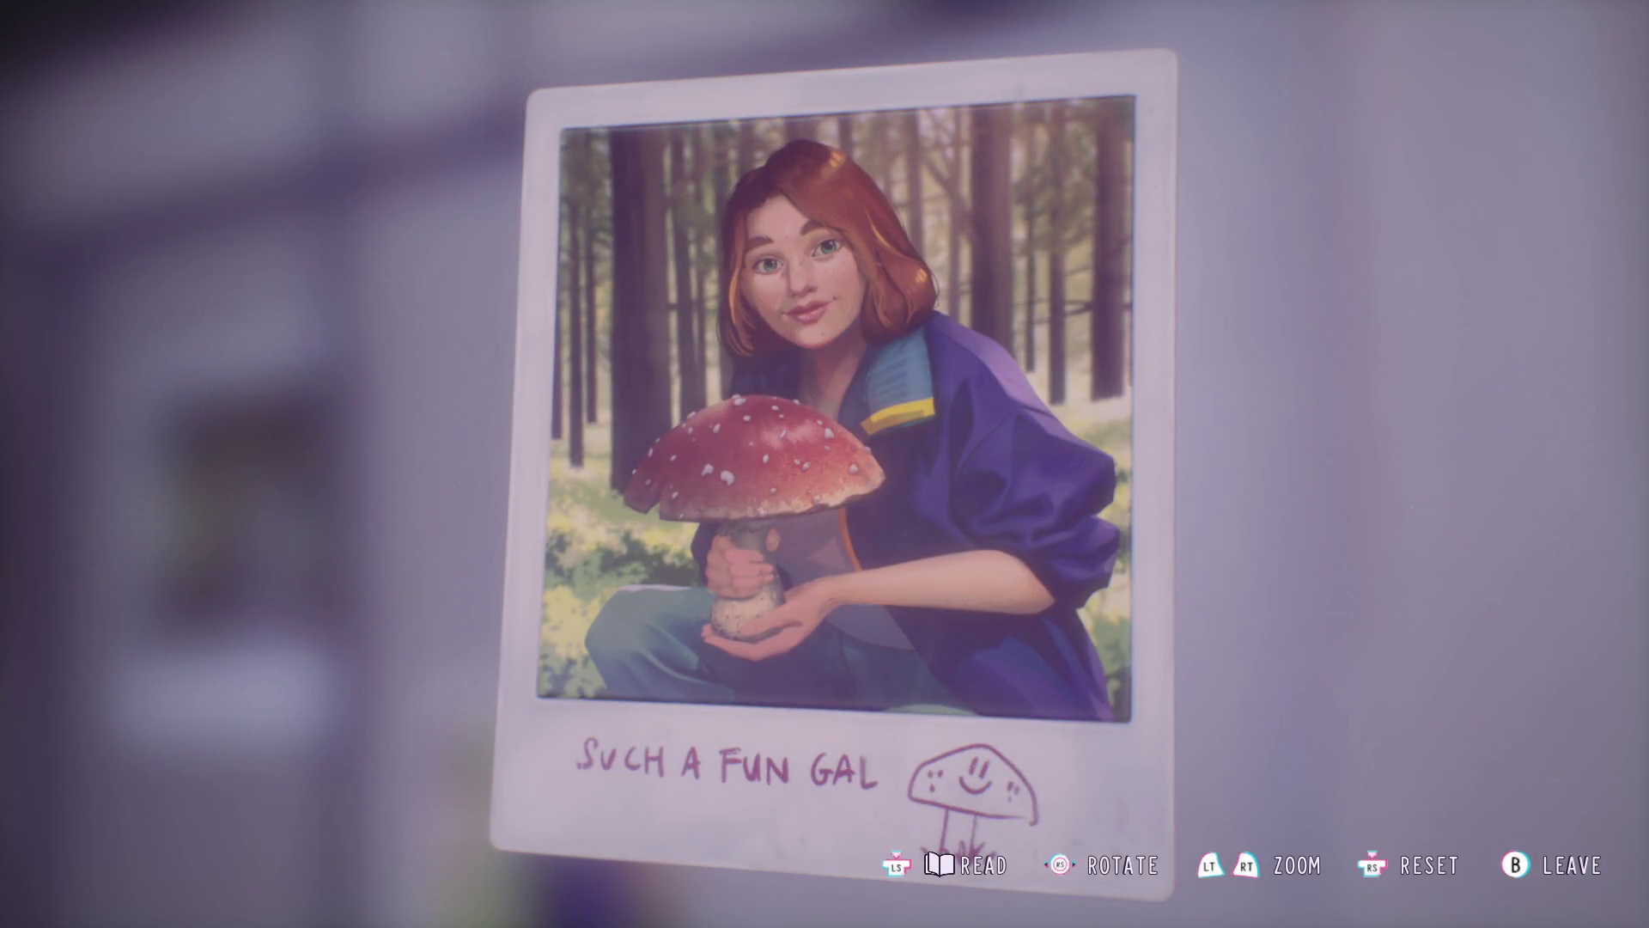
key("Escape")
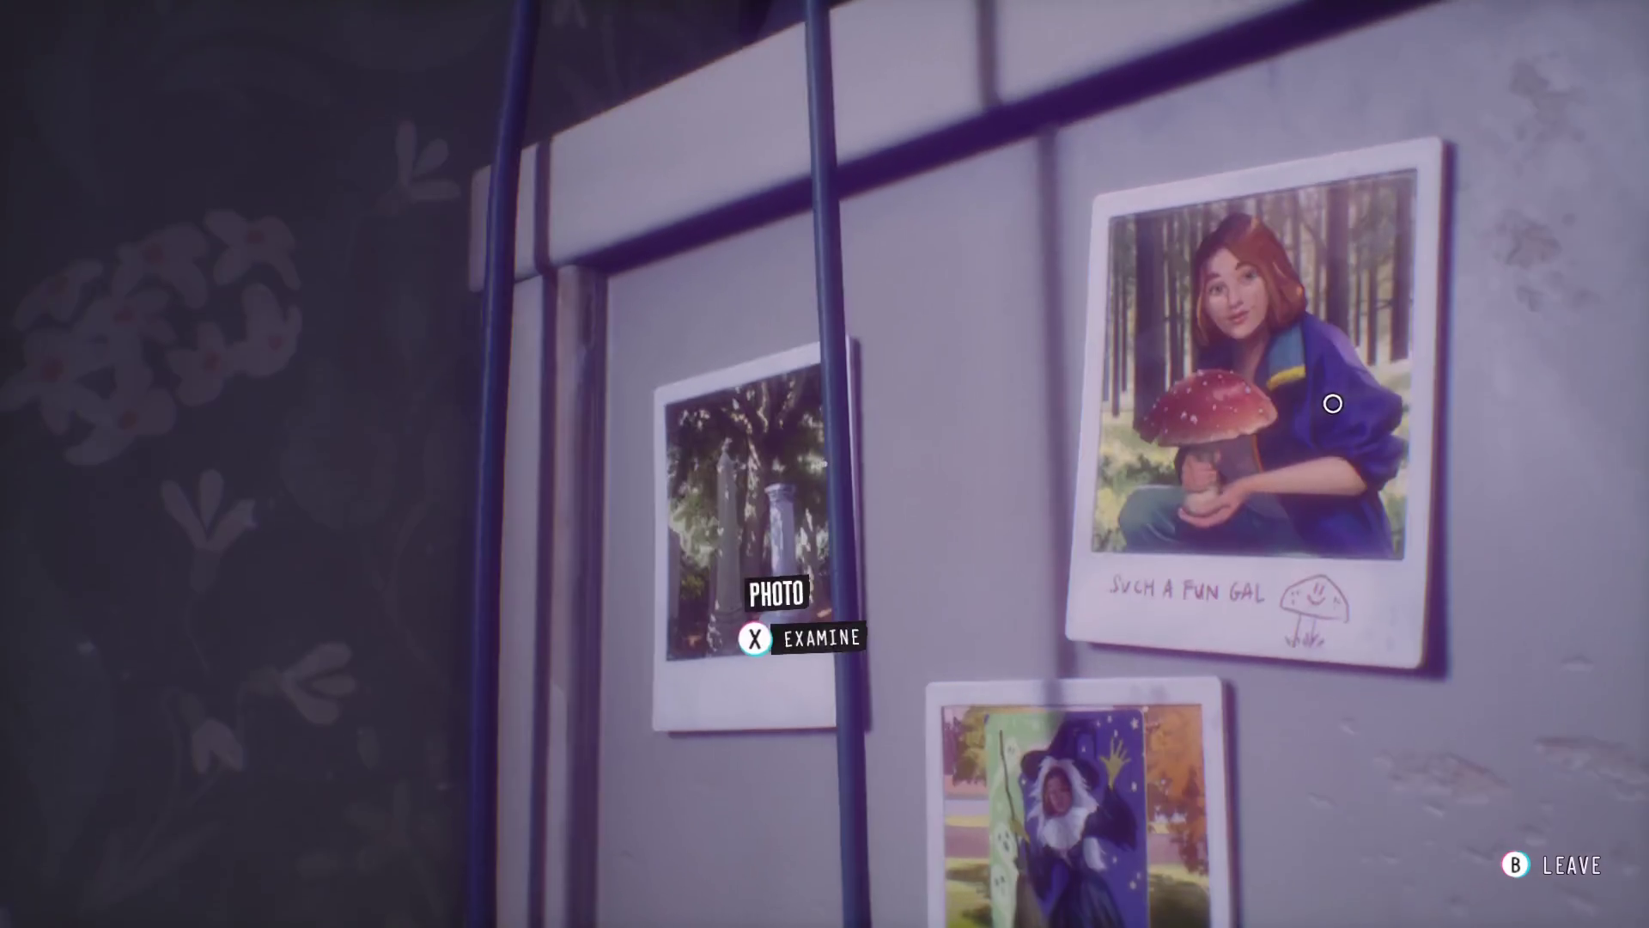
- Examine the graveyard photo, leave the Goblin Corner, and head toward the dresser
key("e")
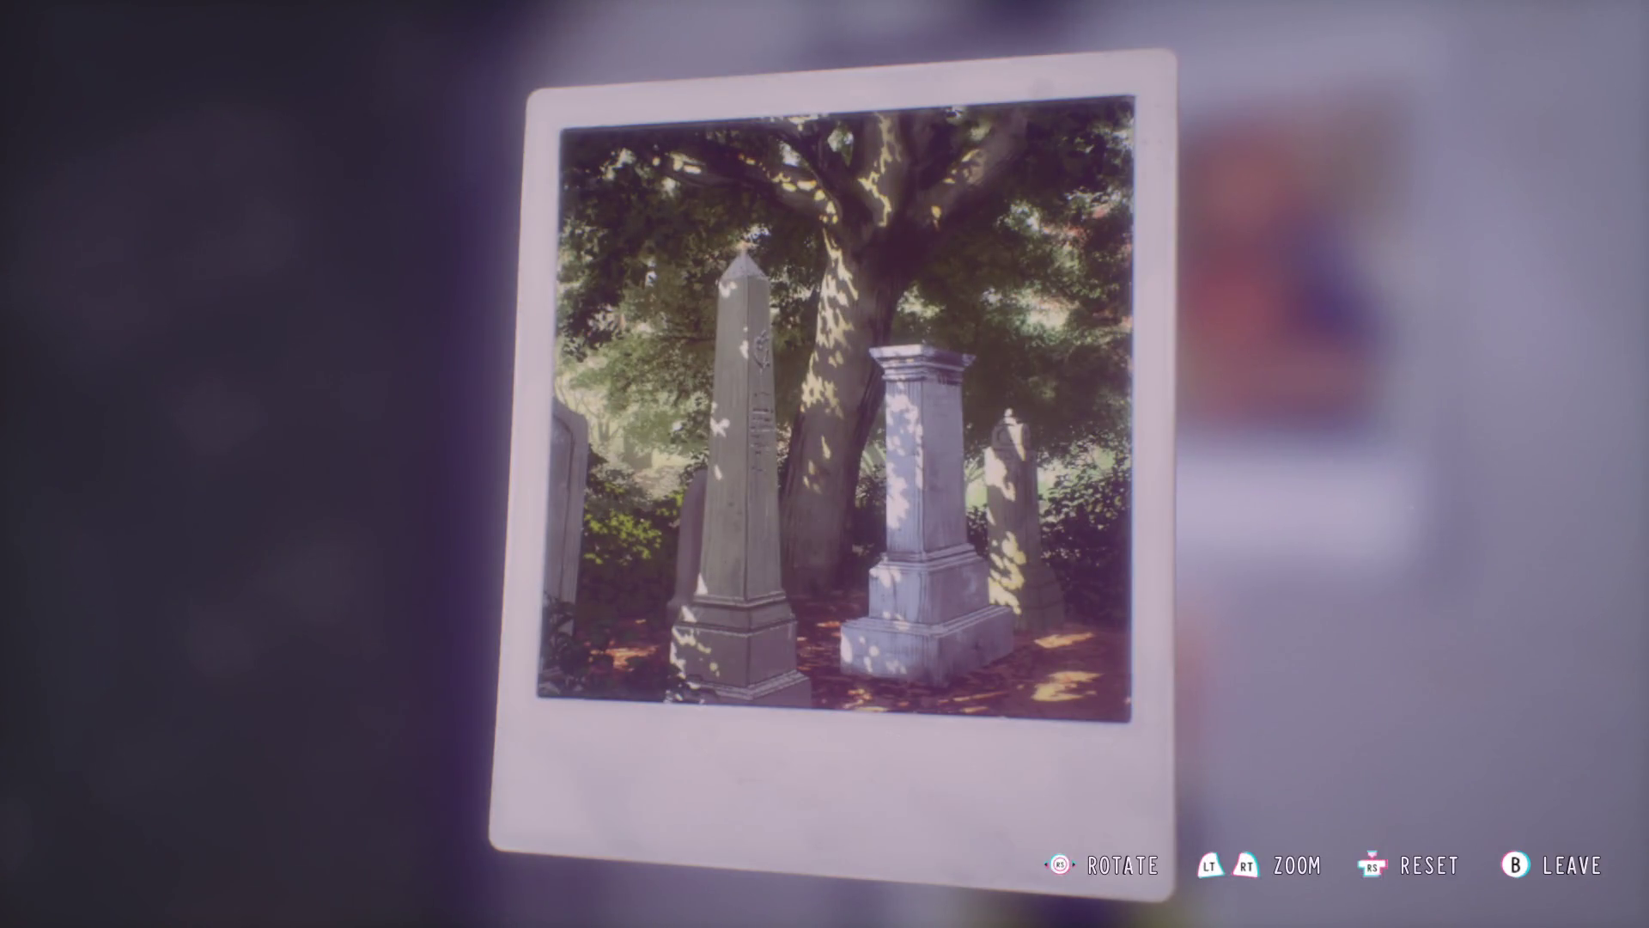
key("Escape")
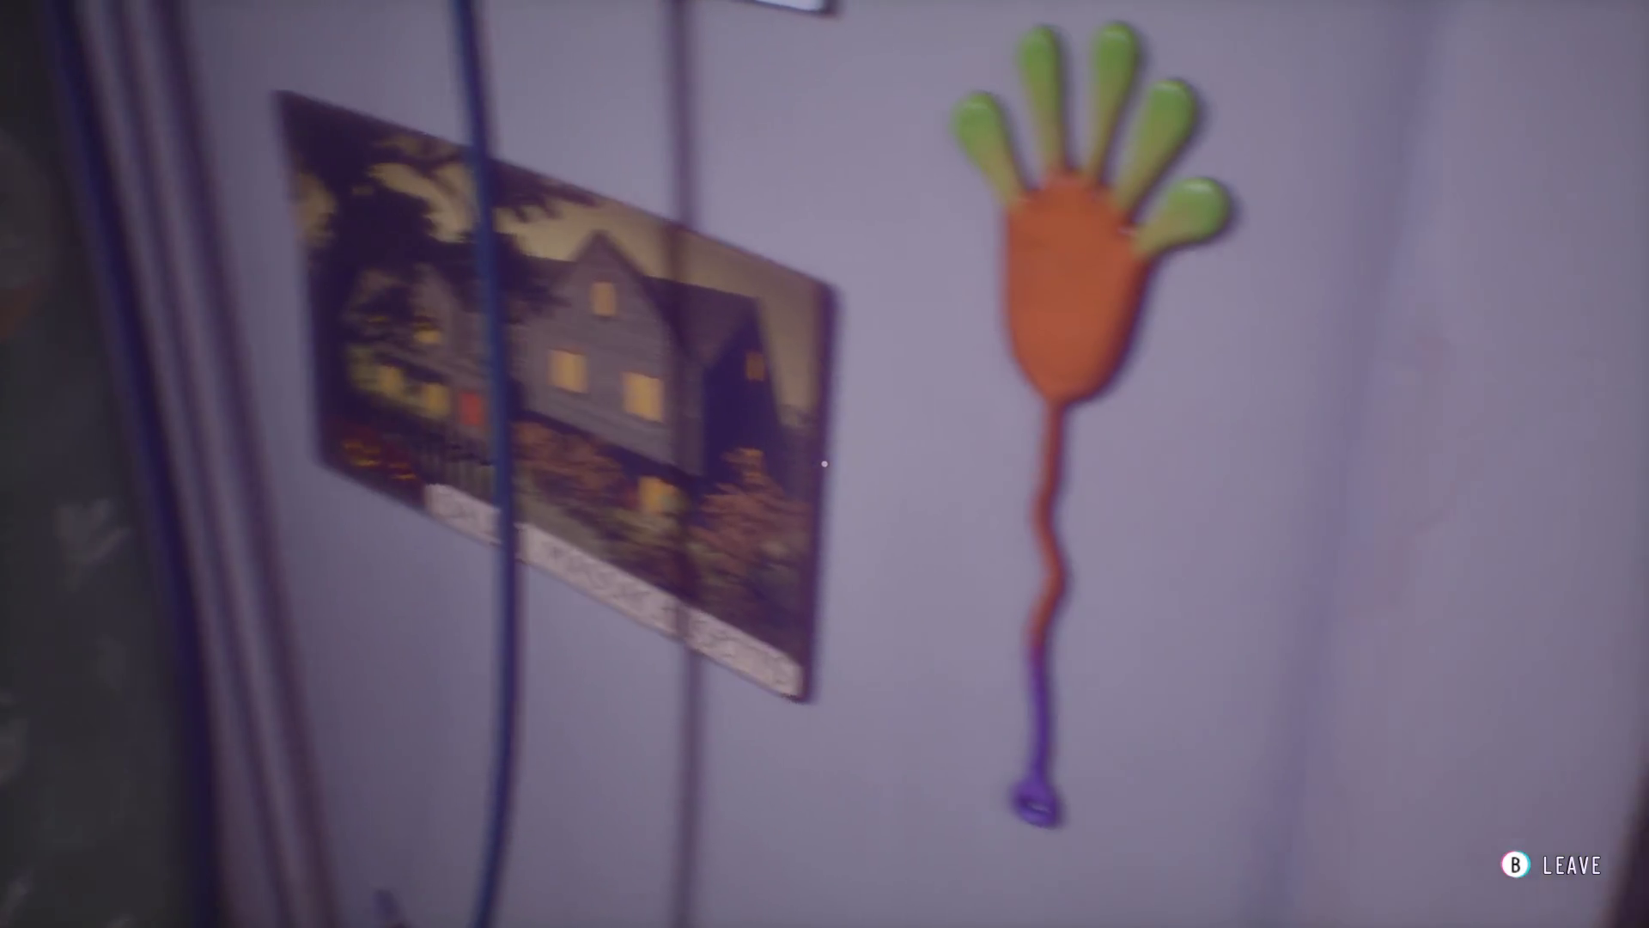
key("Escape")
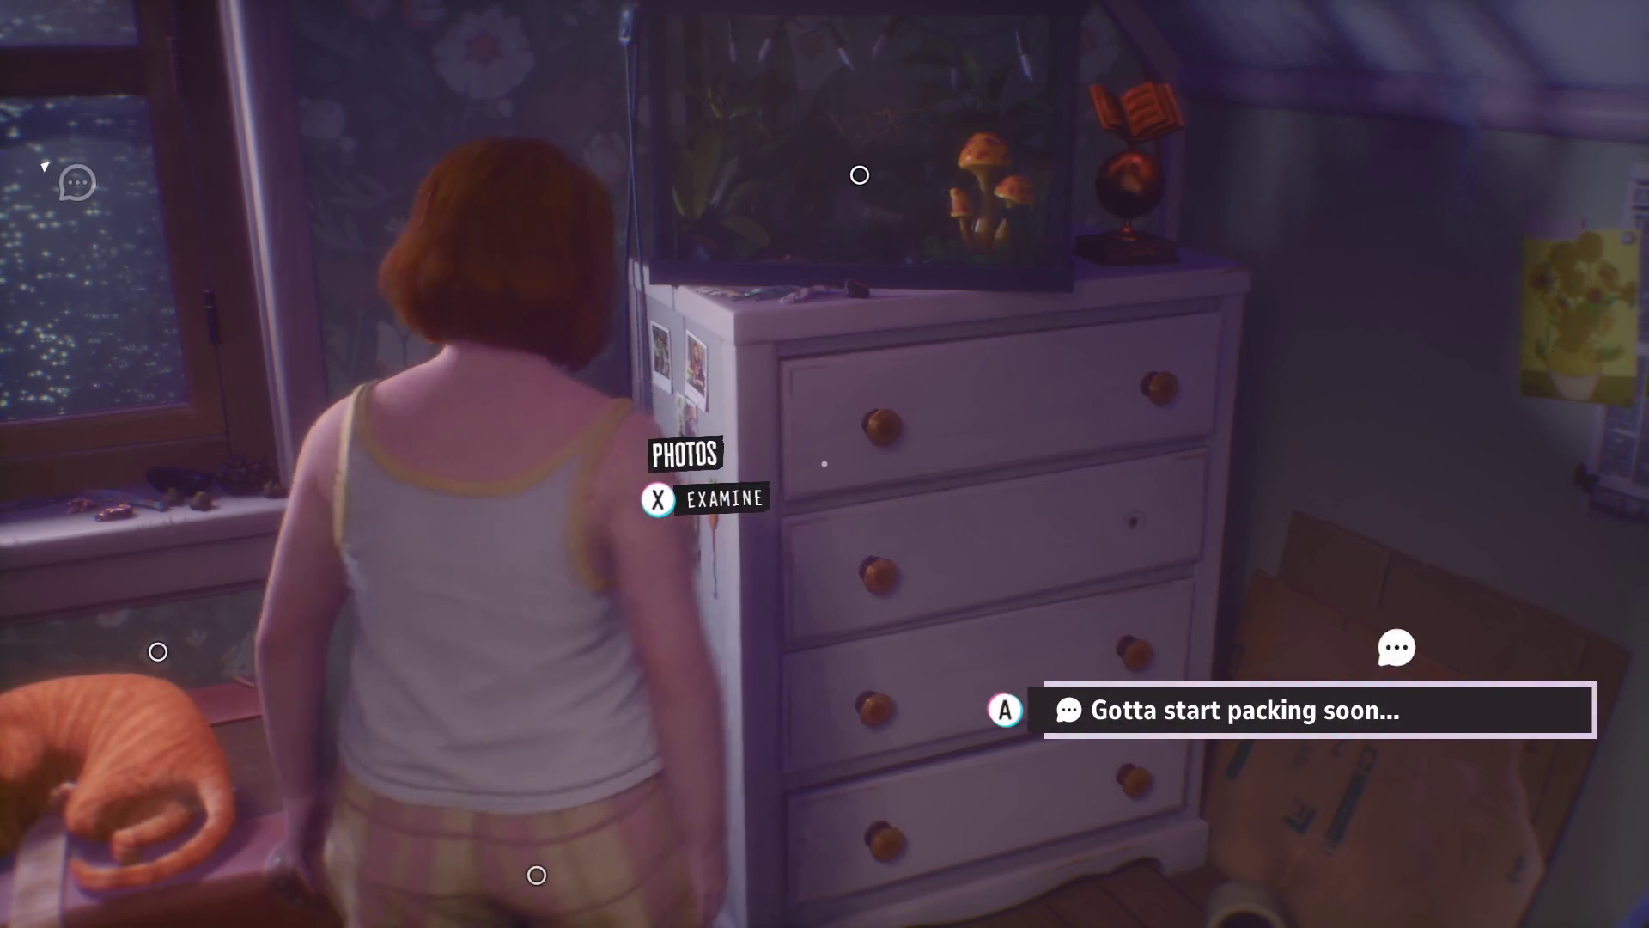
key("d")
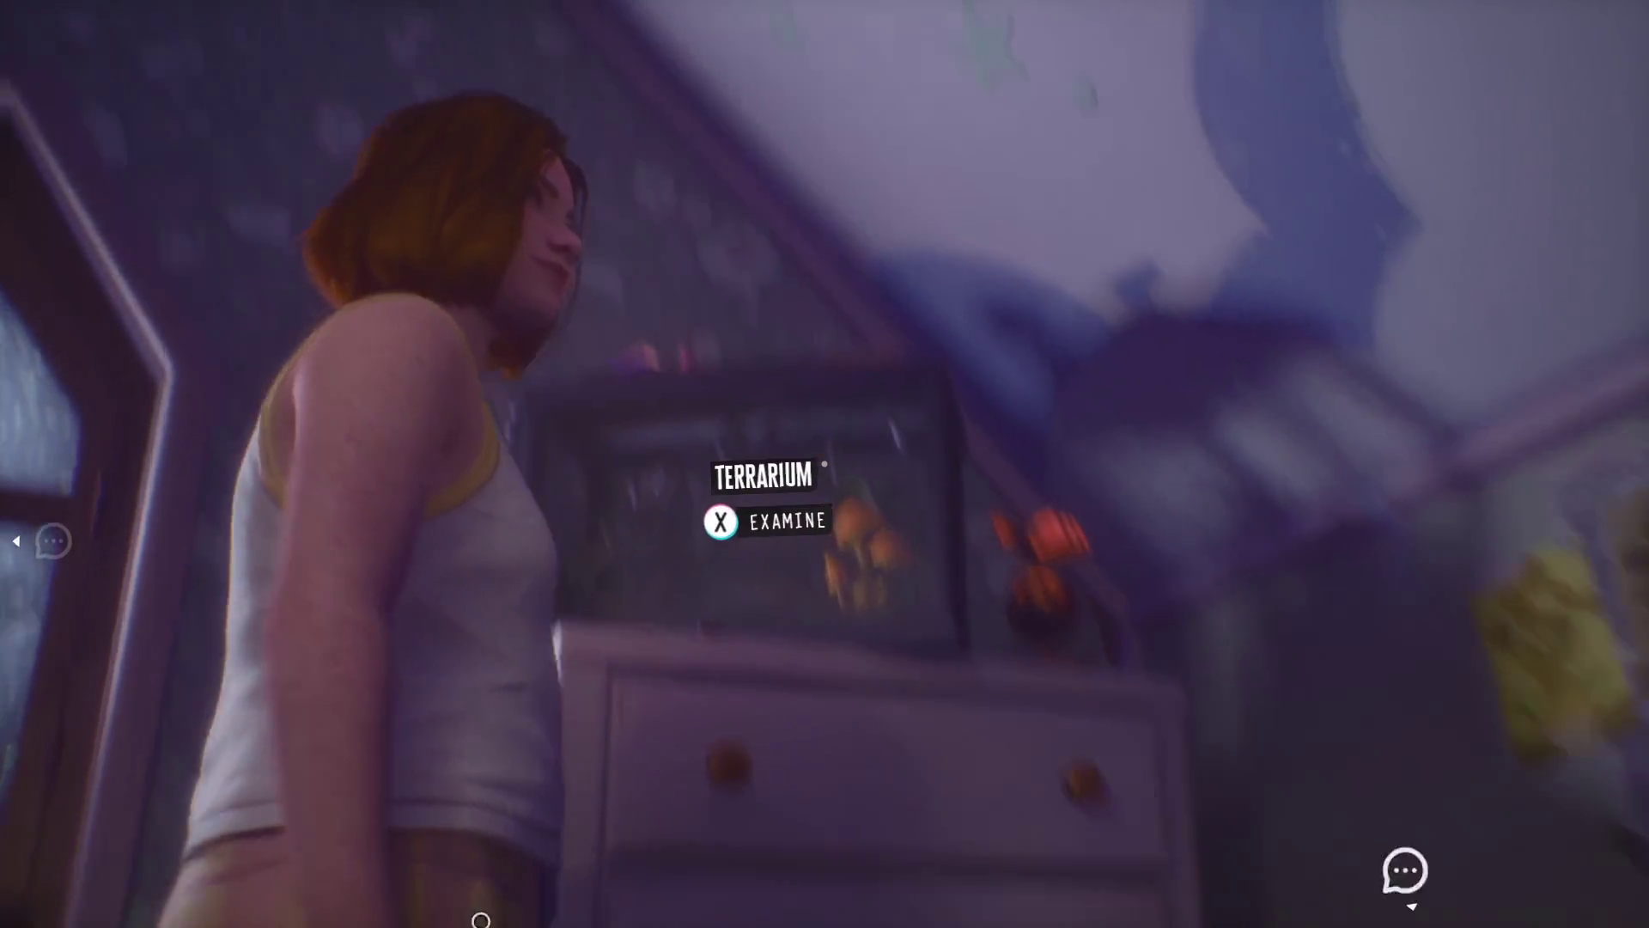
- Study the mushroom terrarium up close, then turn toward the nightstand and bed
key("e")
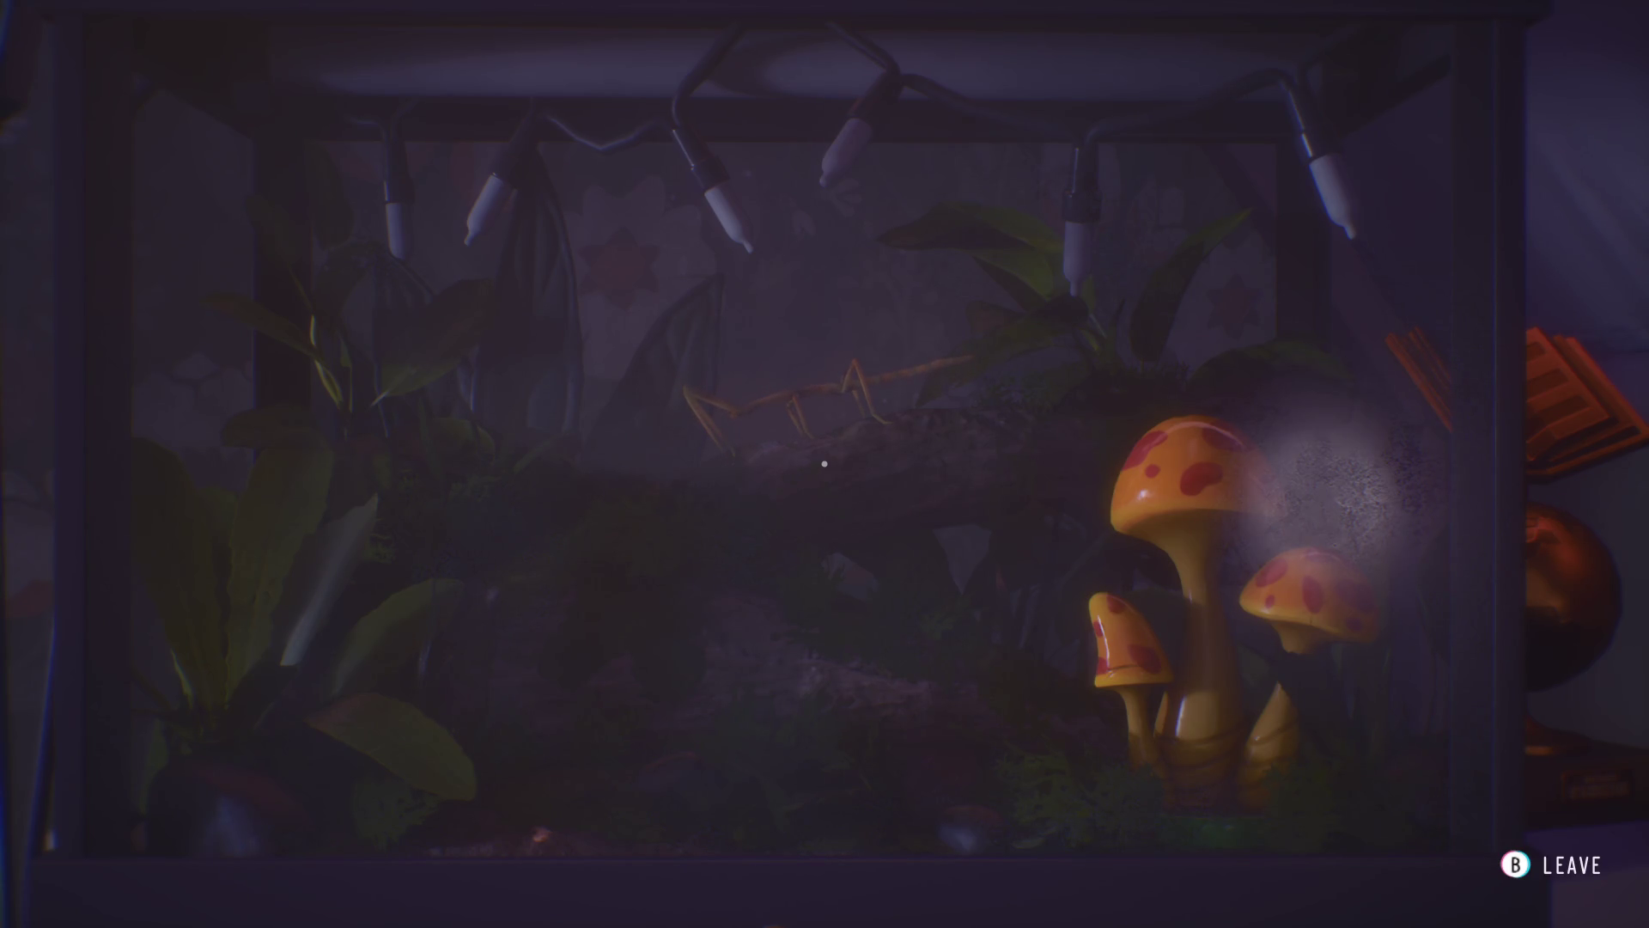
key("Escape")
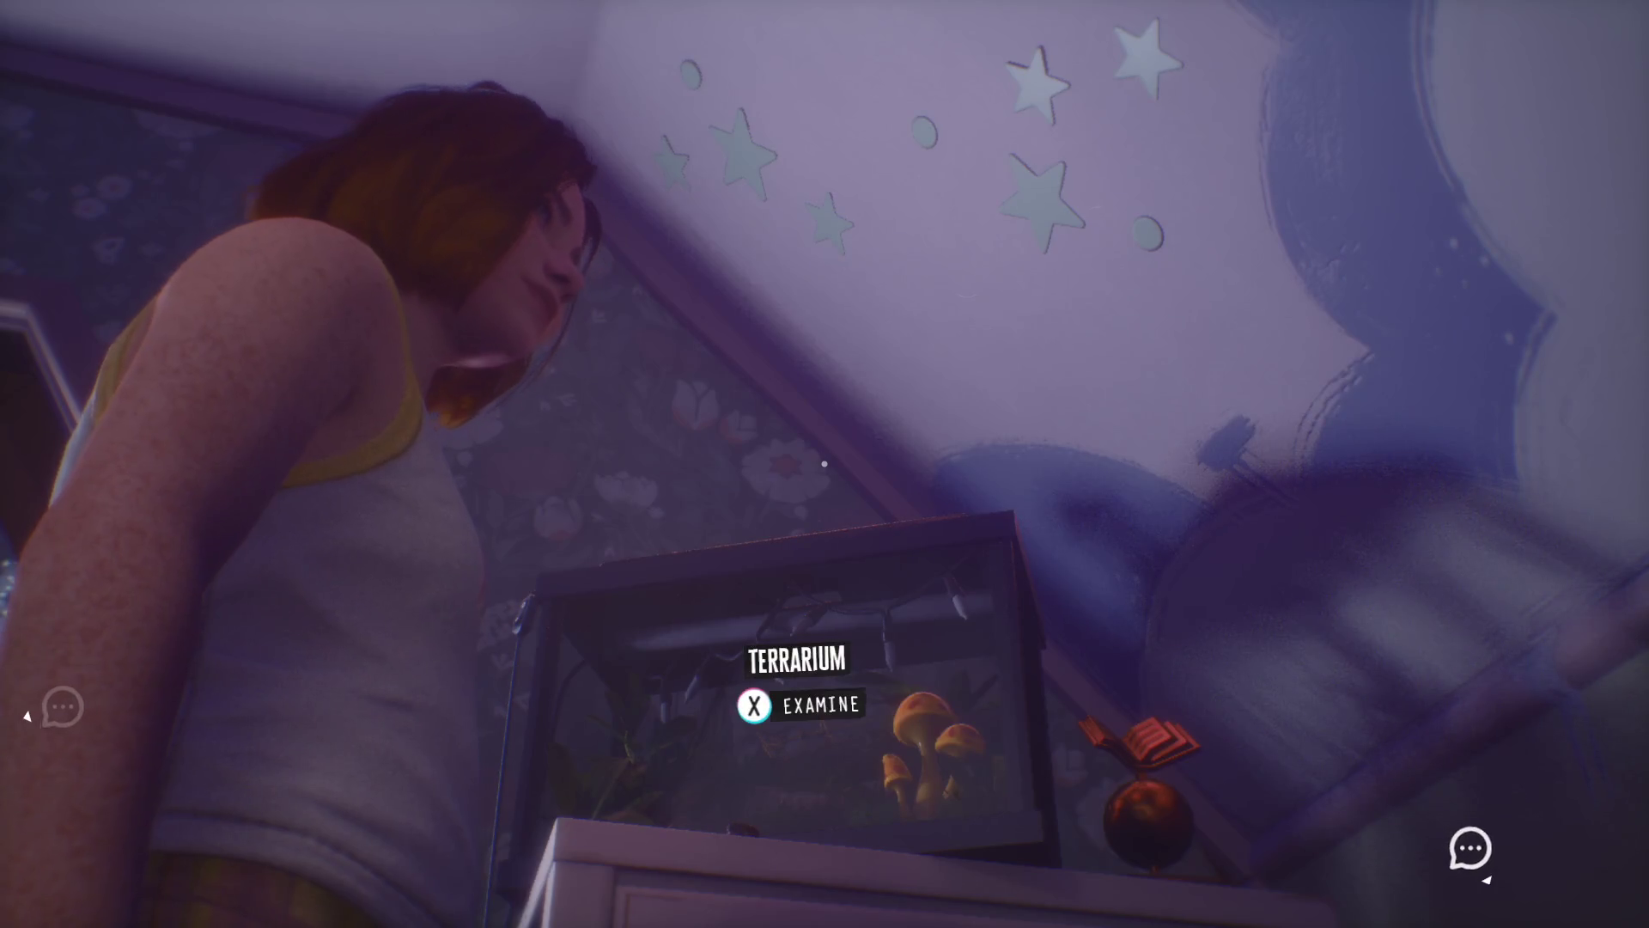
key("d")
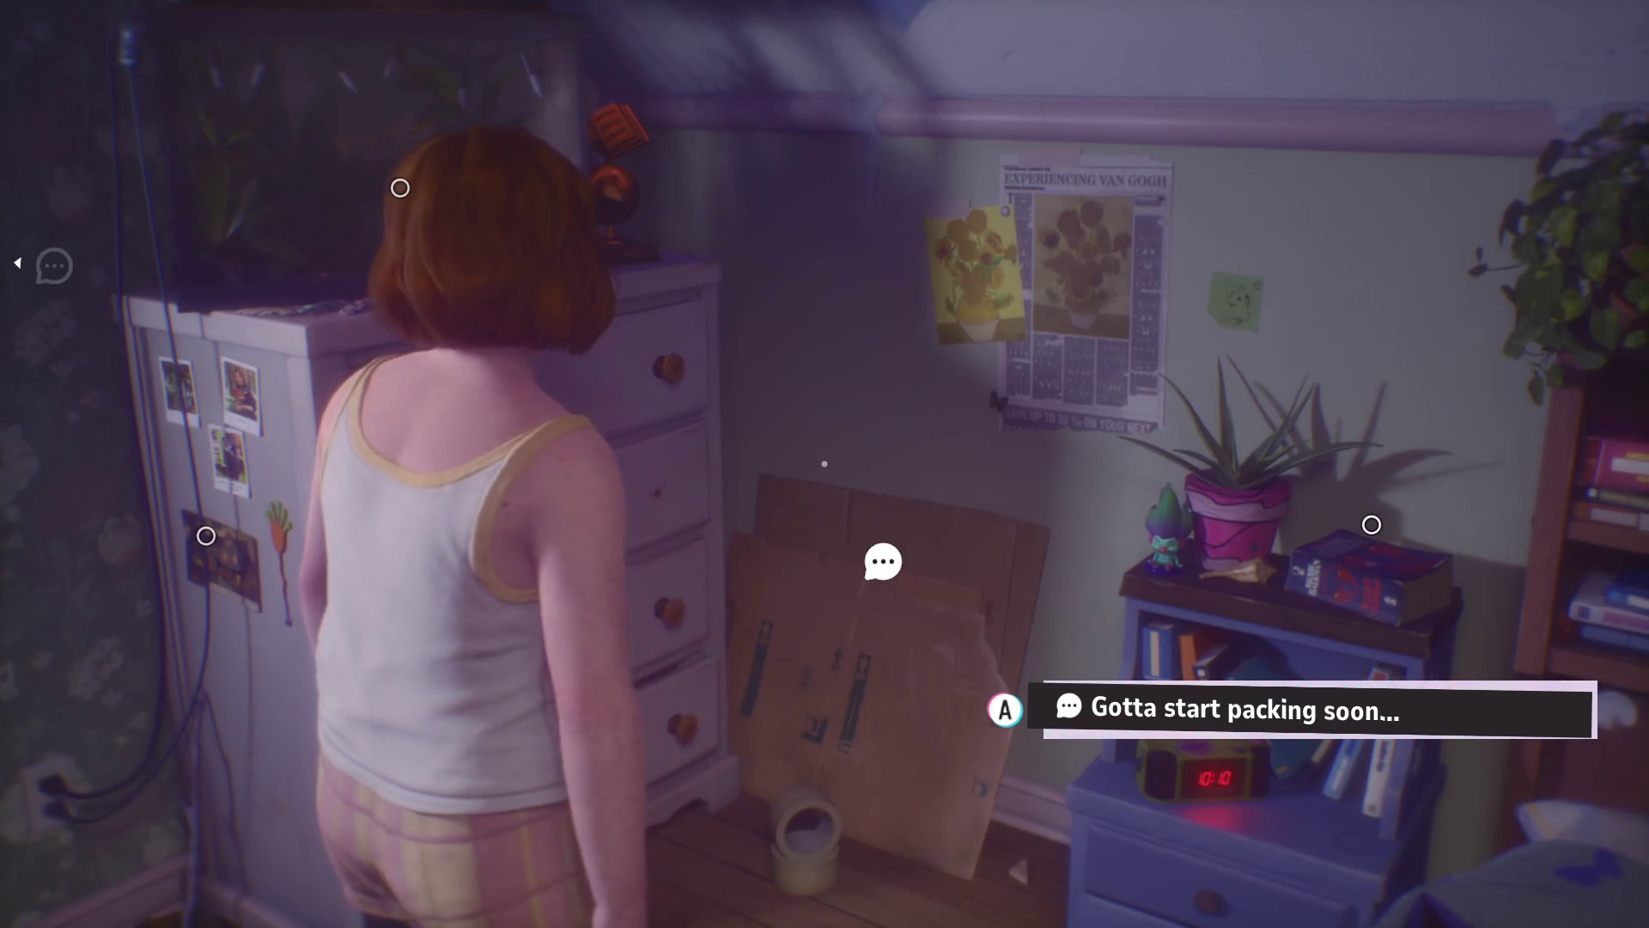
key("d")
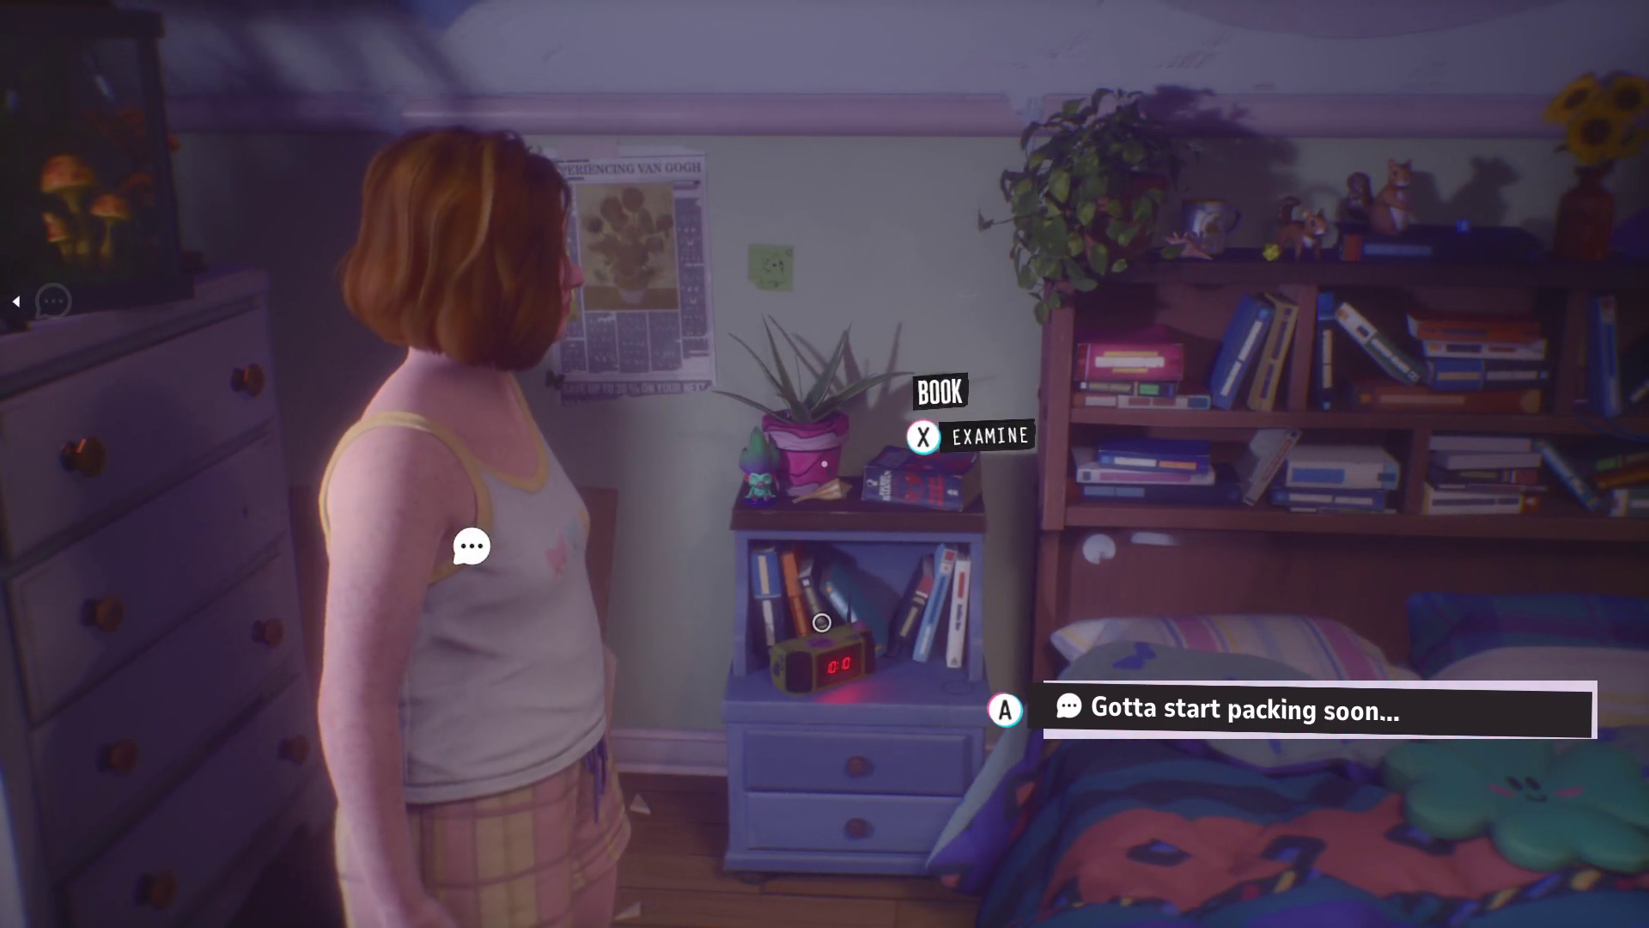
- Look at the Blood of the Wendigo paperback, walk to the bed, and peek into the Secret Spot
key("e")
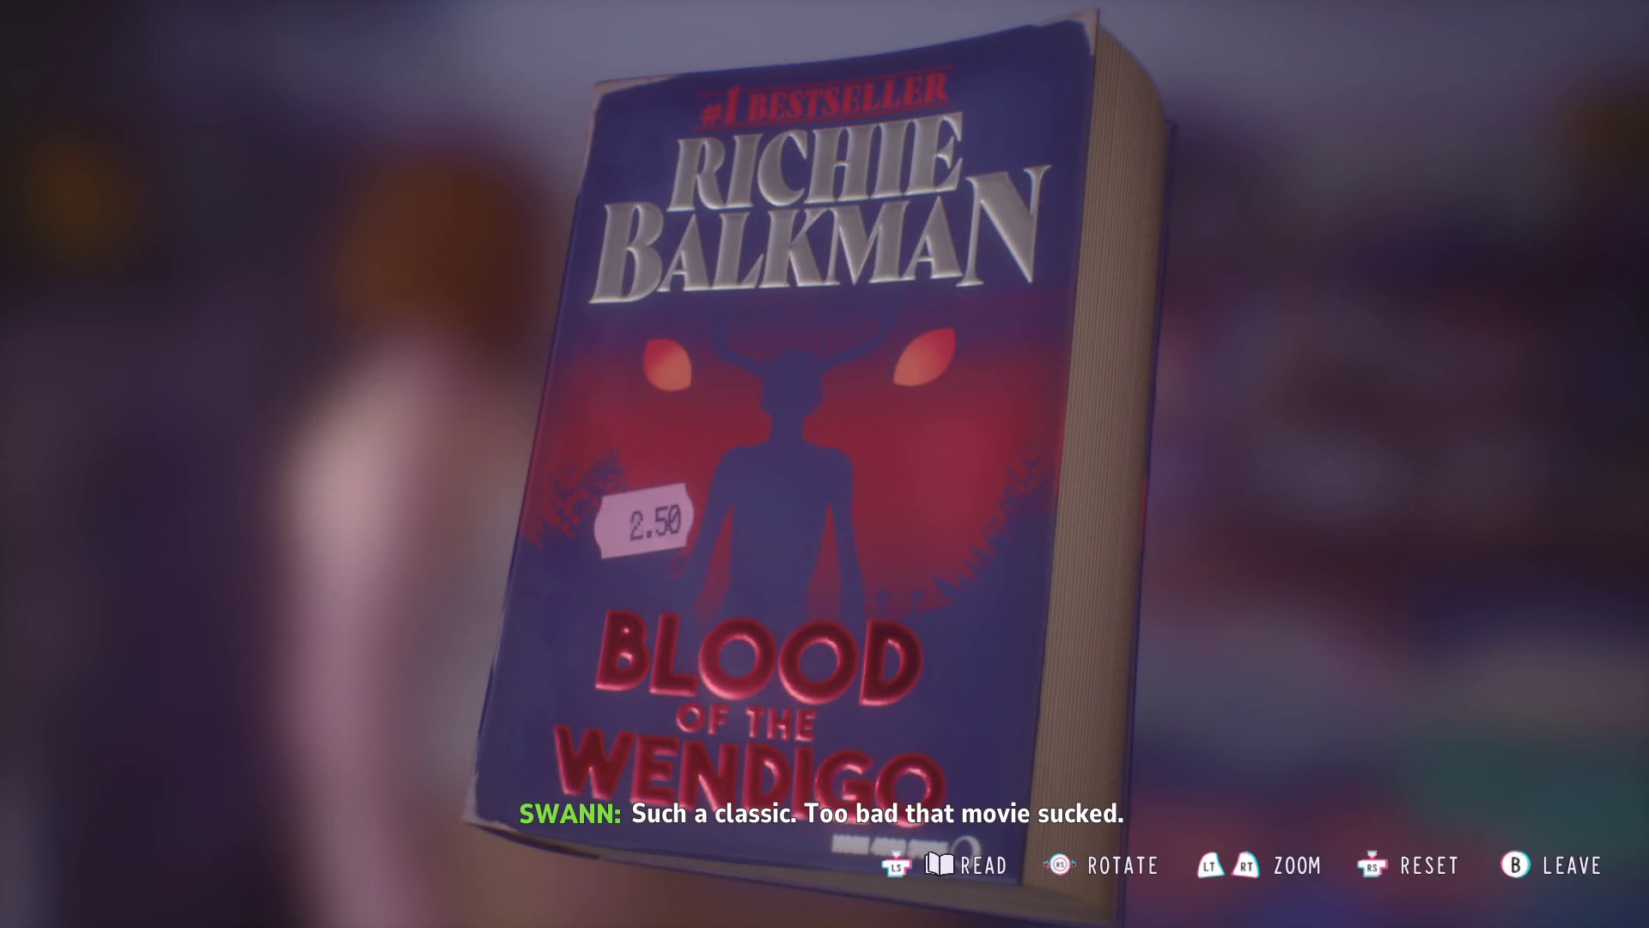
key("Escape")
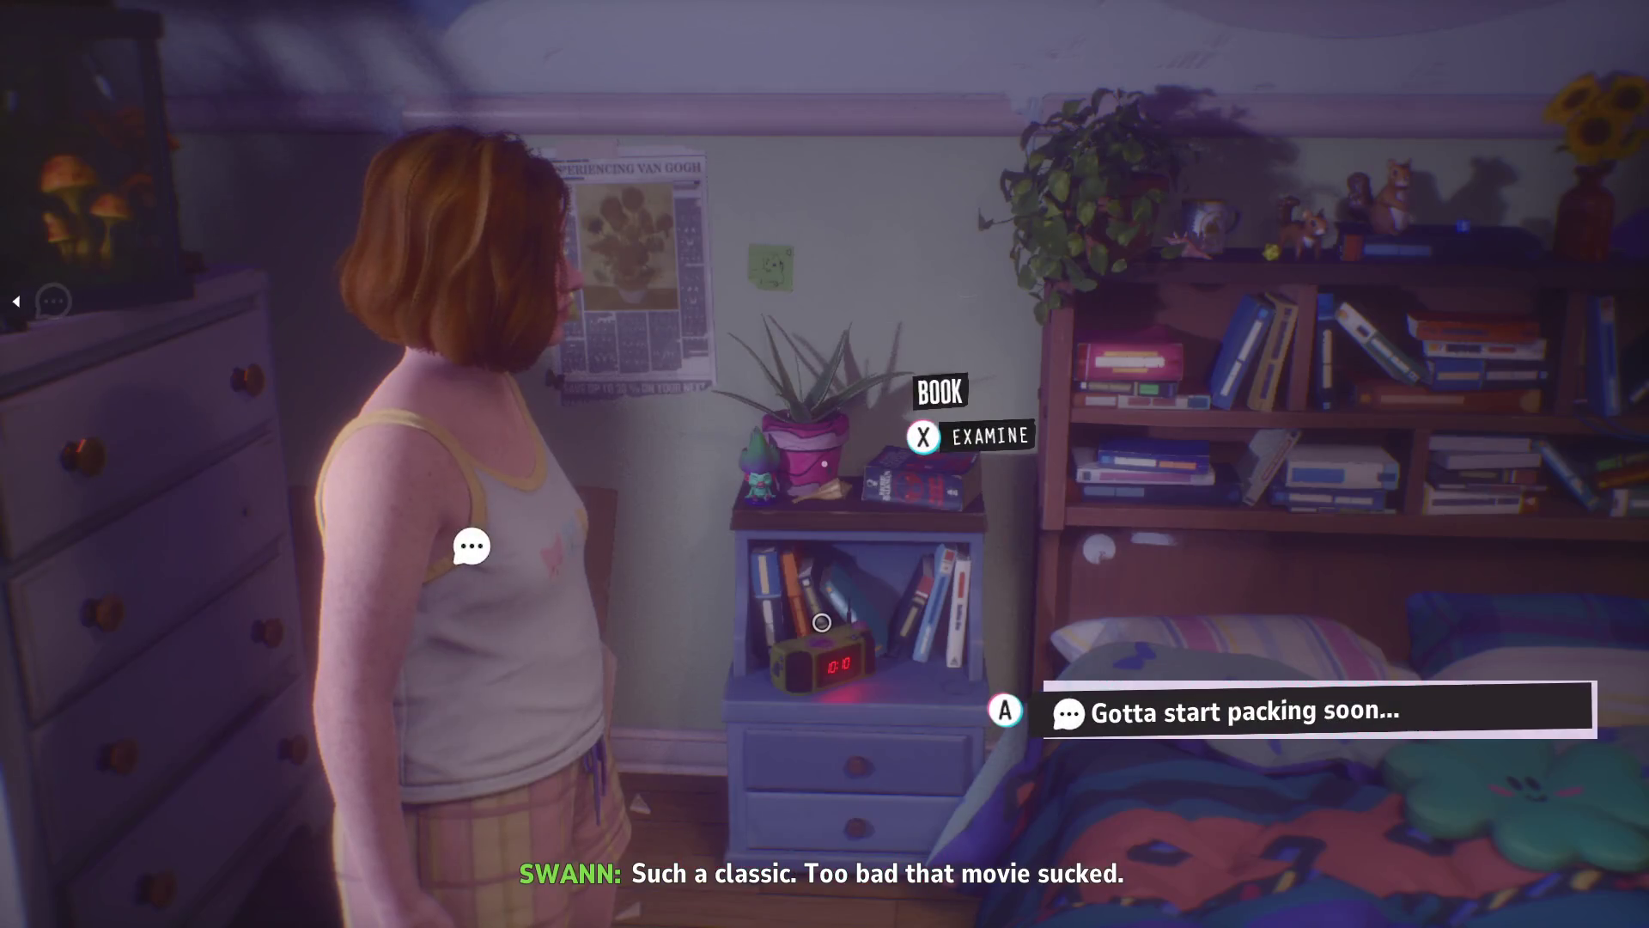
key("d")
key("w")
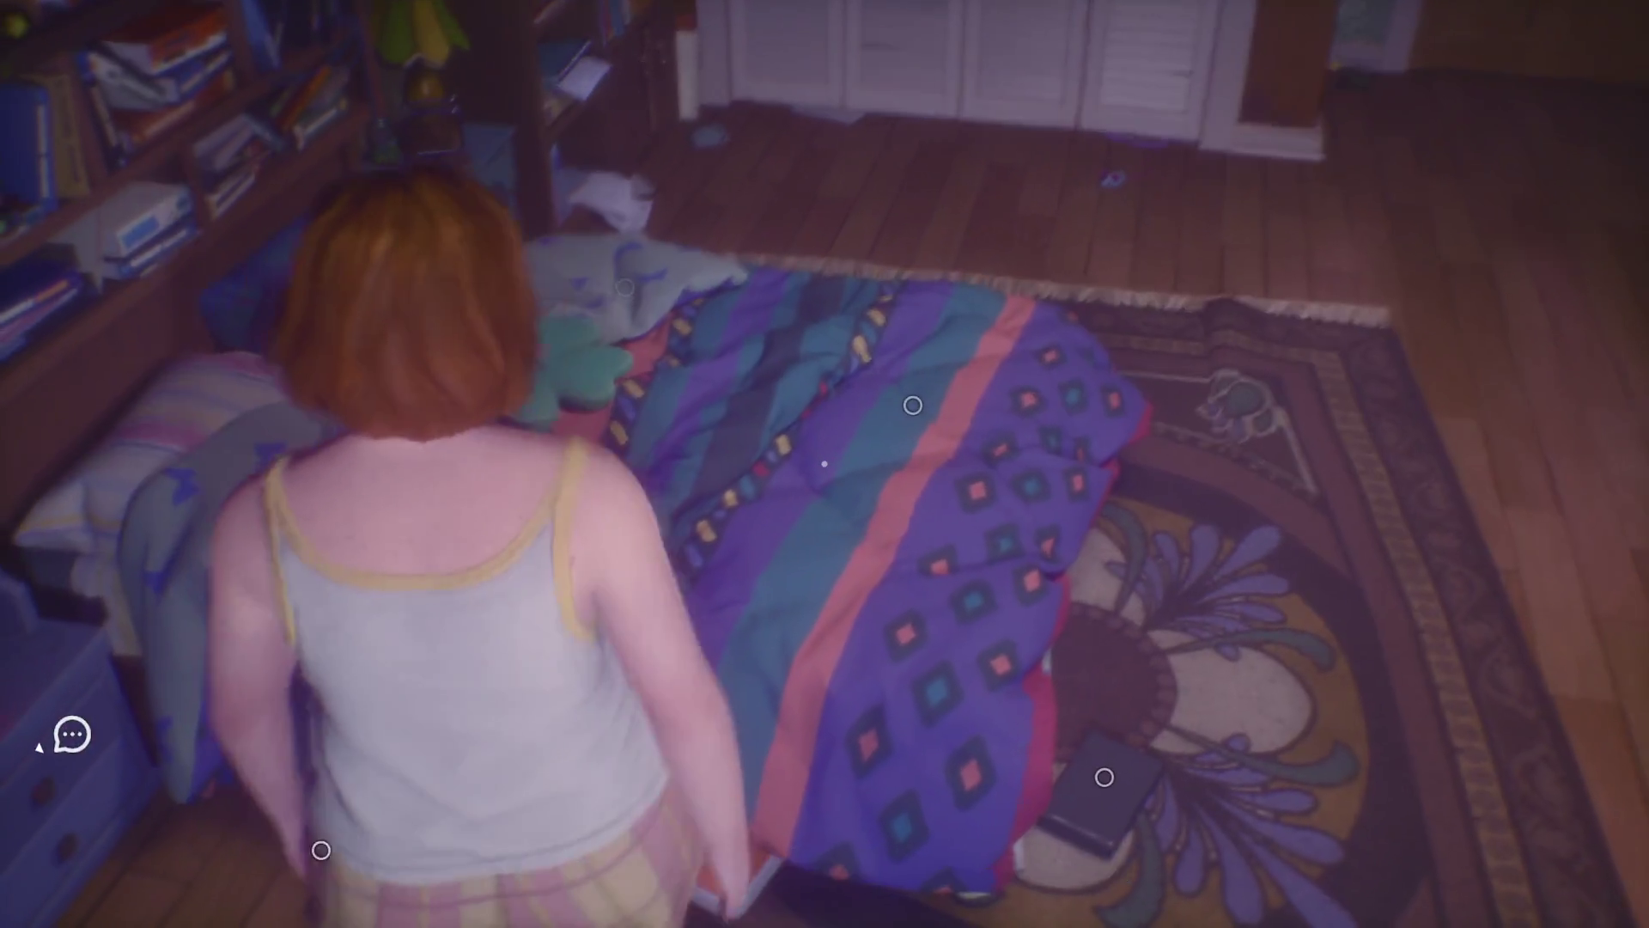
key("e")
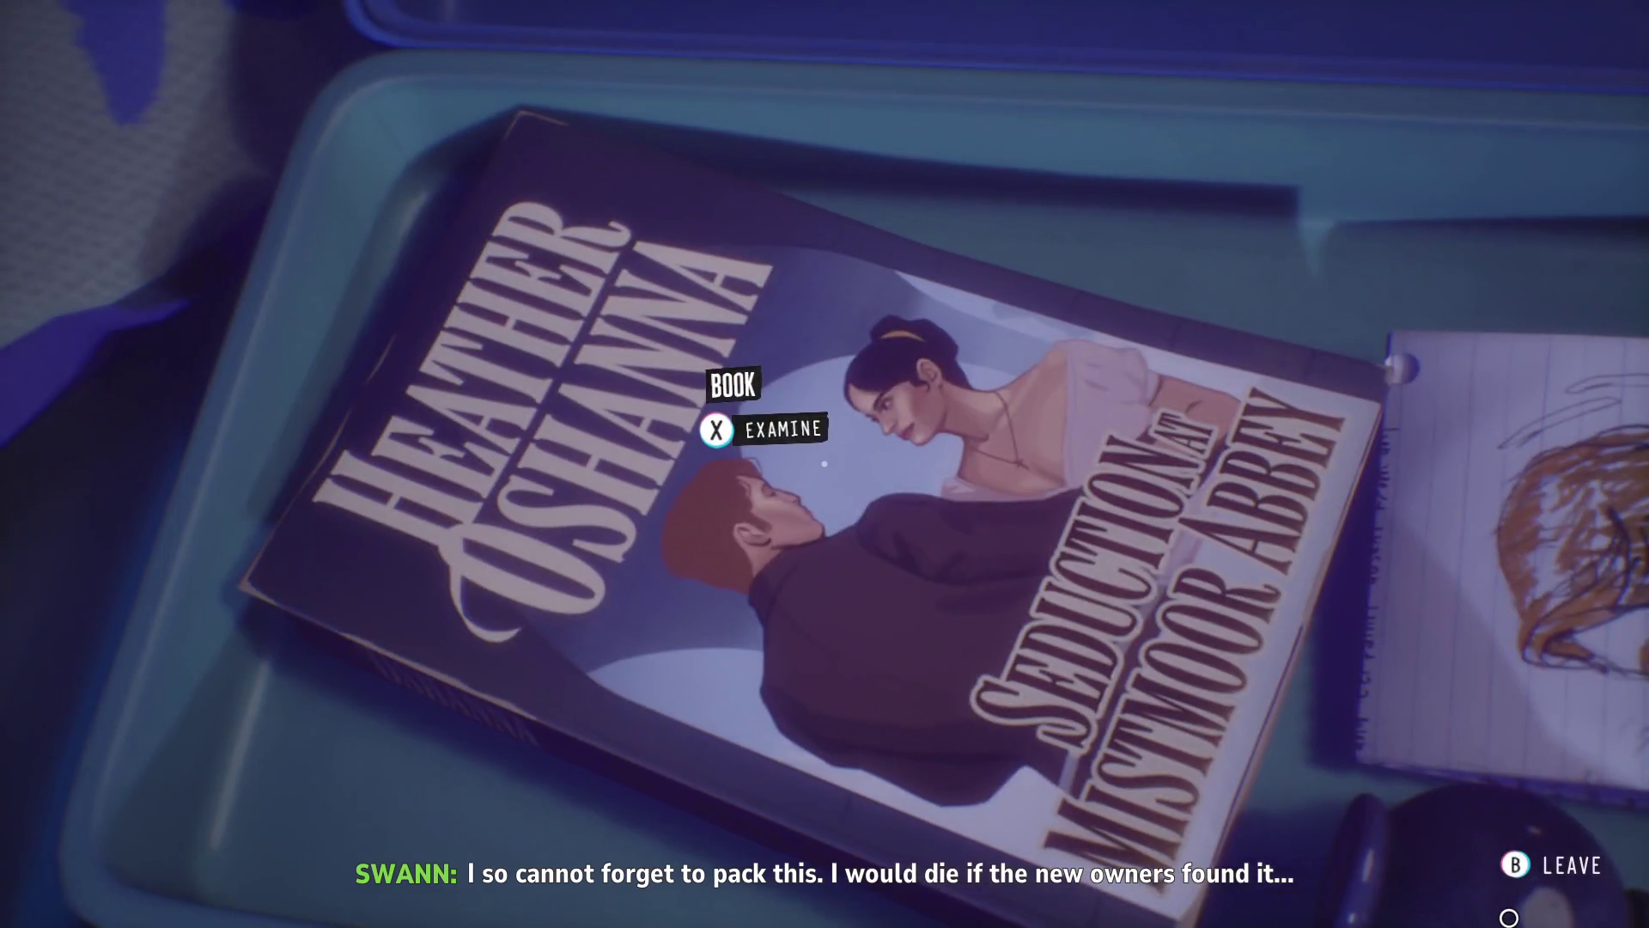
- Examine the Seduction at Mistmoor Abbey novel, then pick up and turn the folded paper
key("e")
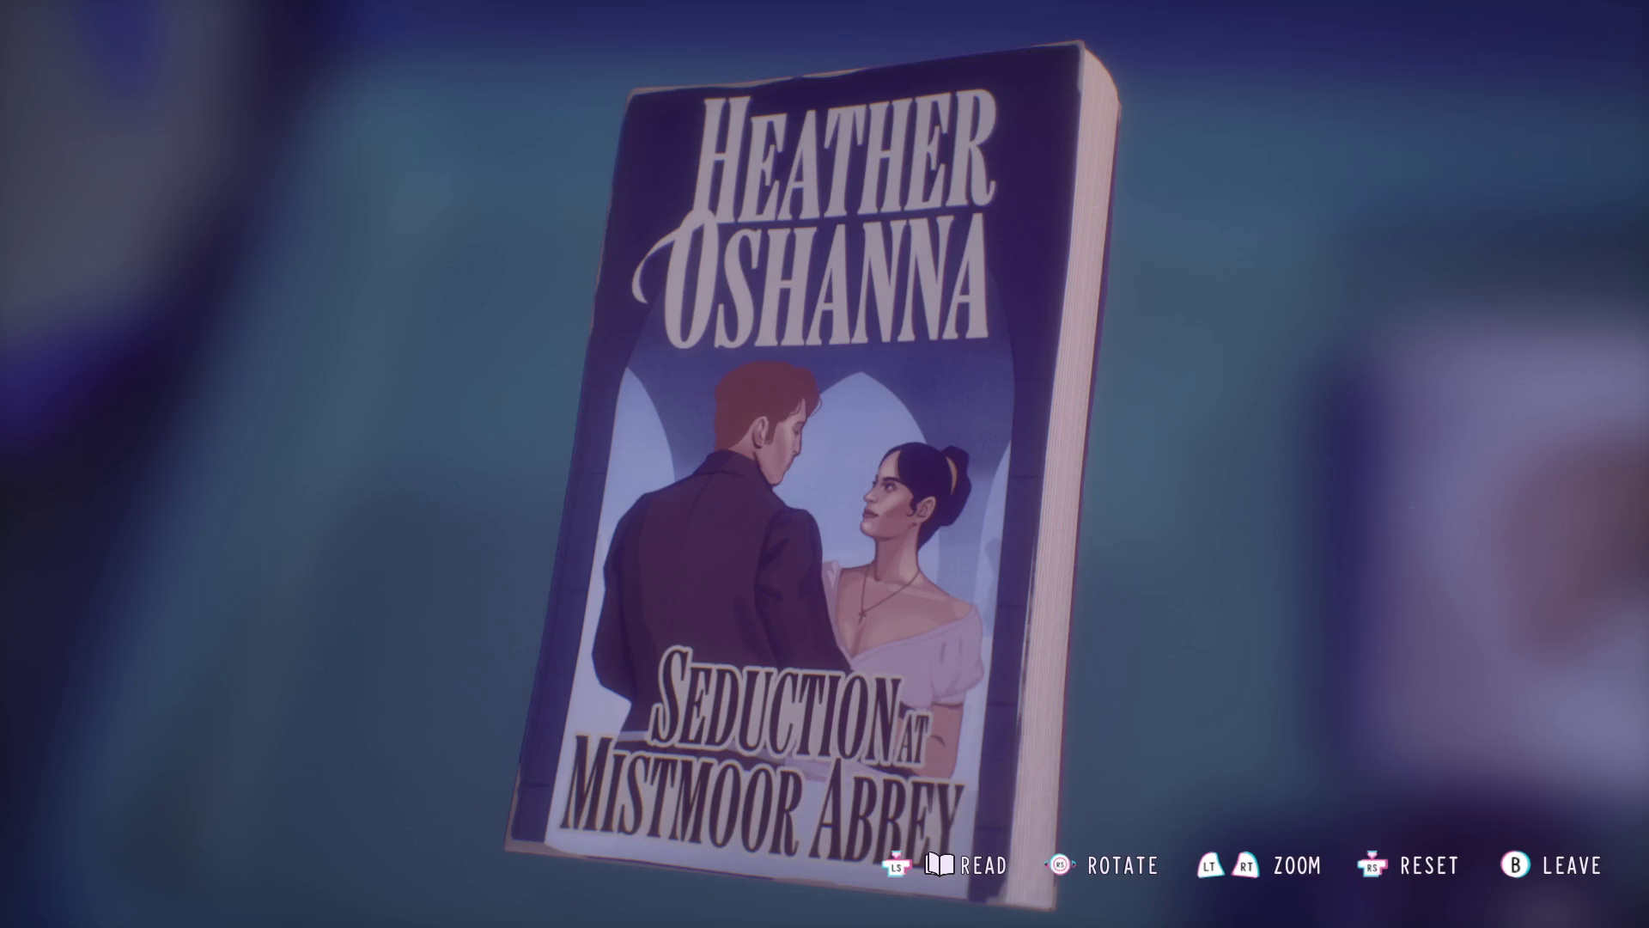
key("Escape")
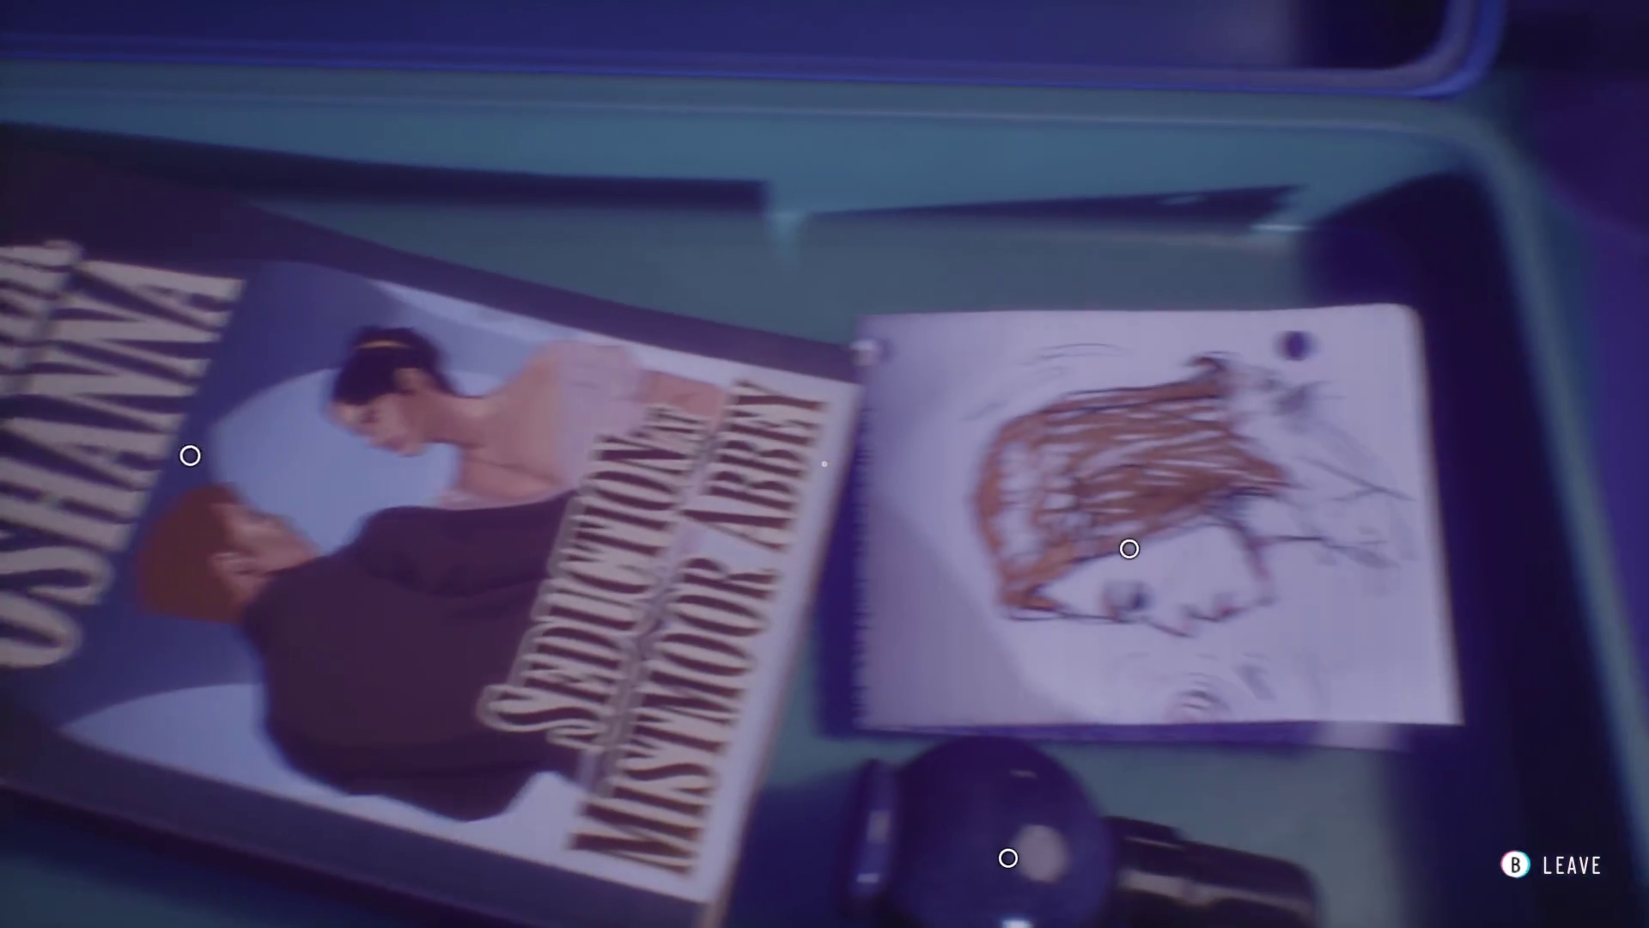
key("e")
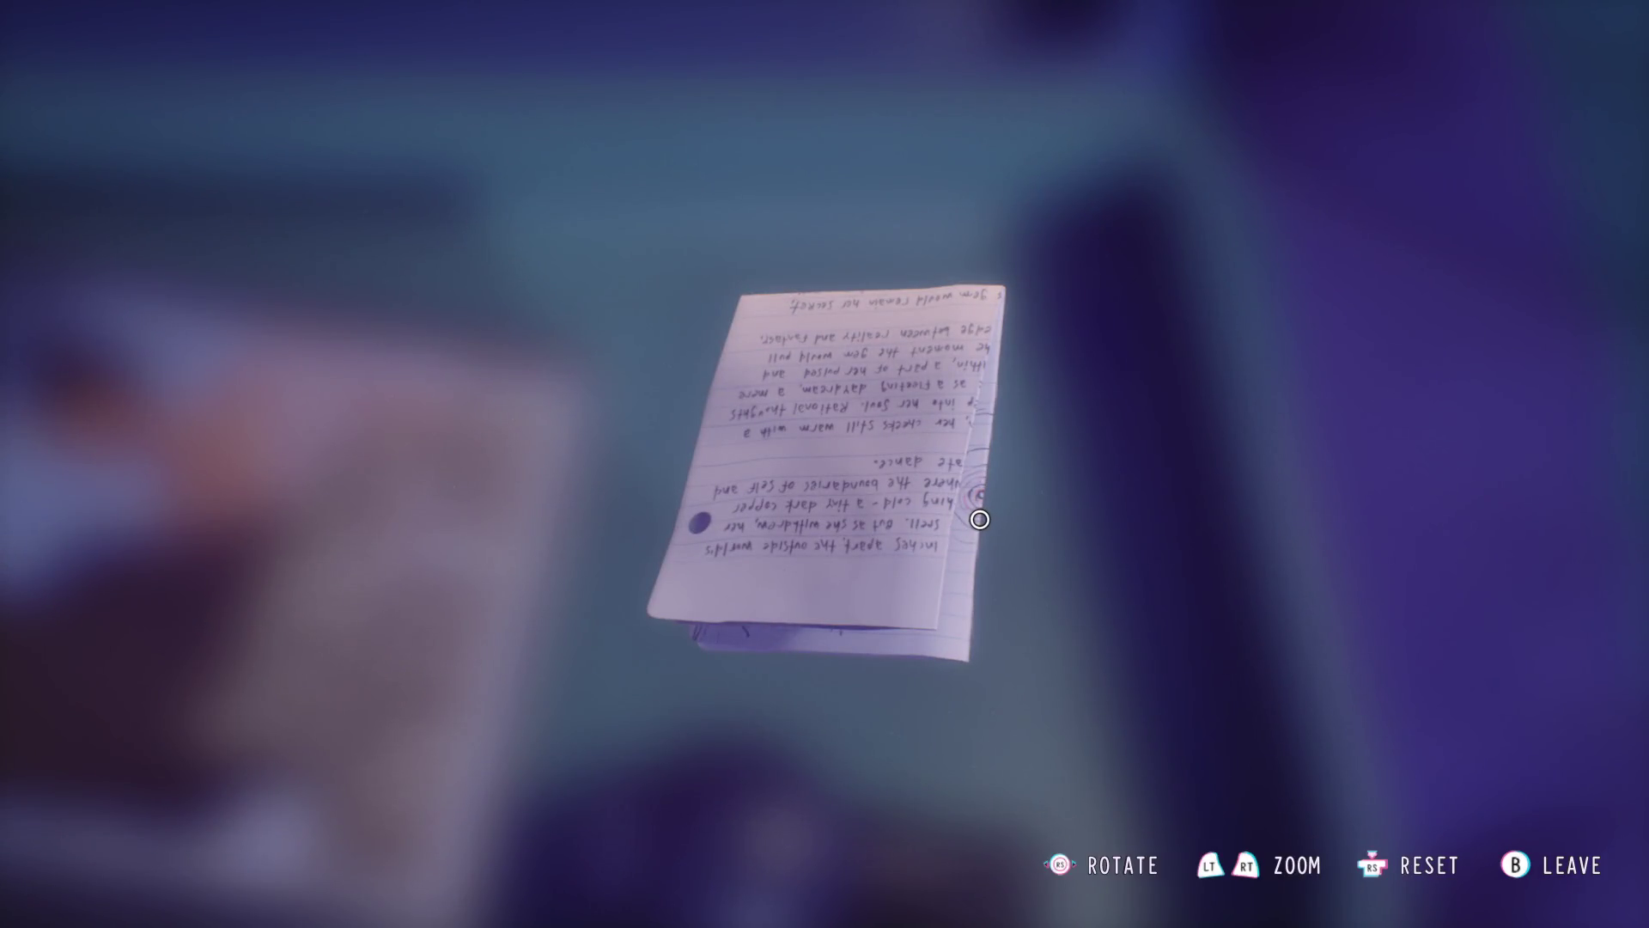
left_click_drag(979, 518, 870, 498)
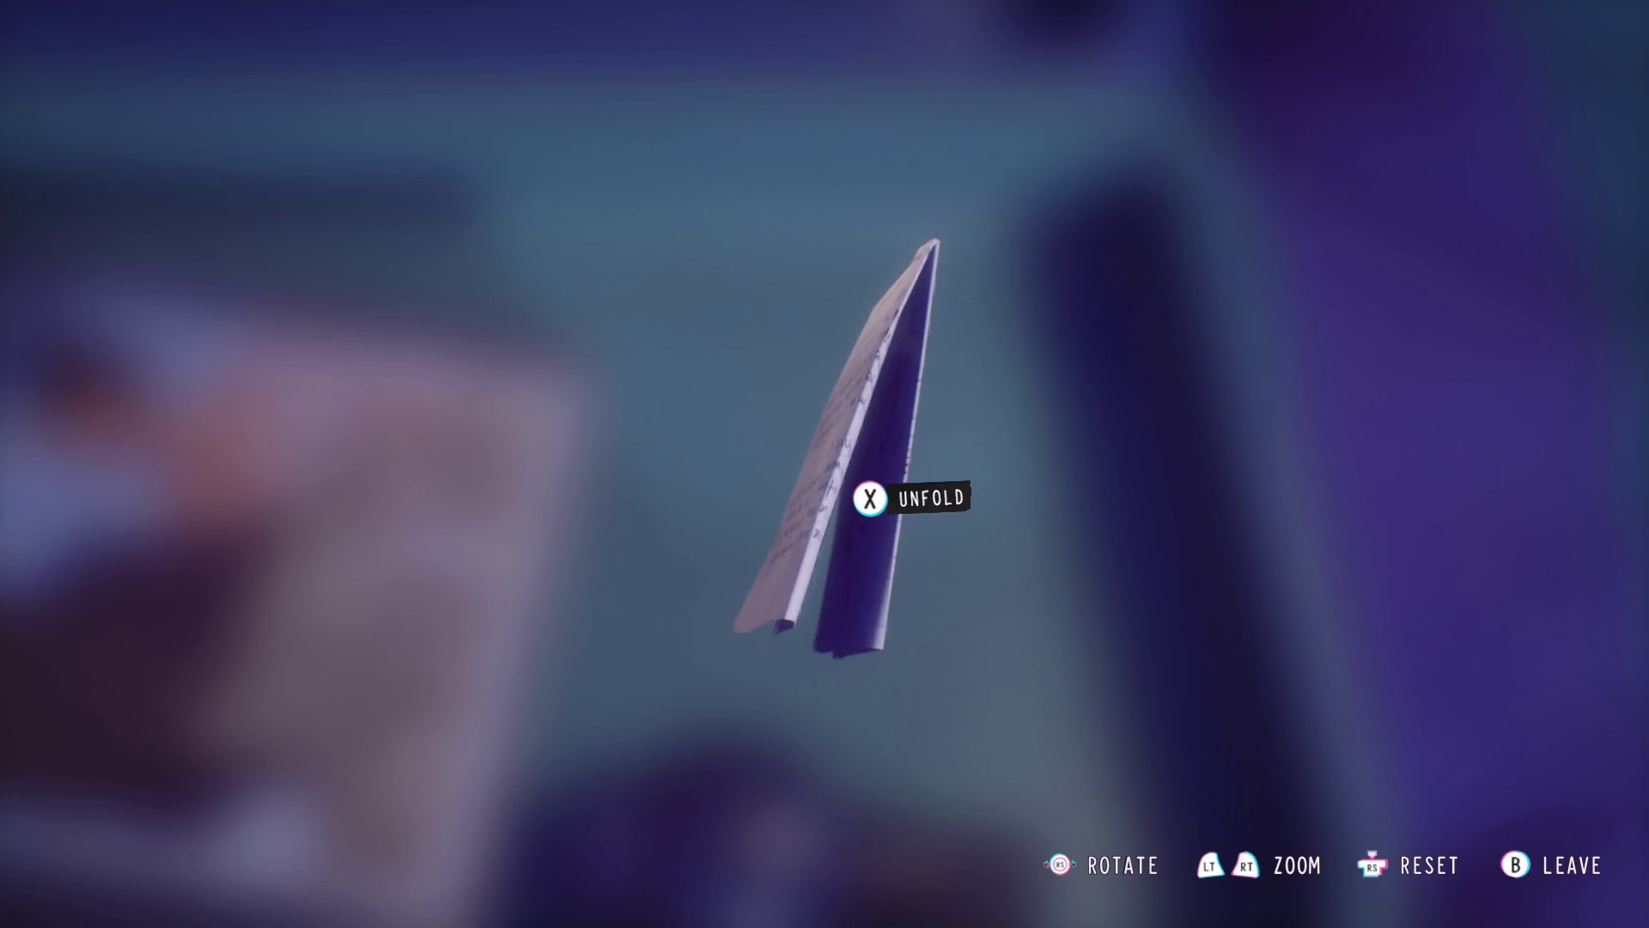
- Unfold the handwritten note, read its copper-gem story transcript, then return it to the box
left_click(870, 497)
left_click_drag(922, 293, 1116, 321)
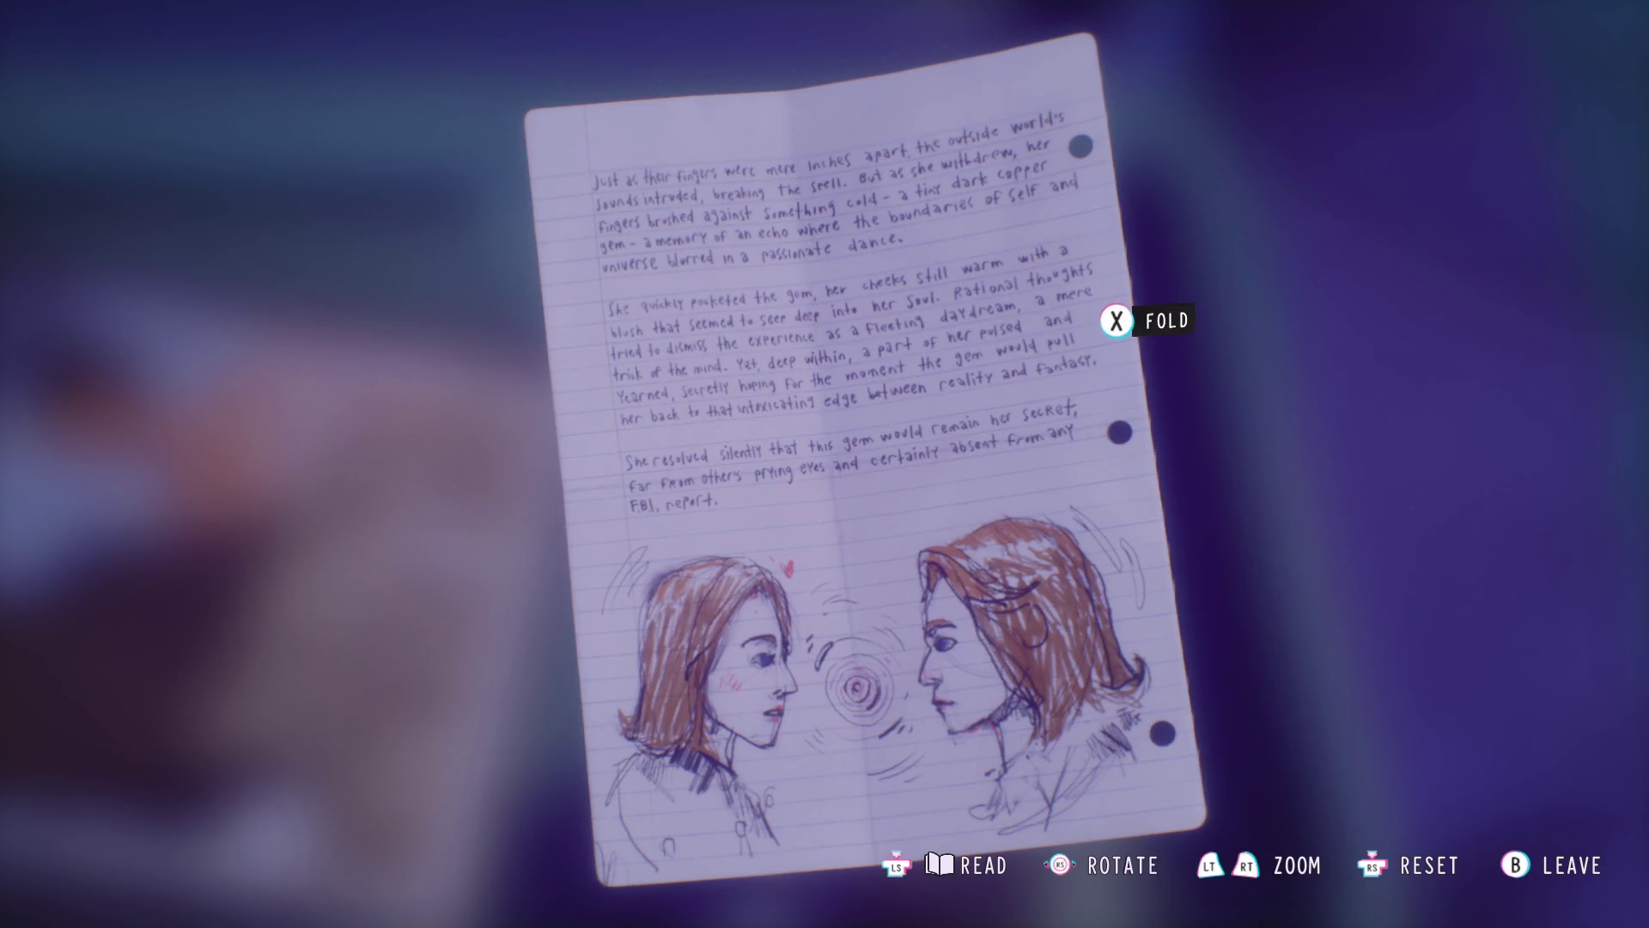
key("r")
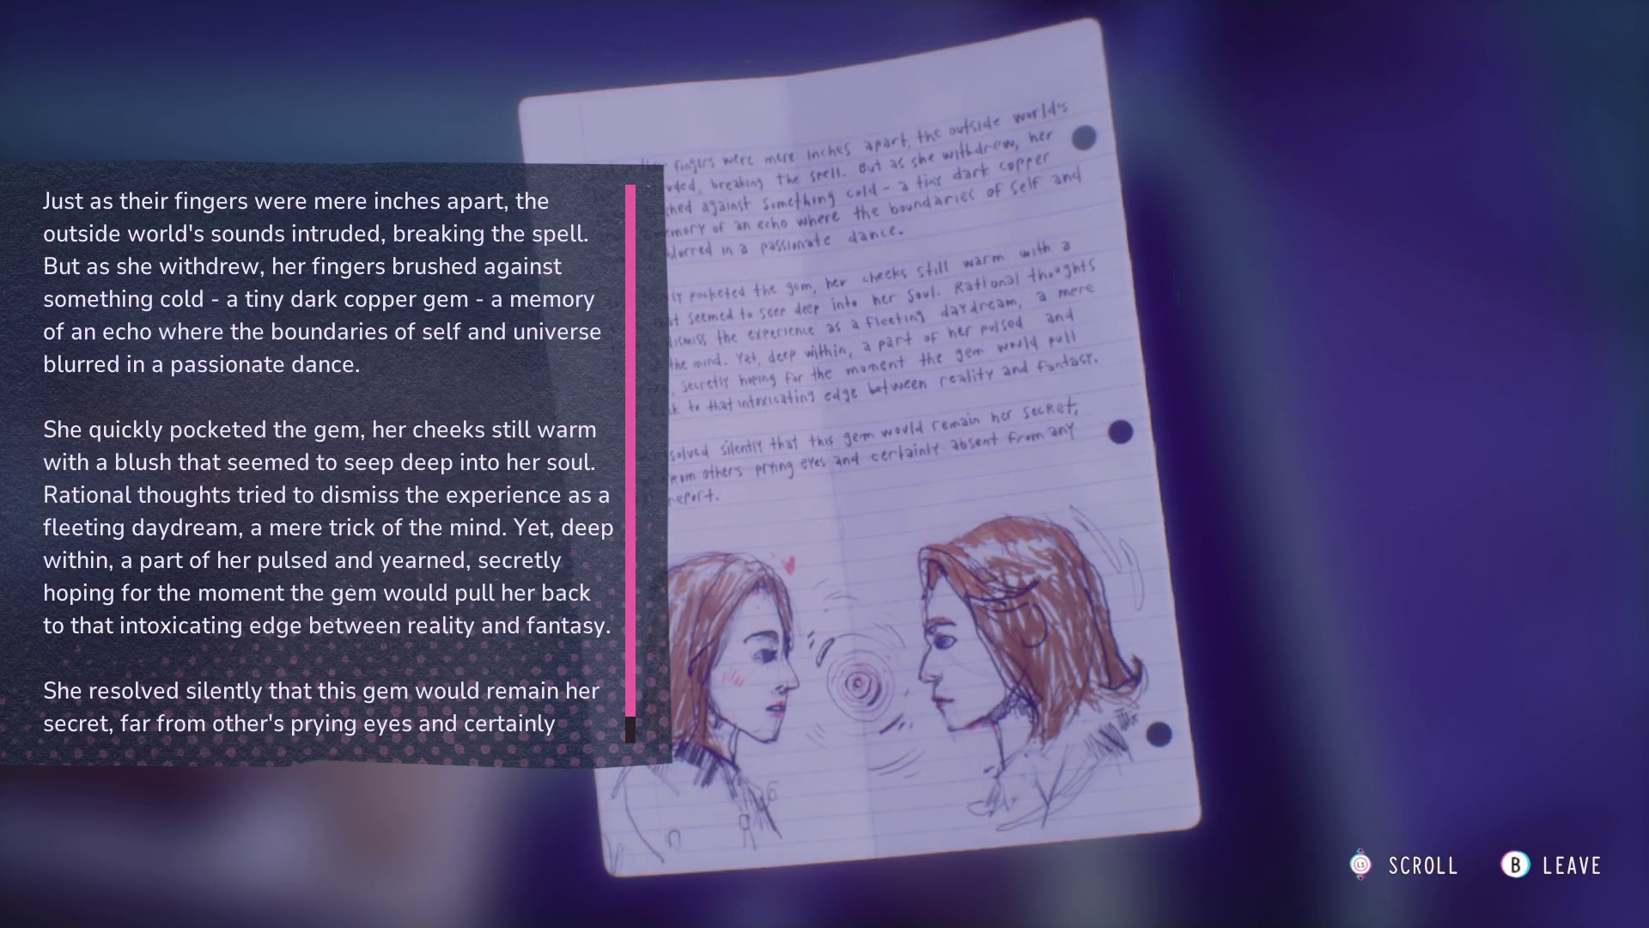
key("r")
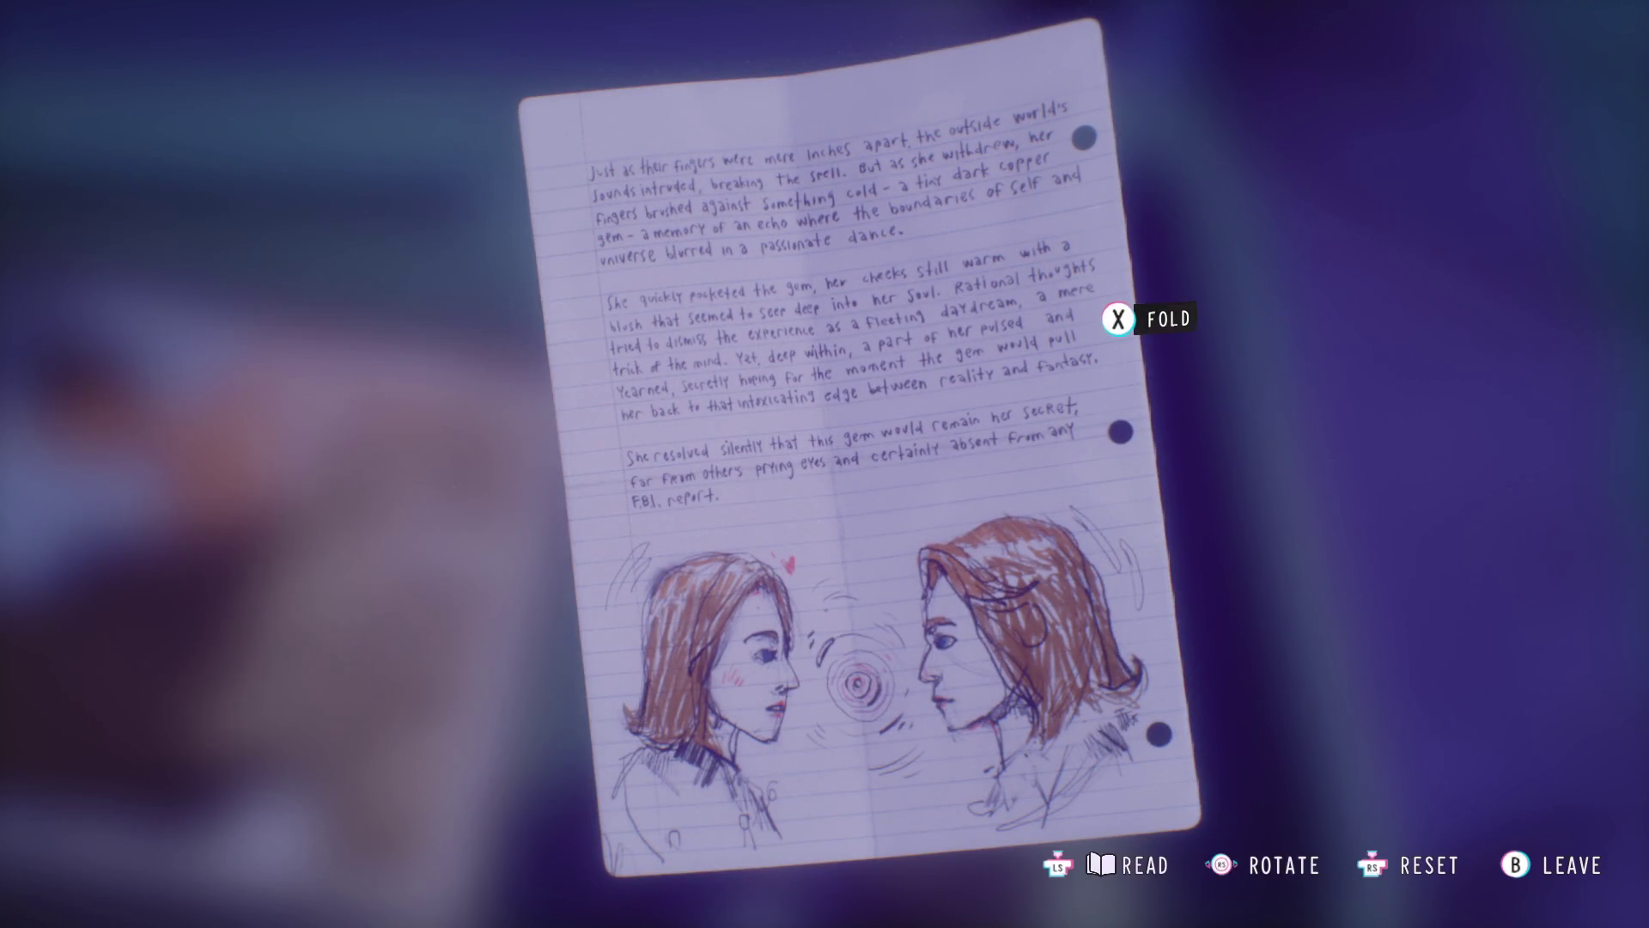
key("Escape")
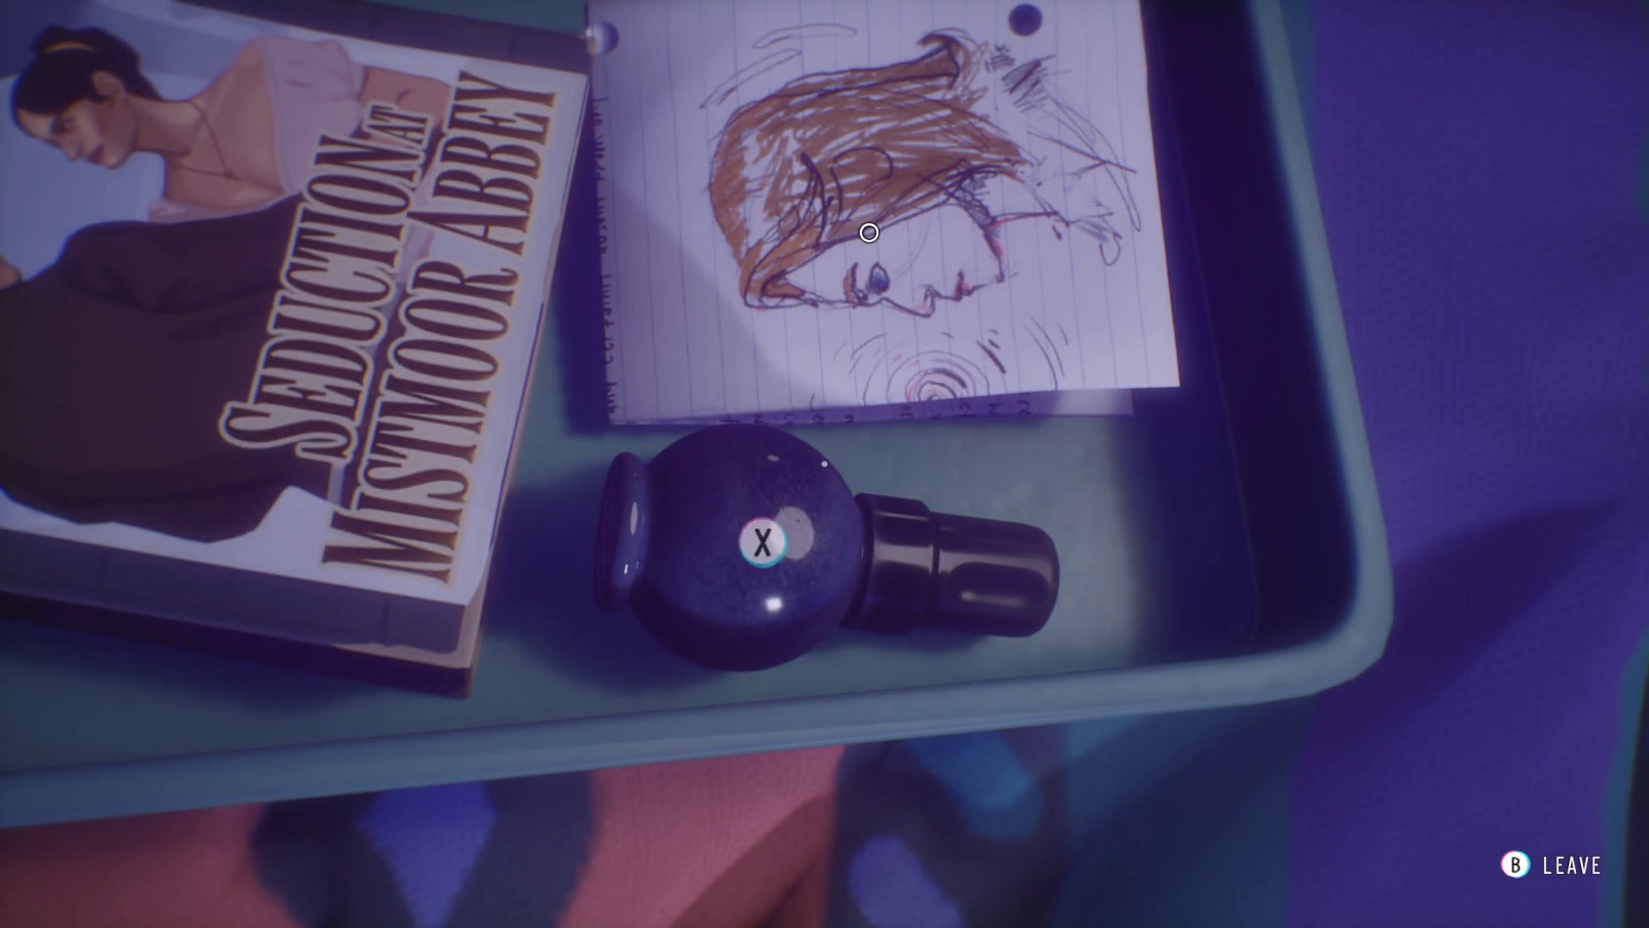
- Glance at the nail polish, put it back and stop looking through the keepsake box
key("e")
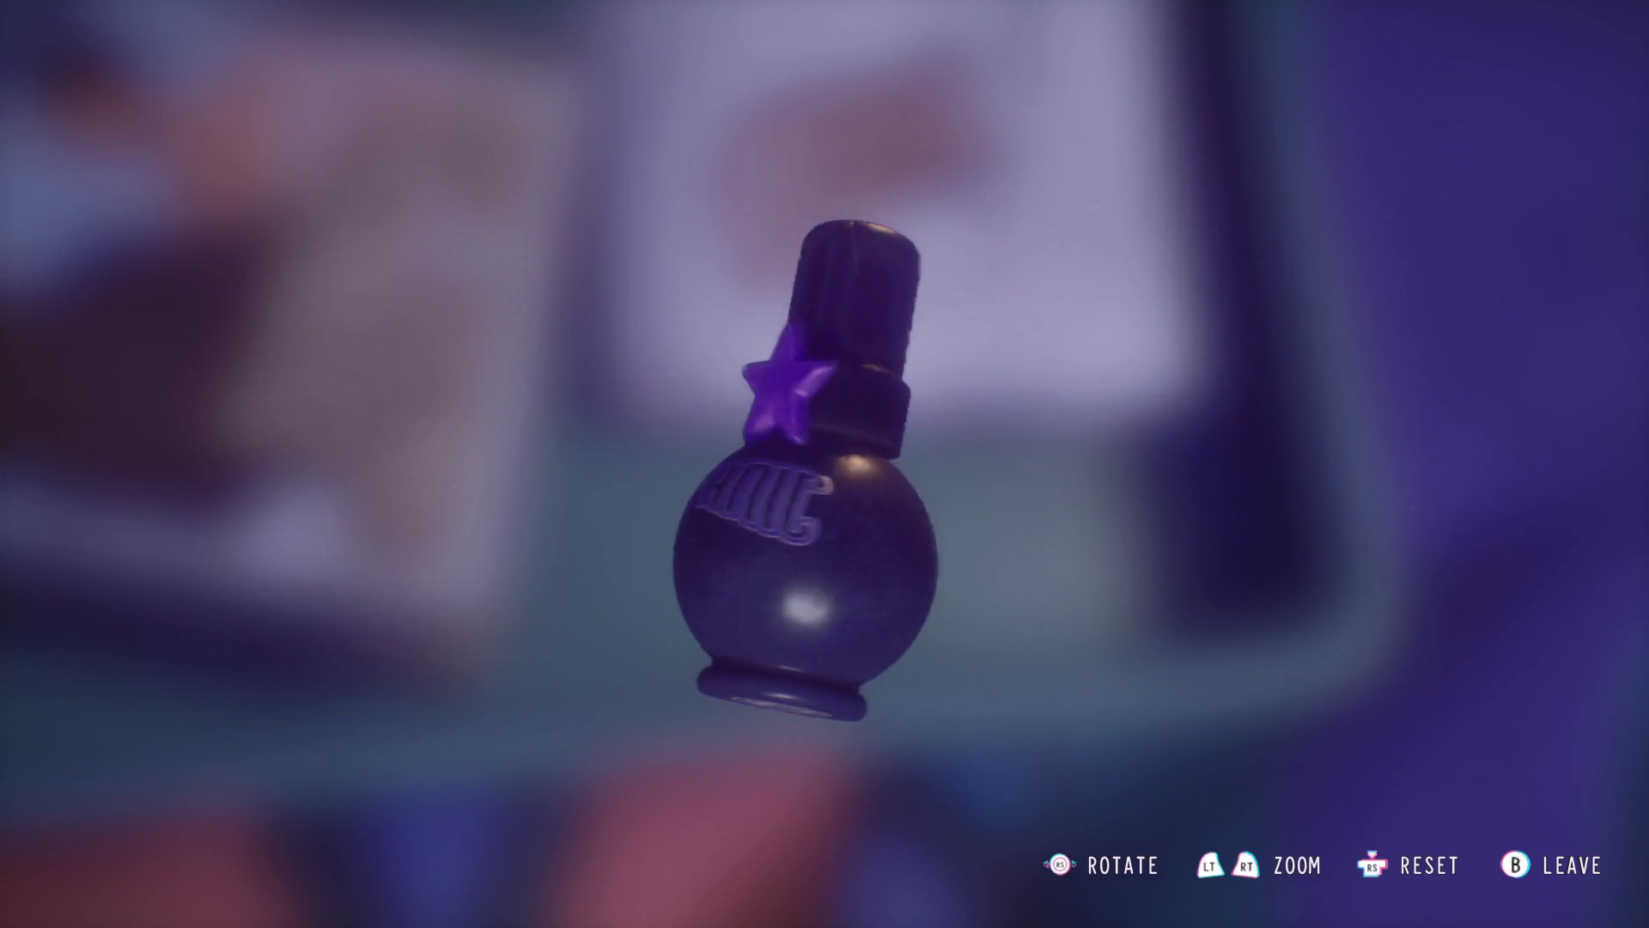
key("Escape")
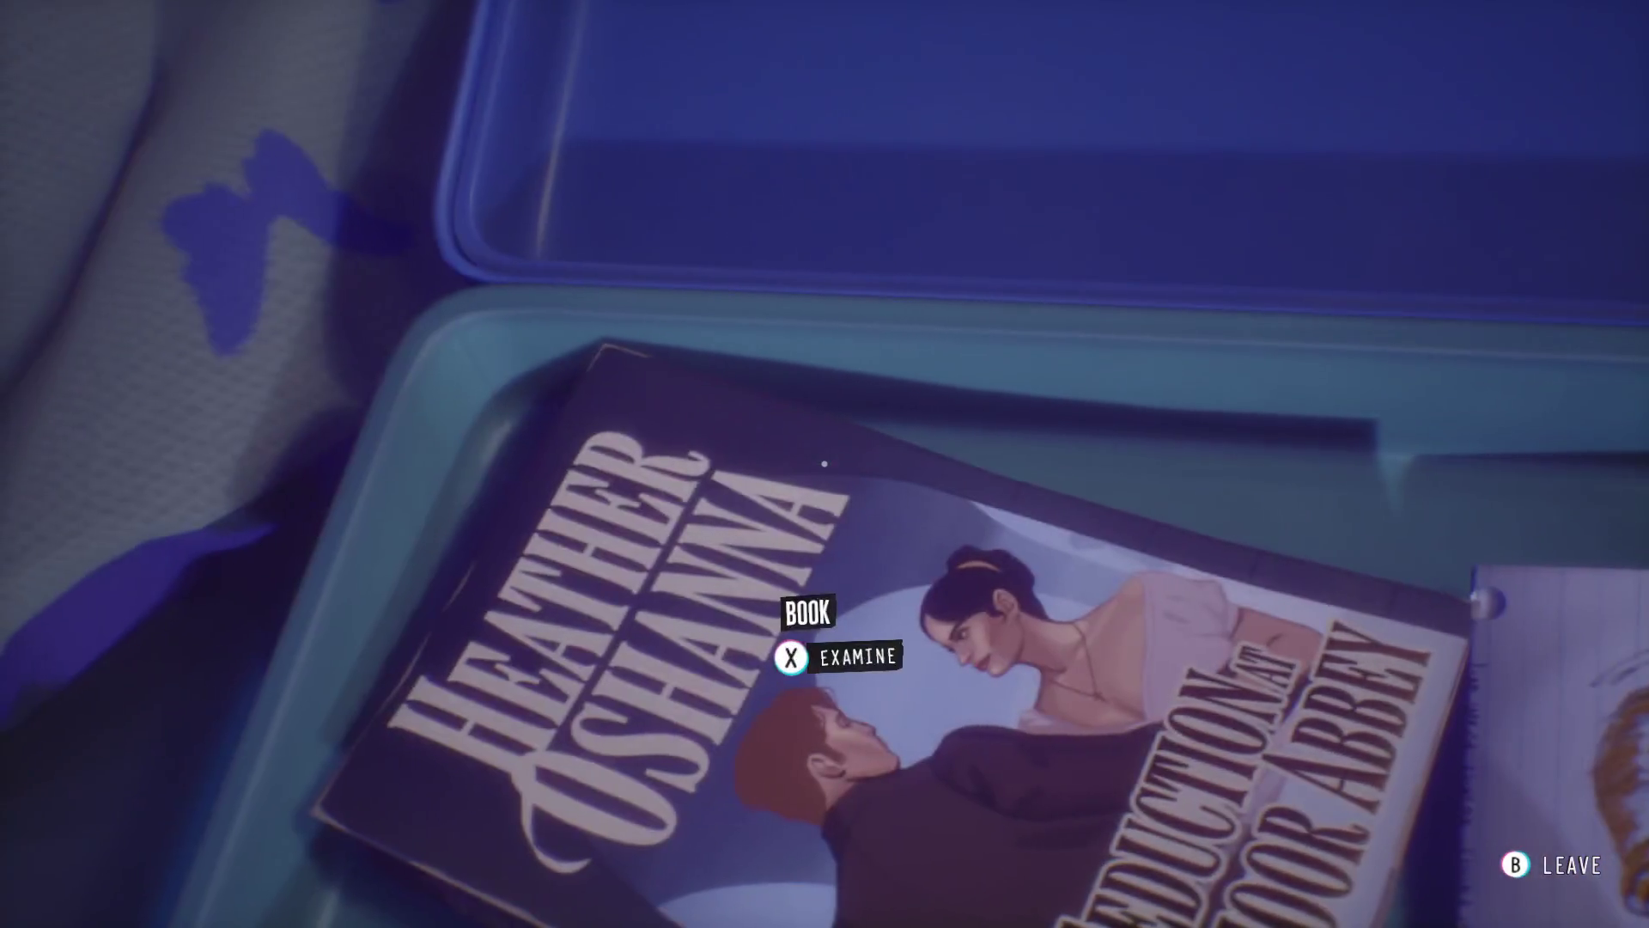
key("Escape")
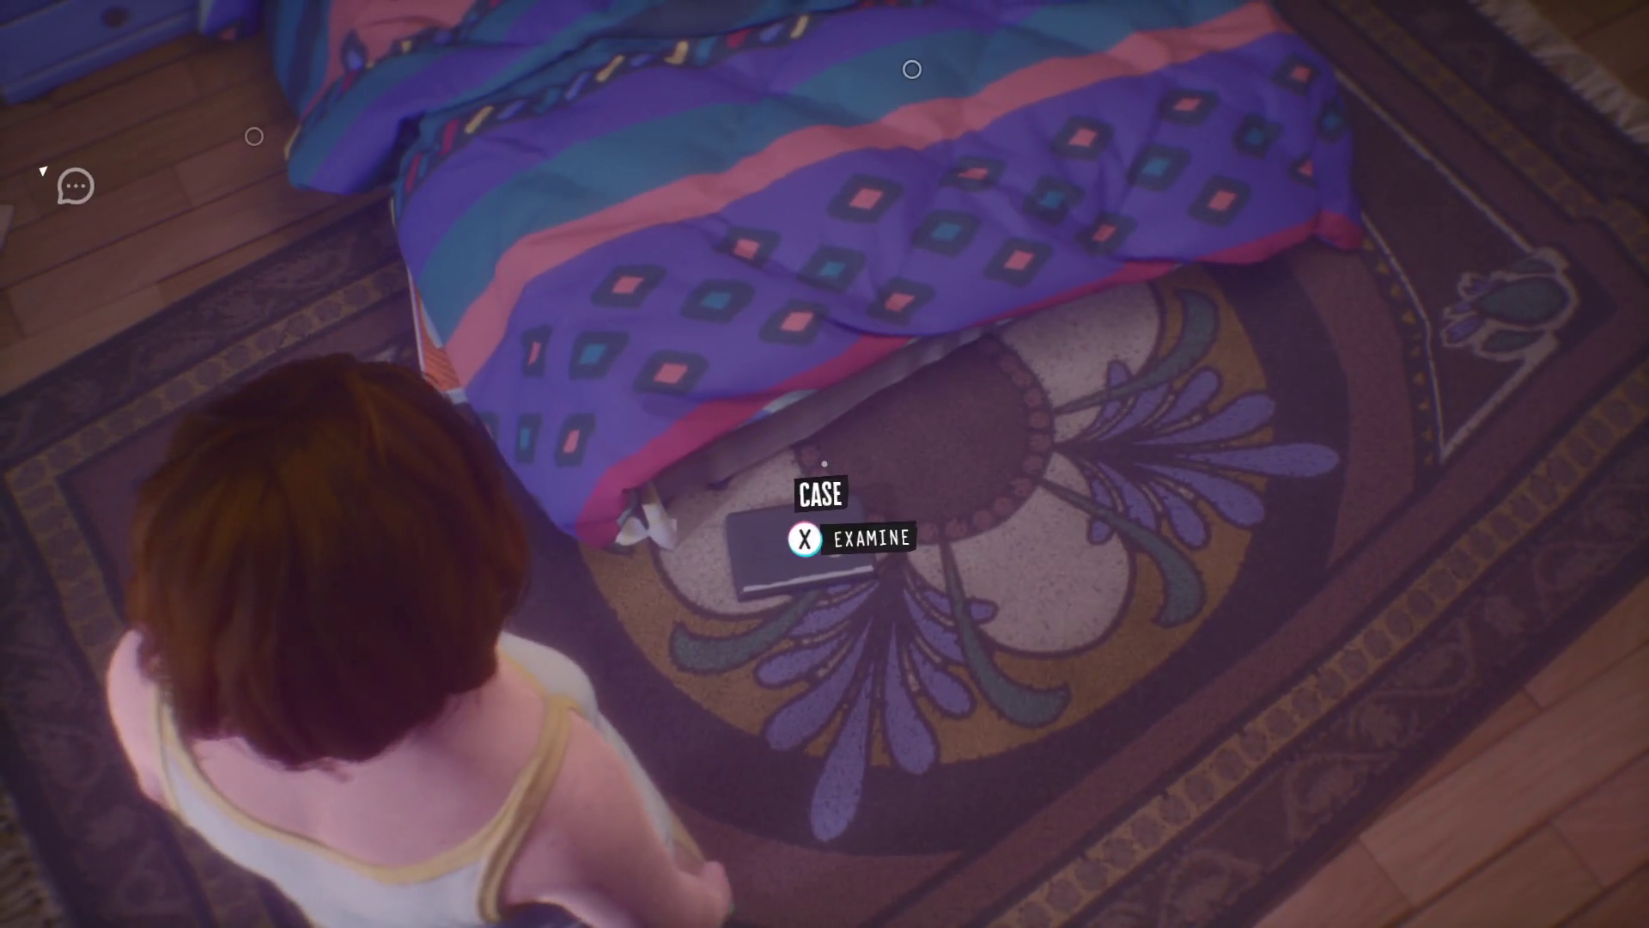
- Open the home-video case from the rug, read the tape's first-test-recordings label, then set it down
key("e")
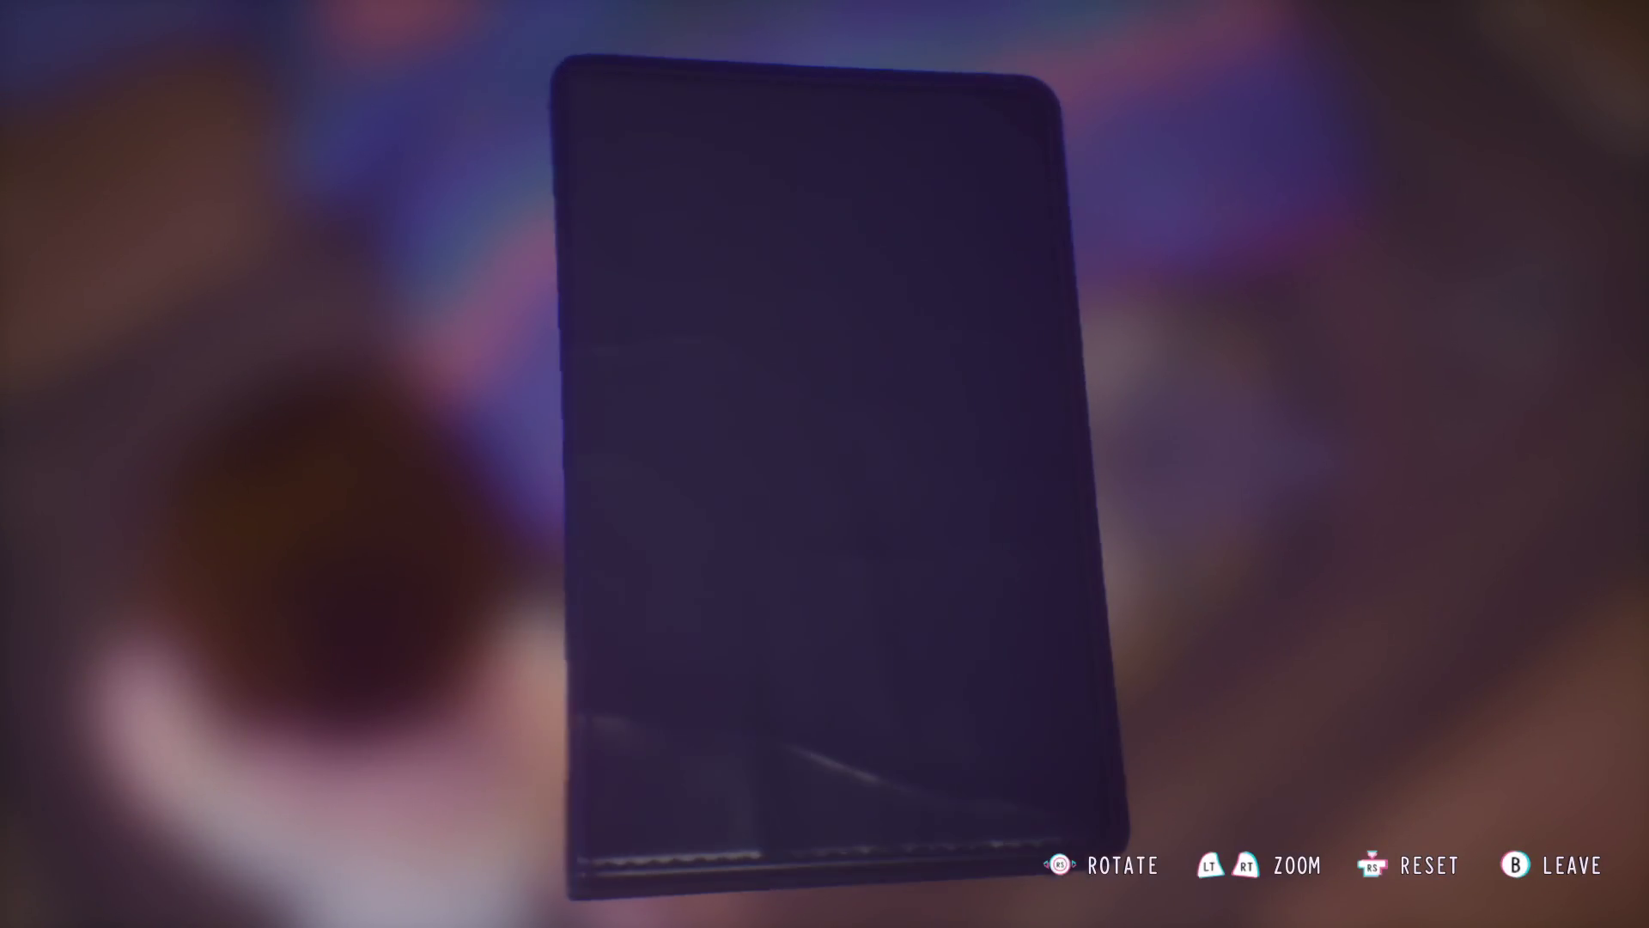
mouse_move(1061, 464)
left_mouse_down()
mouse_move(766, 402)
mouse_move(596, 294)
left_mouse_up()
left_click(595, 294)
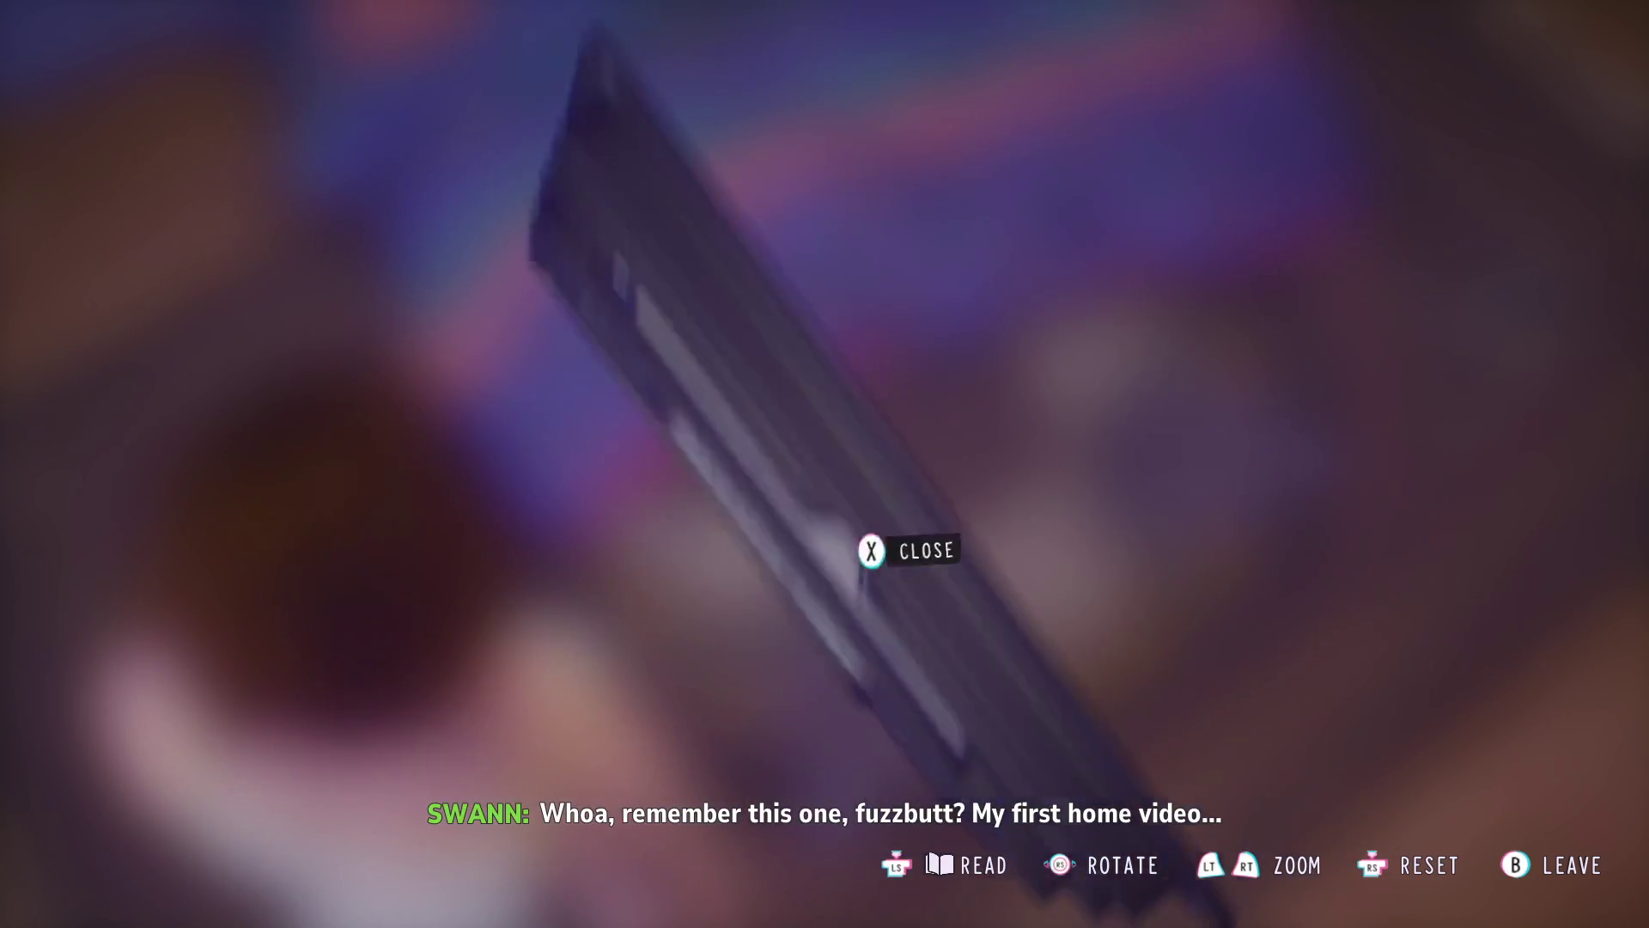
left_click_drag(870, 550, 1344, 367)
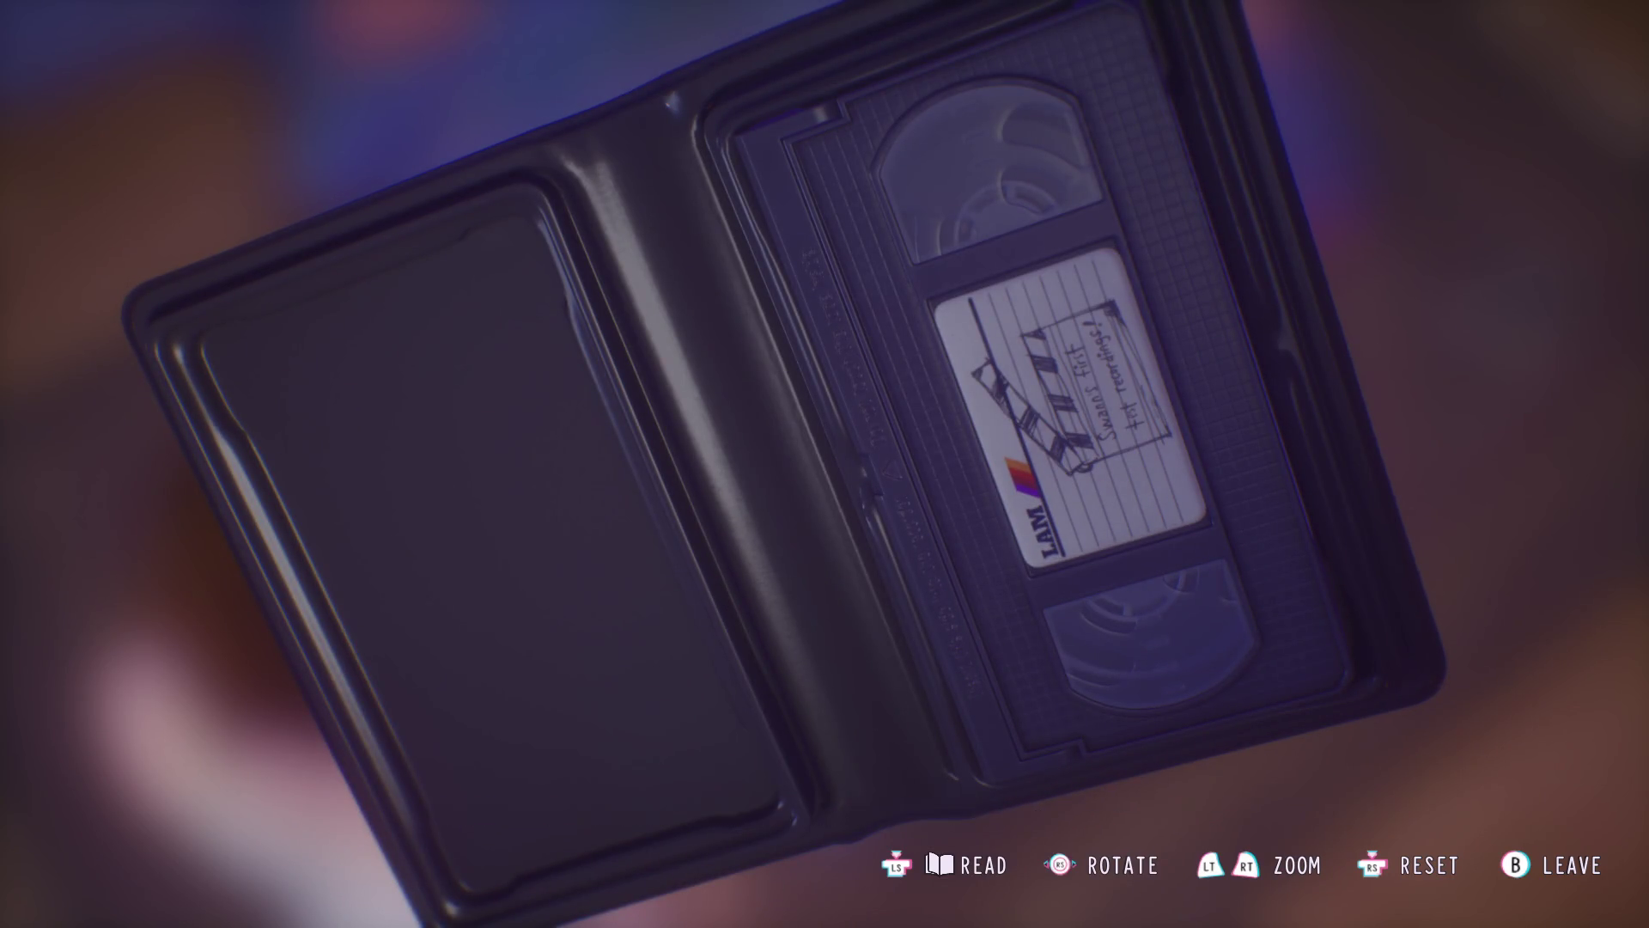
key("r")
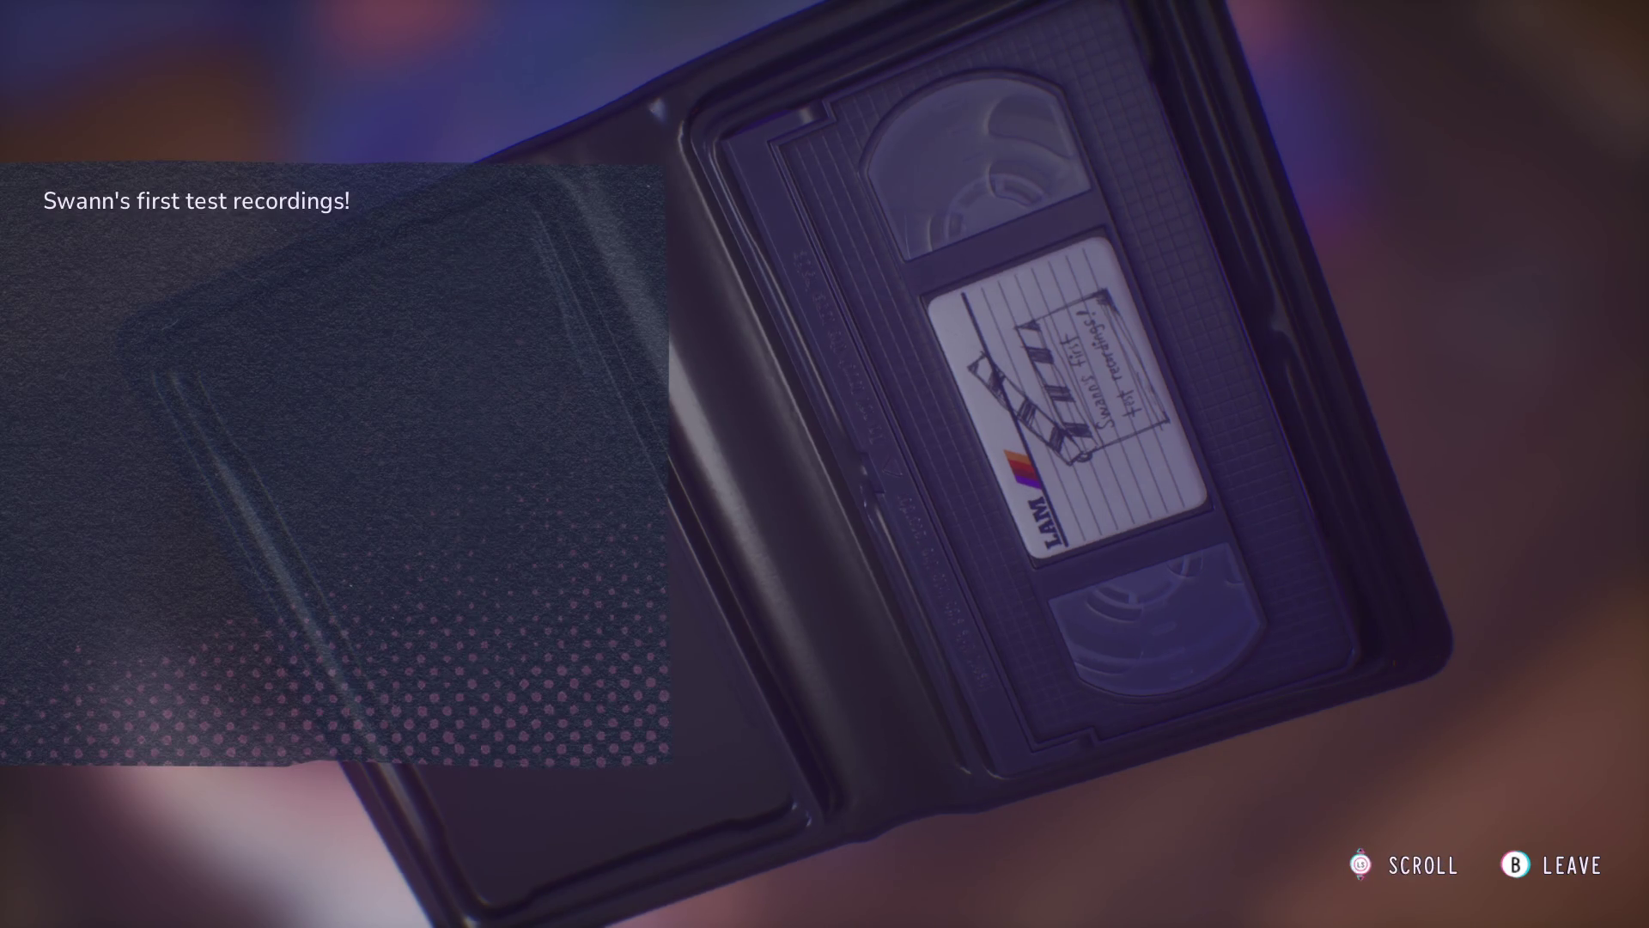
key("r")
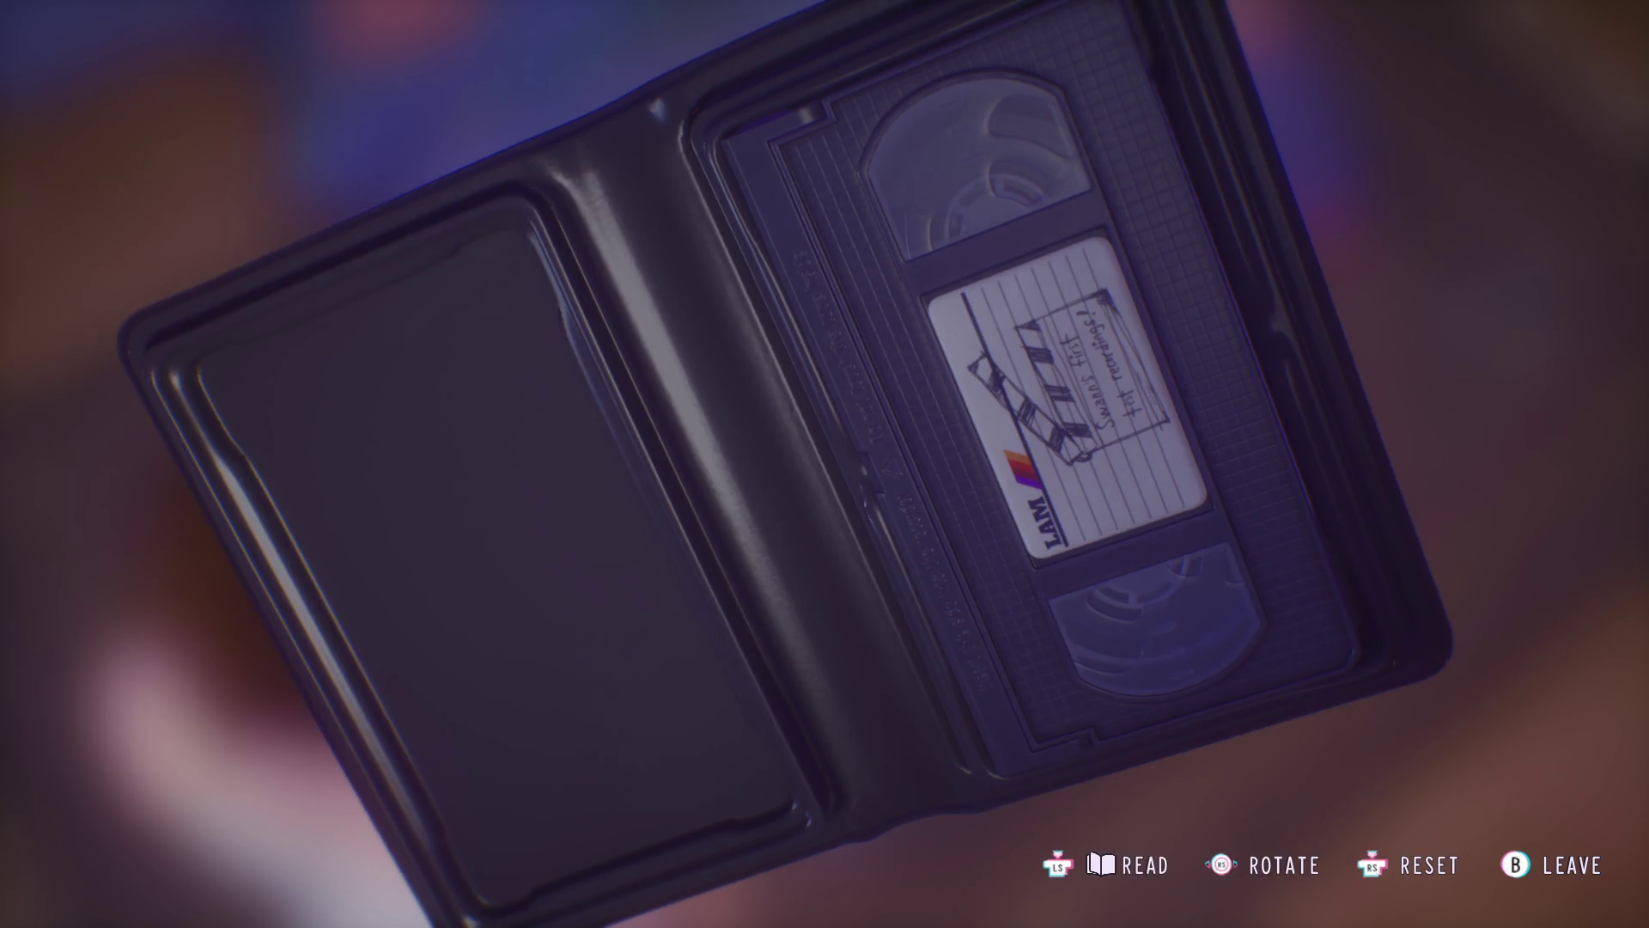
key("Escape")
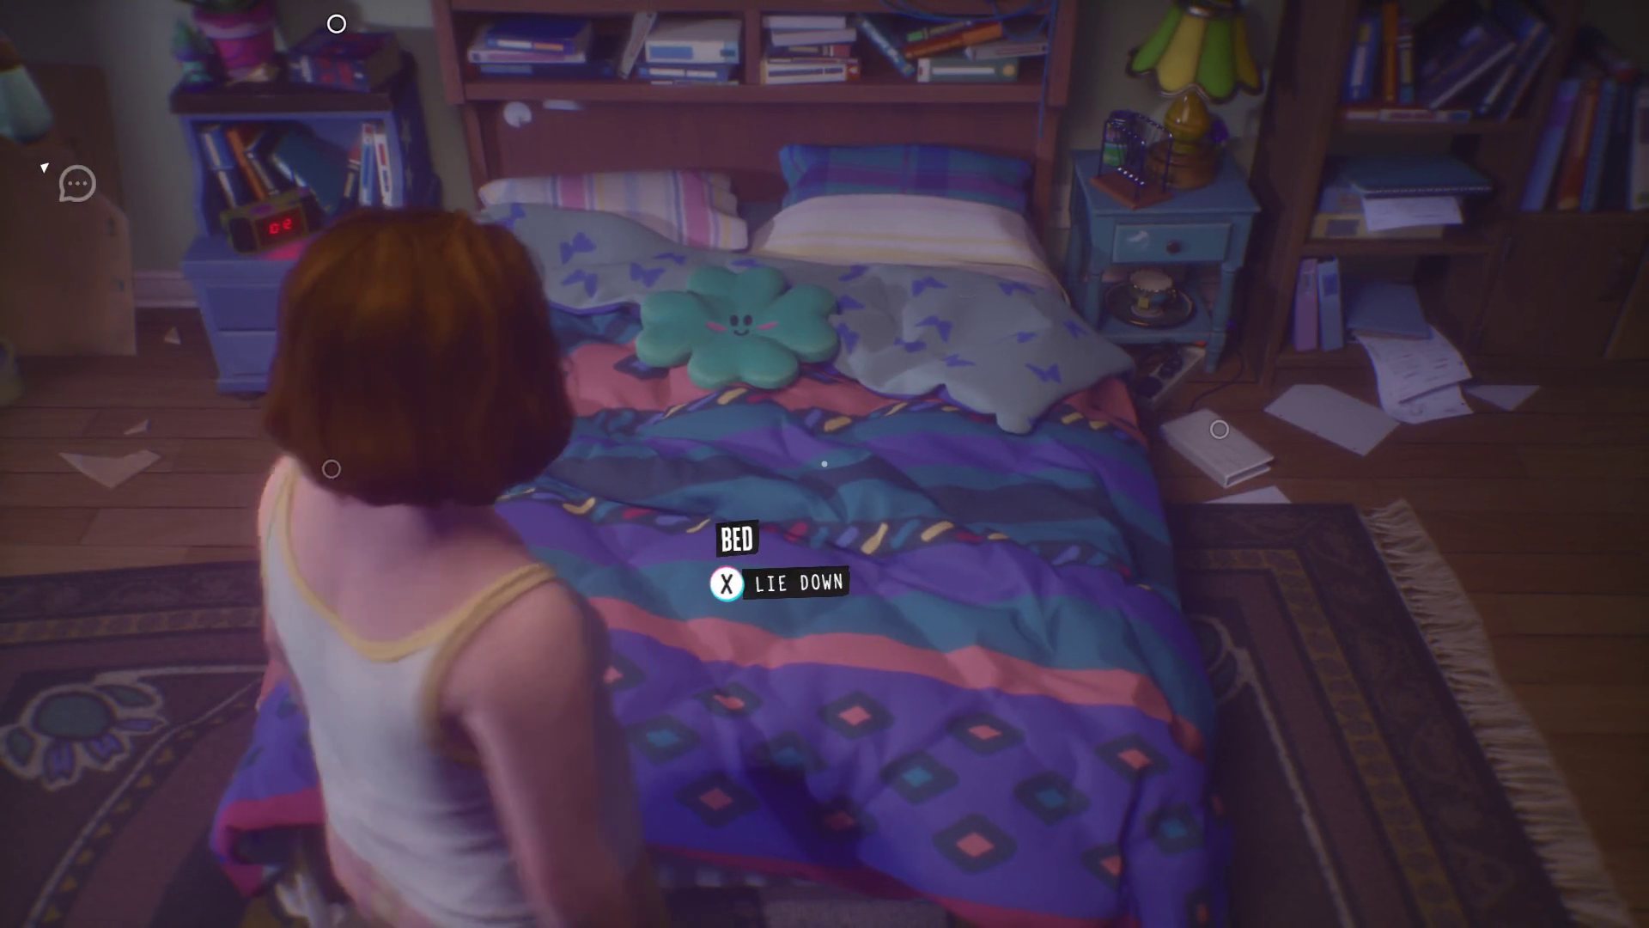
- Examine the white case by the nightstand and take The Dark Crystal videotape out of it
key("d")
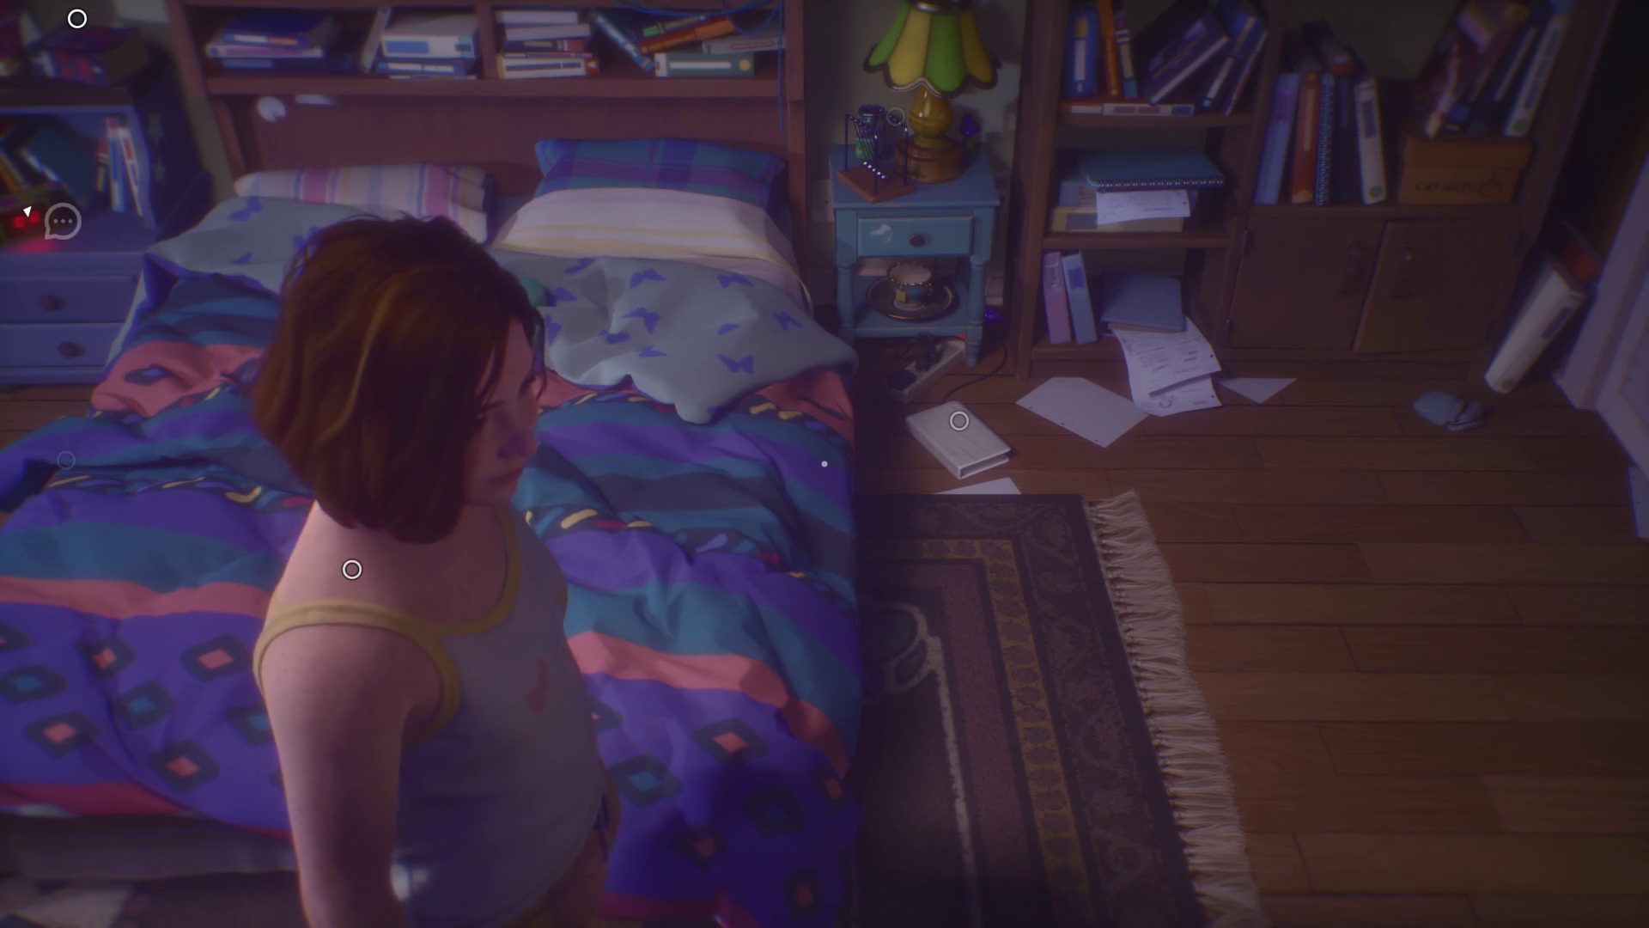
key("d")
key("d")
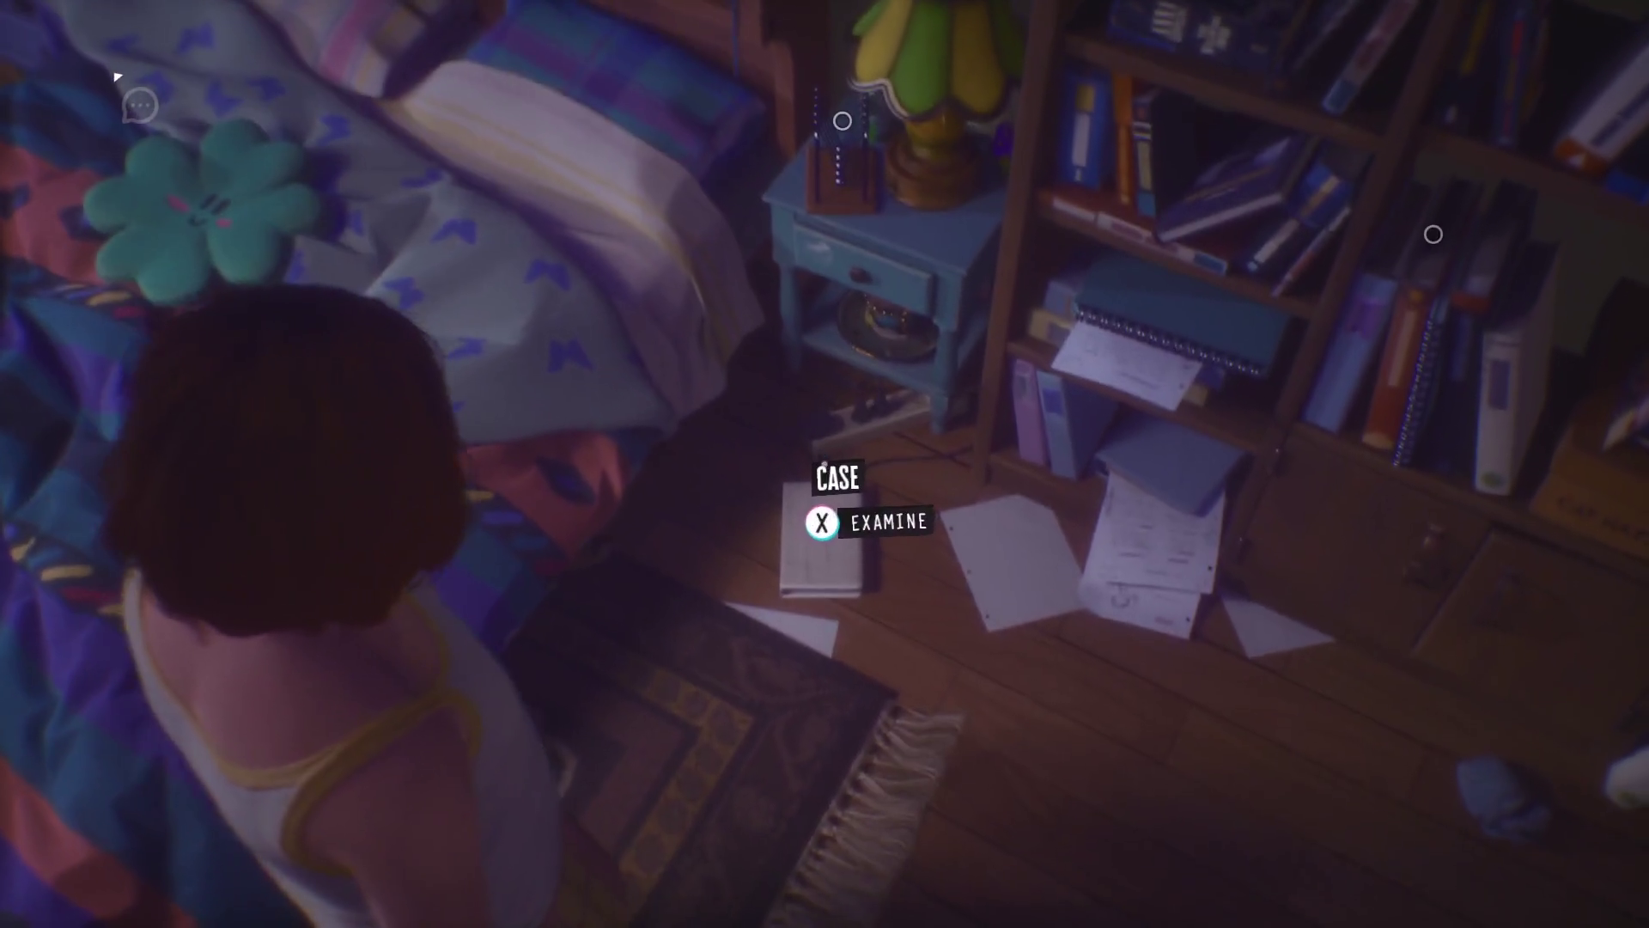
key("e")
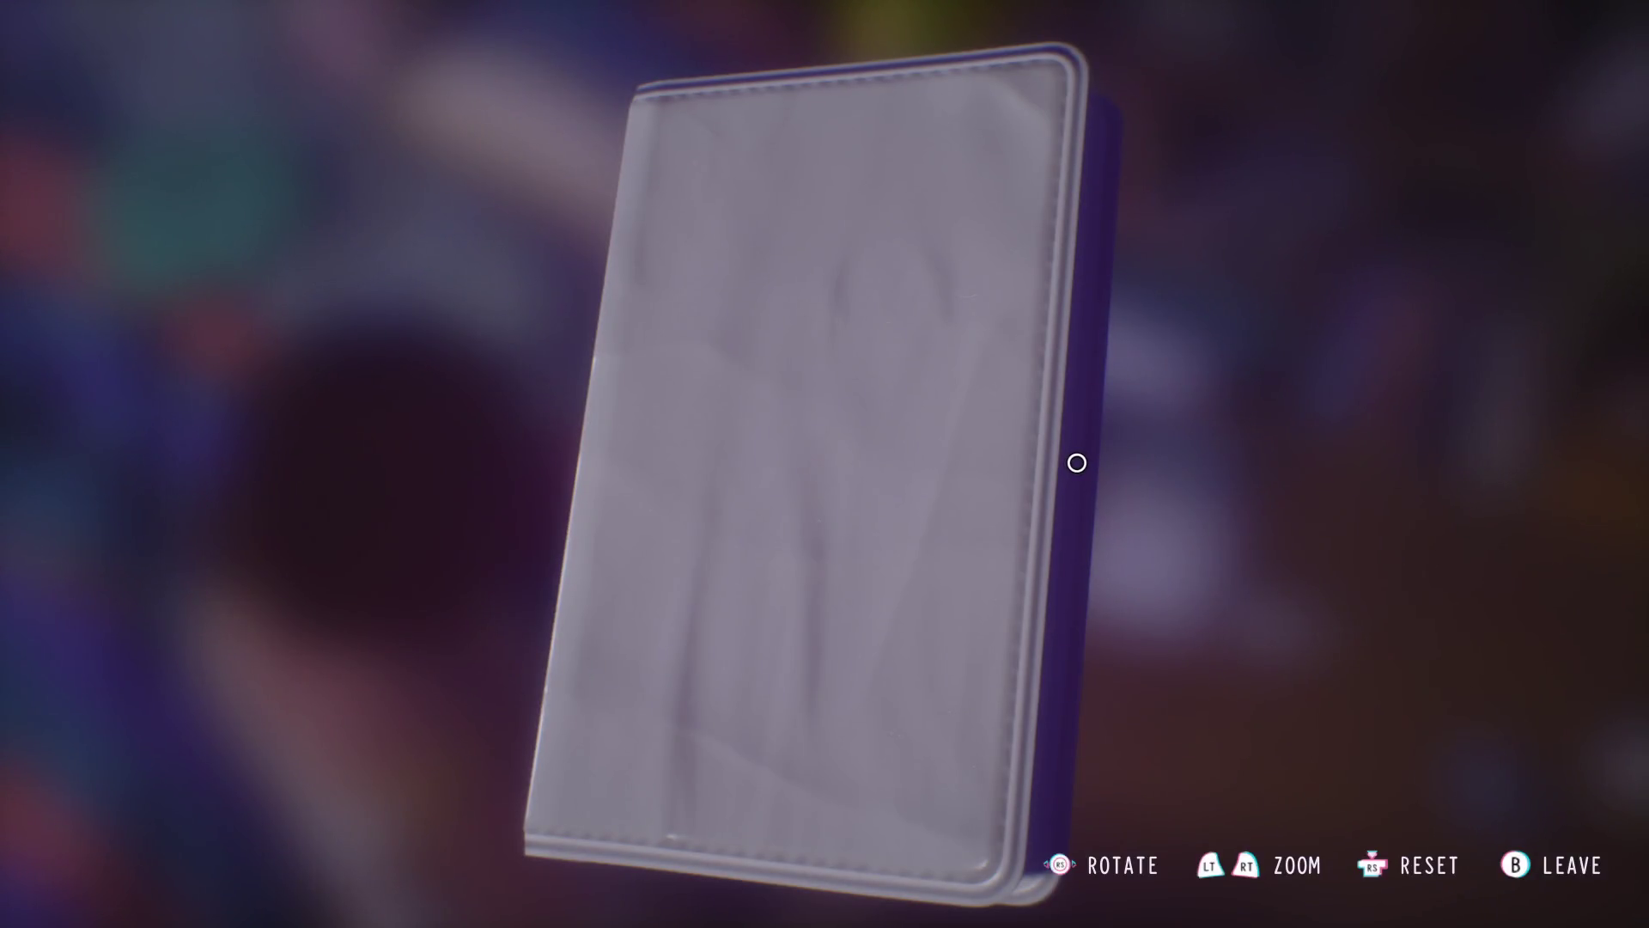
left_click_drag(1078, 463, 968, 266)
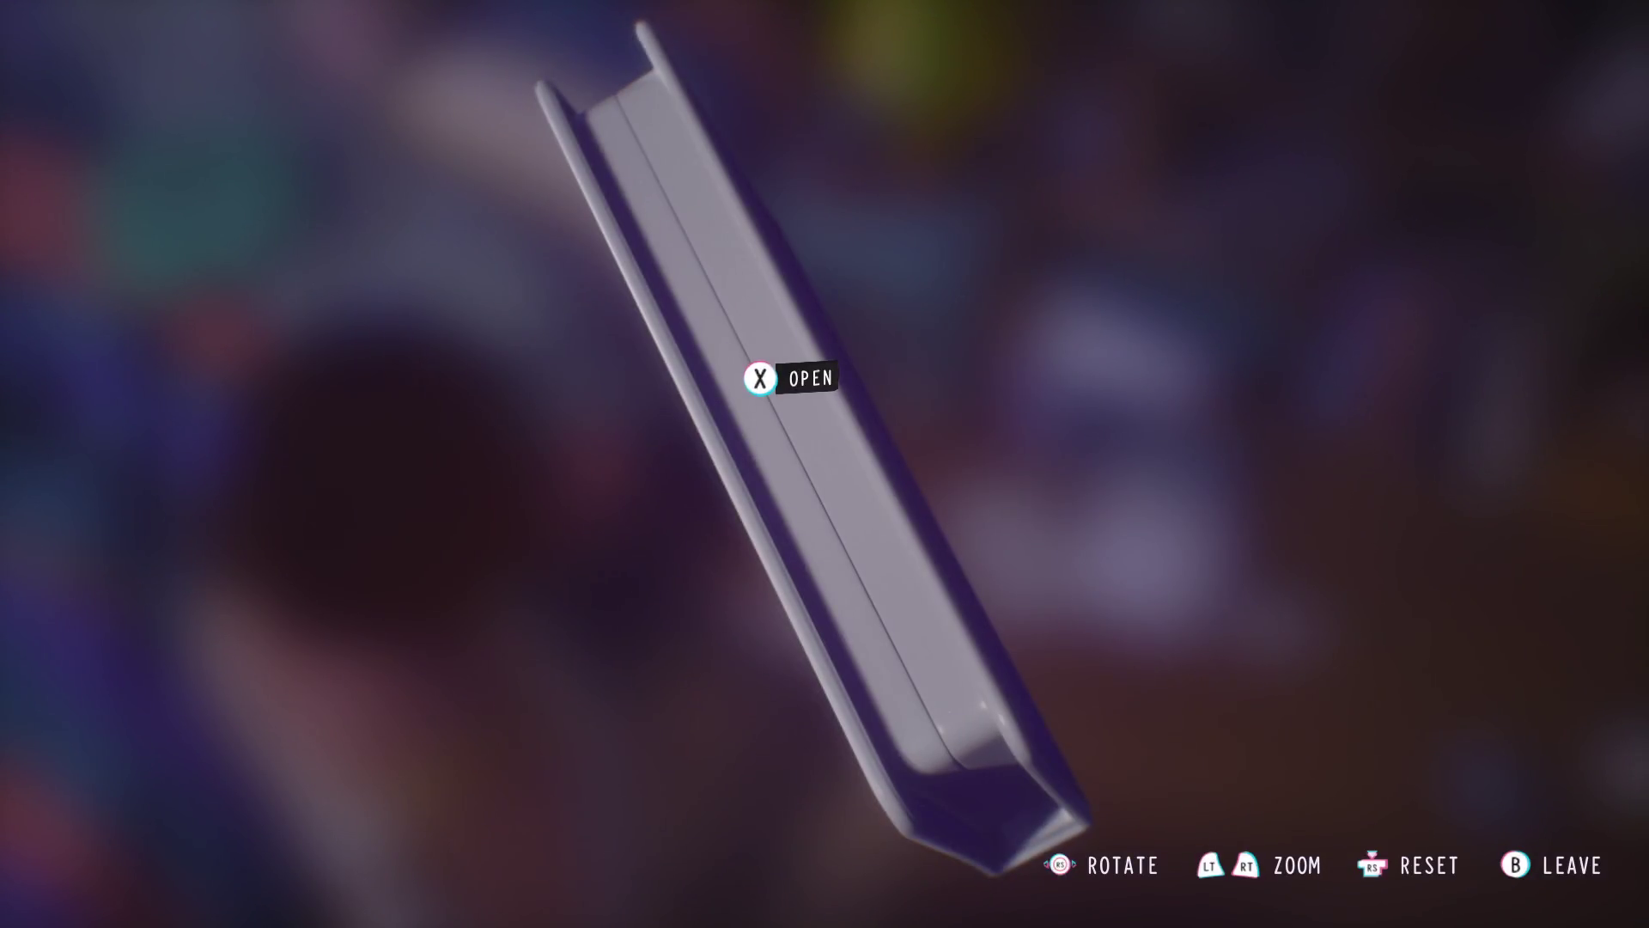
scroll(825, 464, "up", 3)
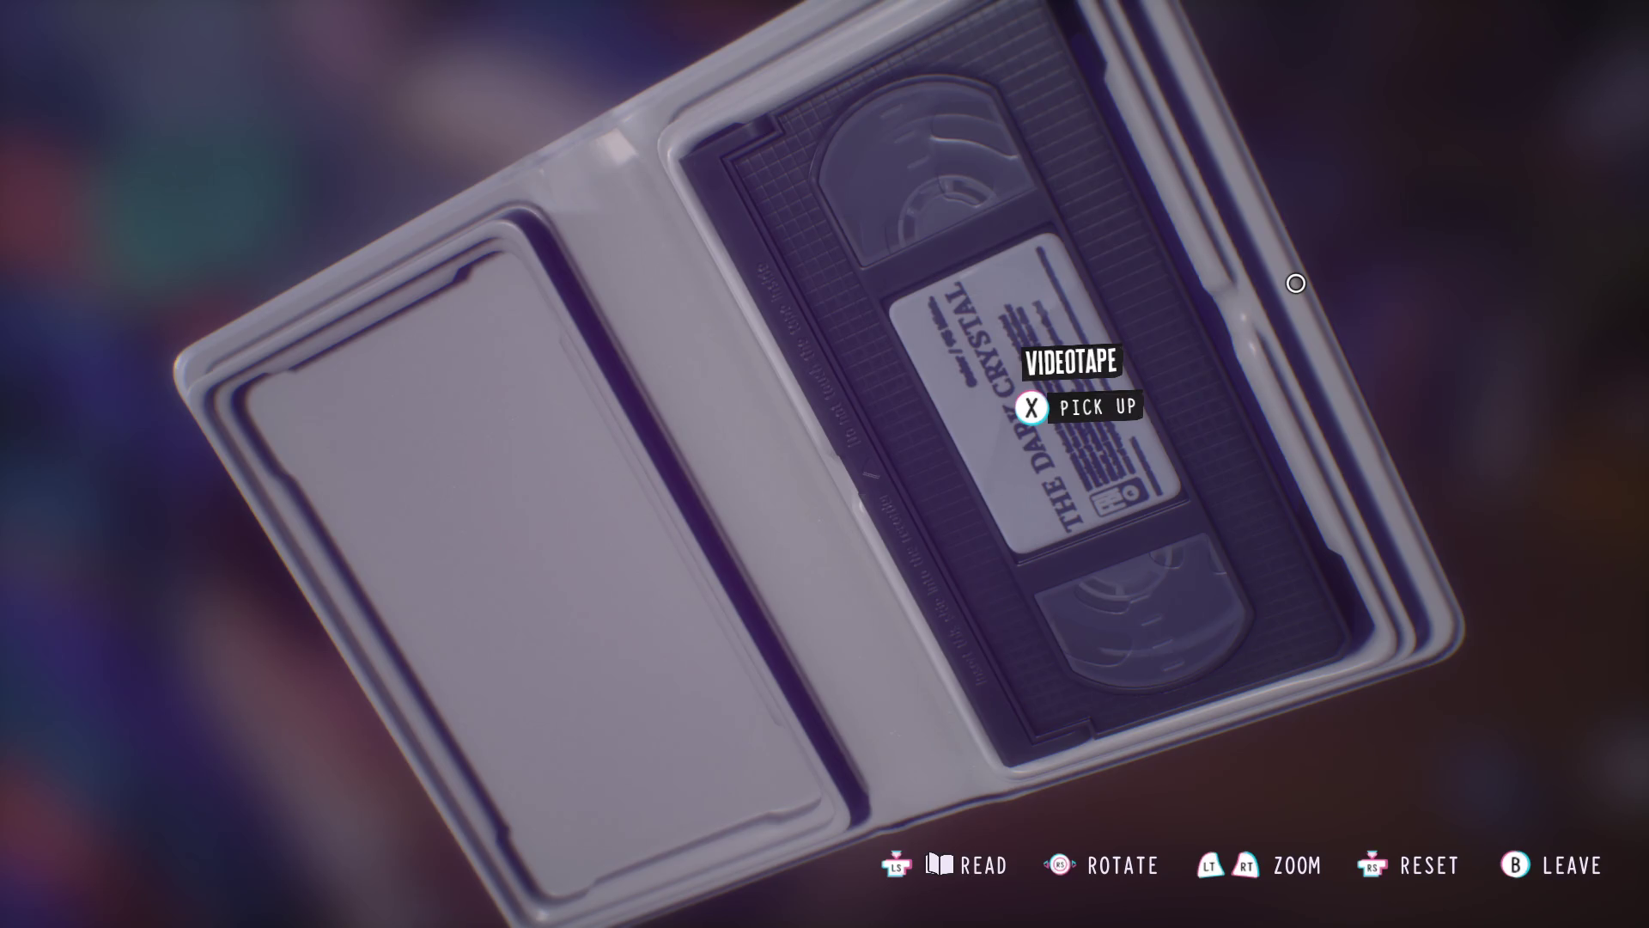
key("x")
key("b")
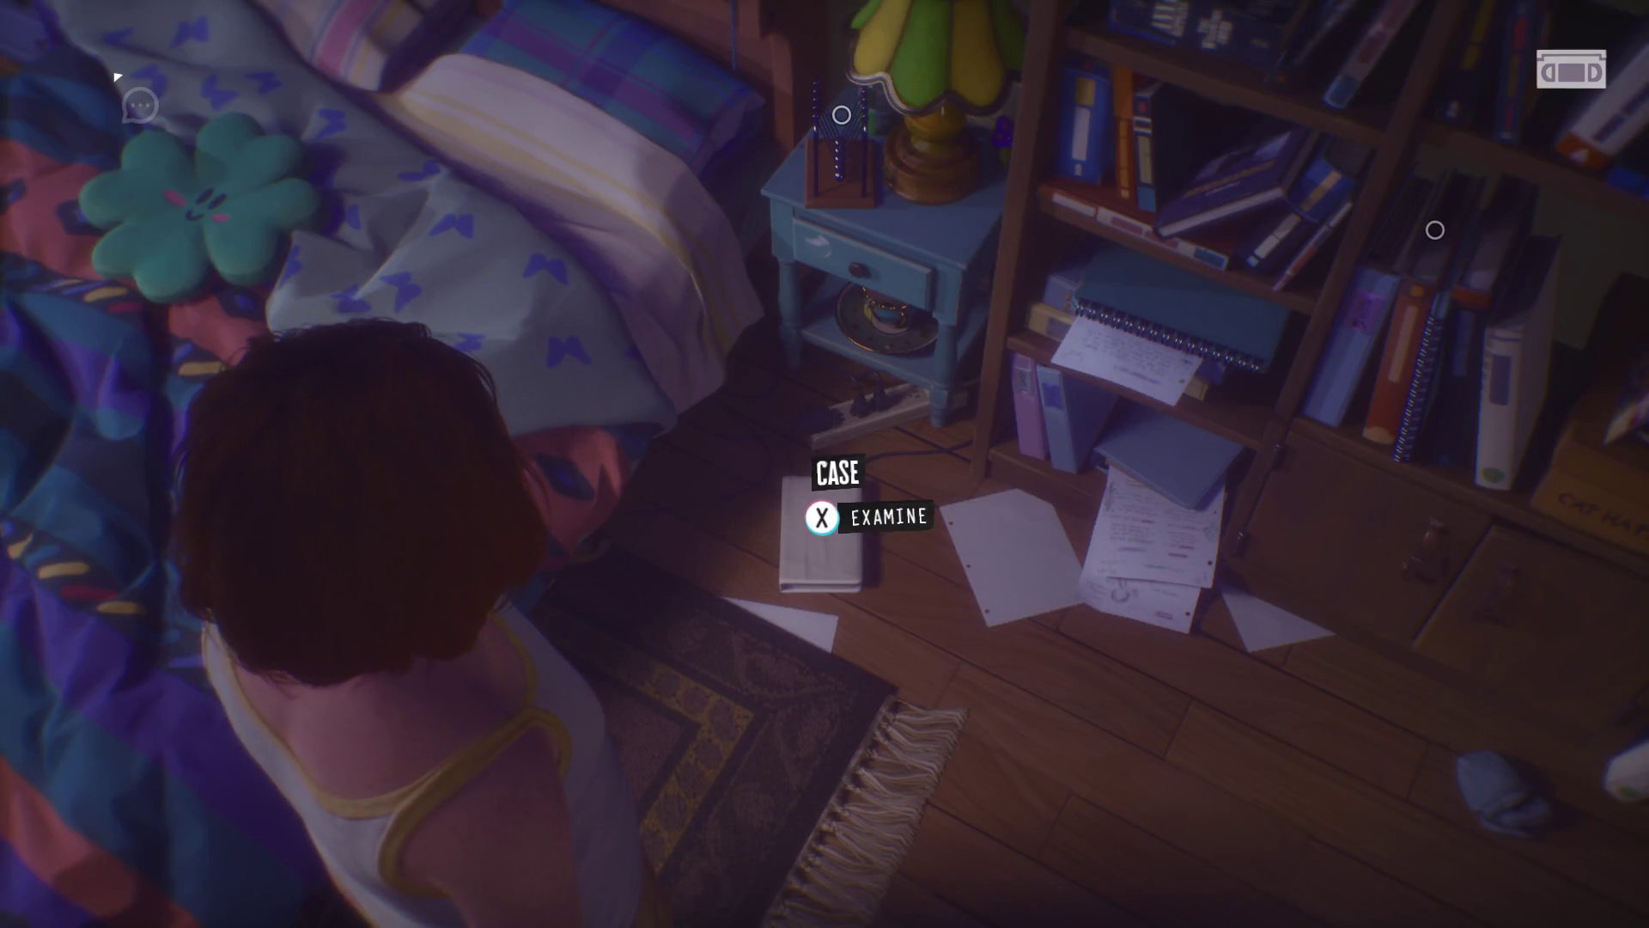
- Walk left past the bed and dresser toward the cat on the trunk
key("a")
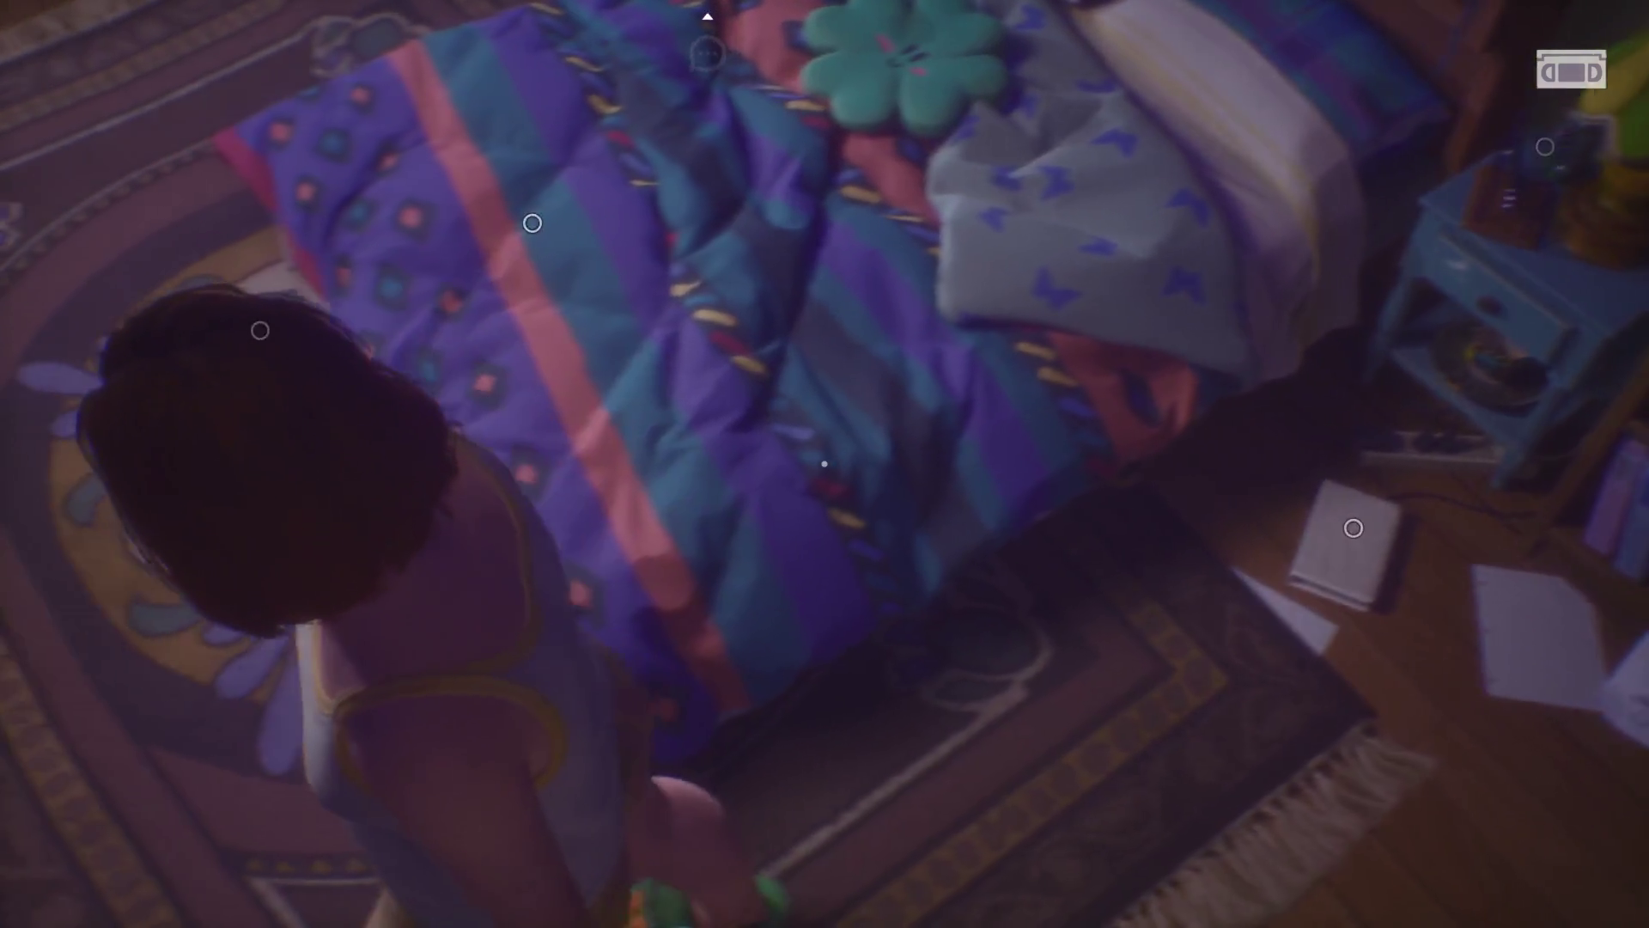
key("a")
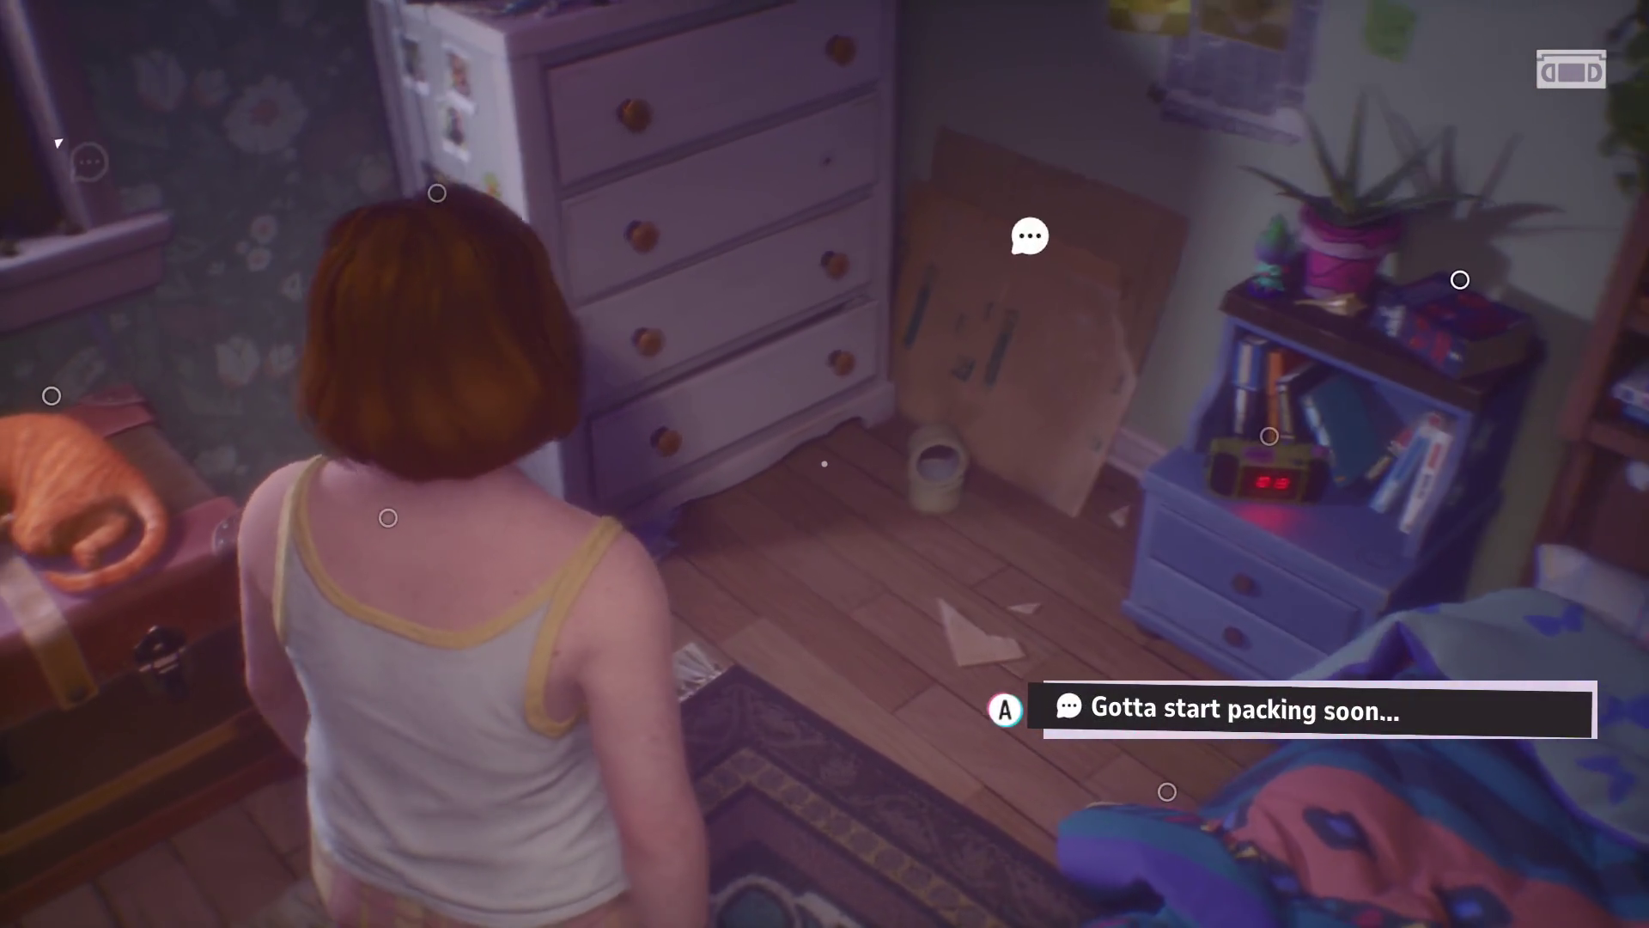
key("a")
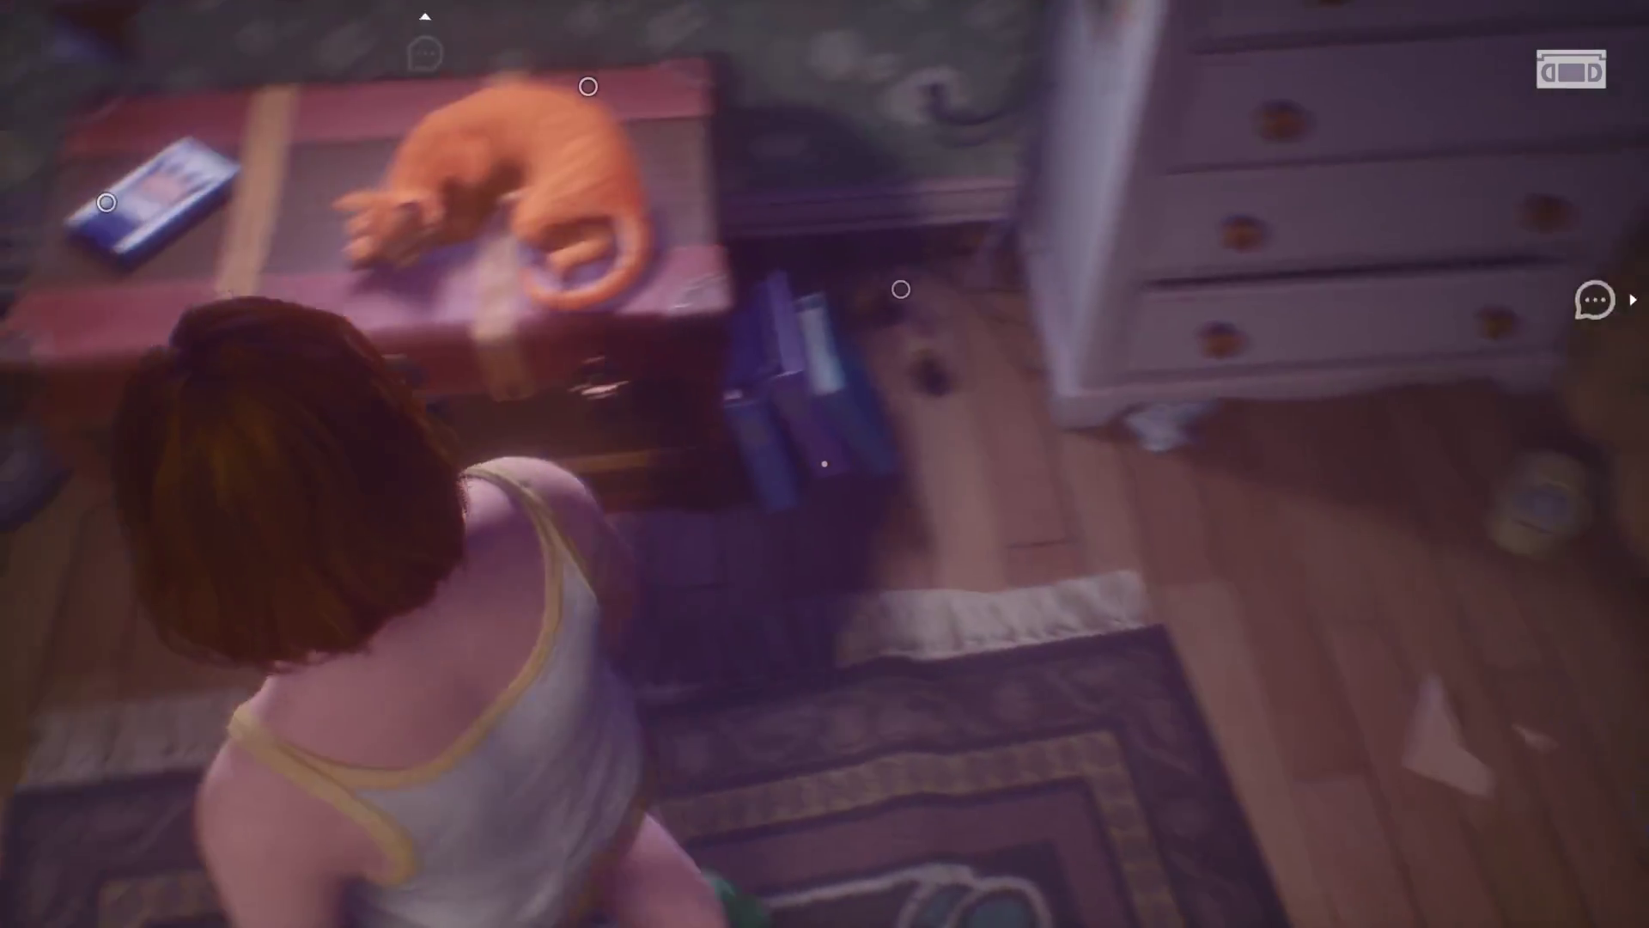
- Open the Movie Palace rental case for The Dark Crystal on the trunk and check its empty tray
key("w")
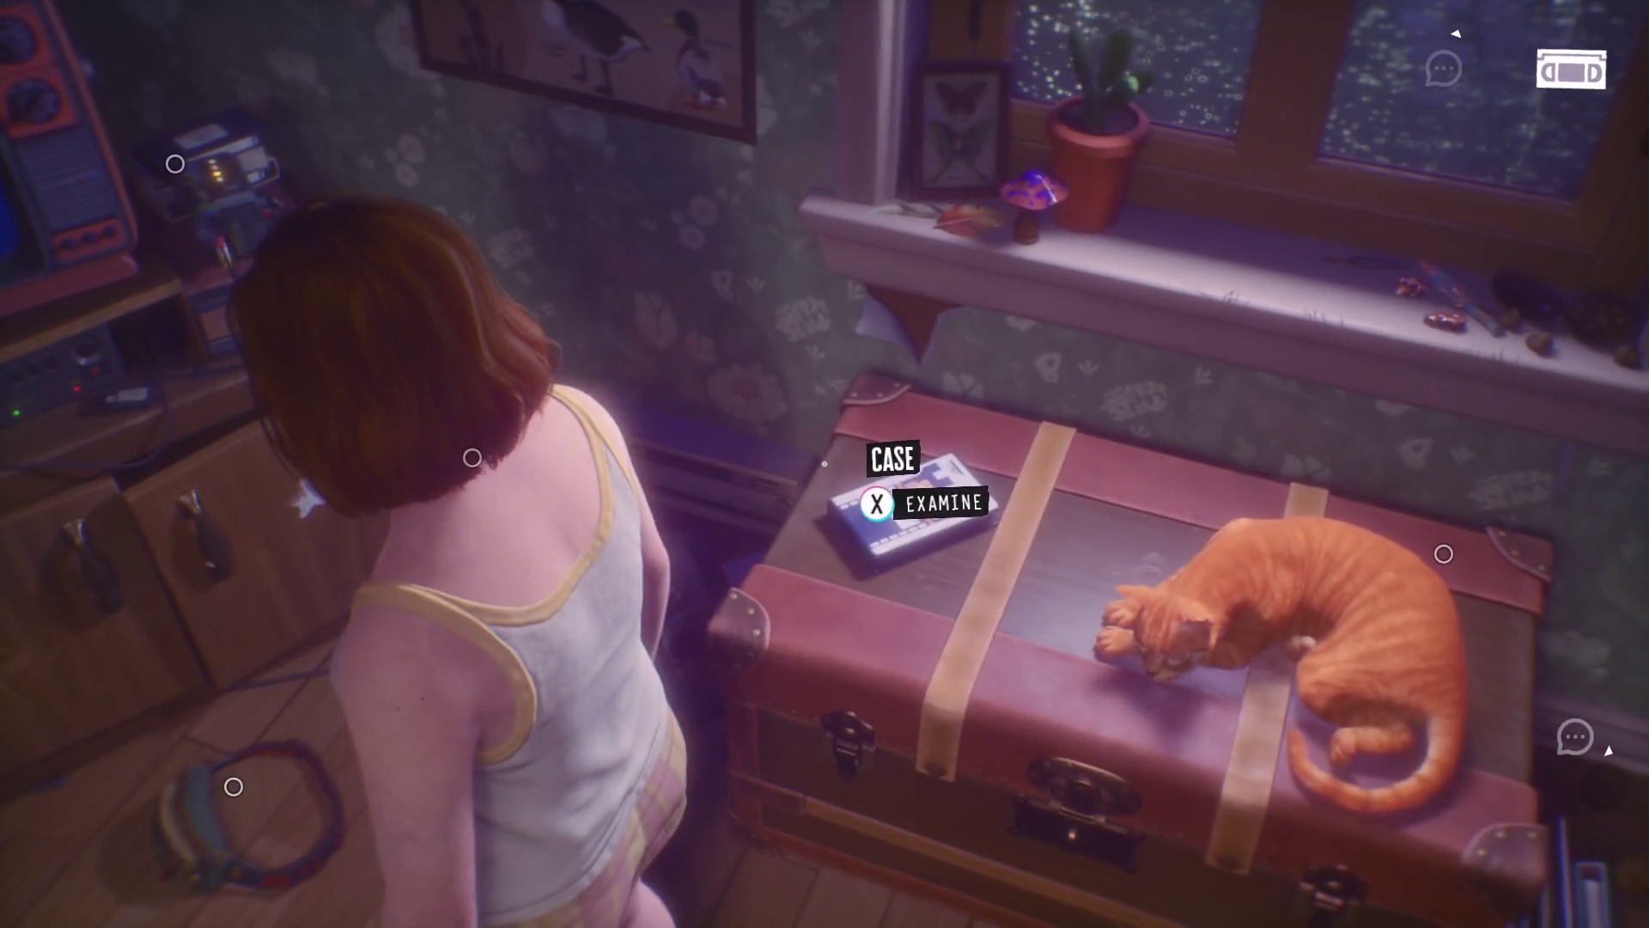
key("e")
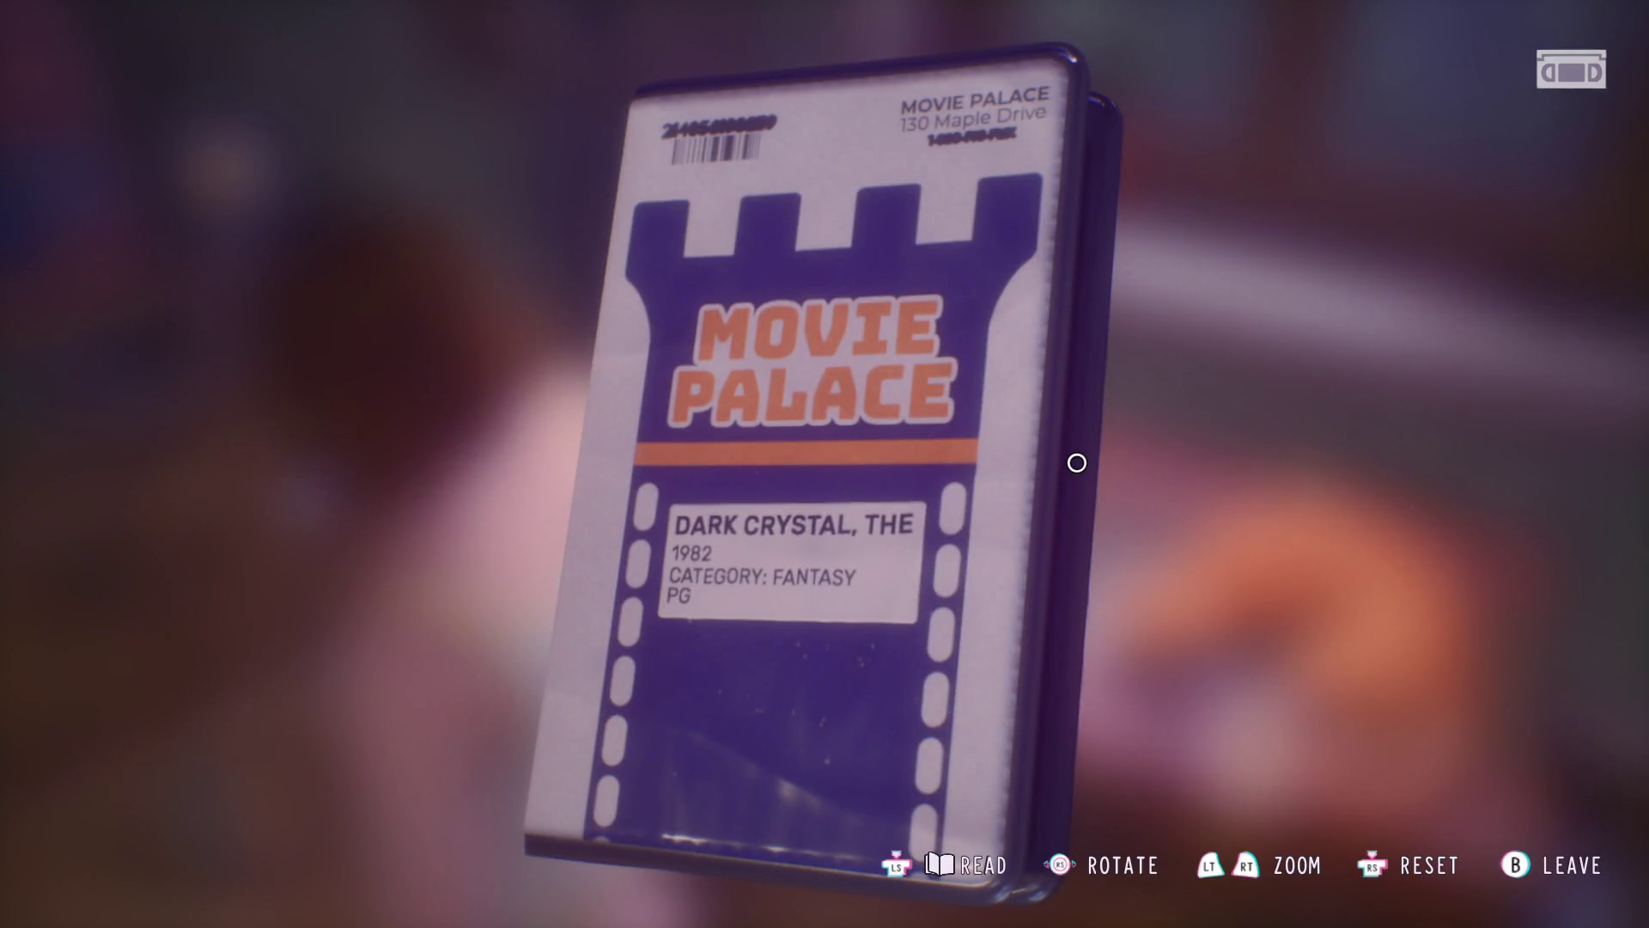
left_click_drag(1078, 463, 697, 525)
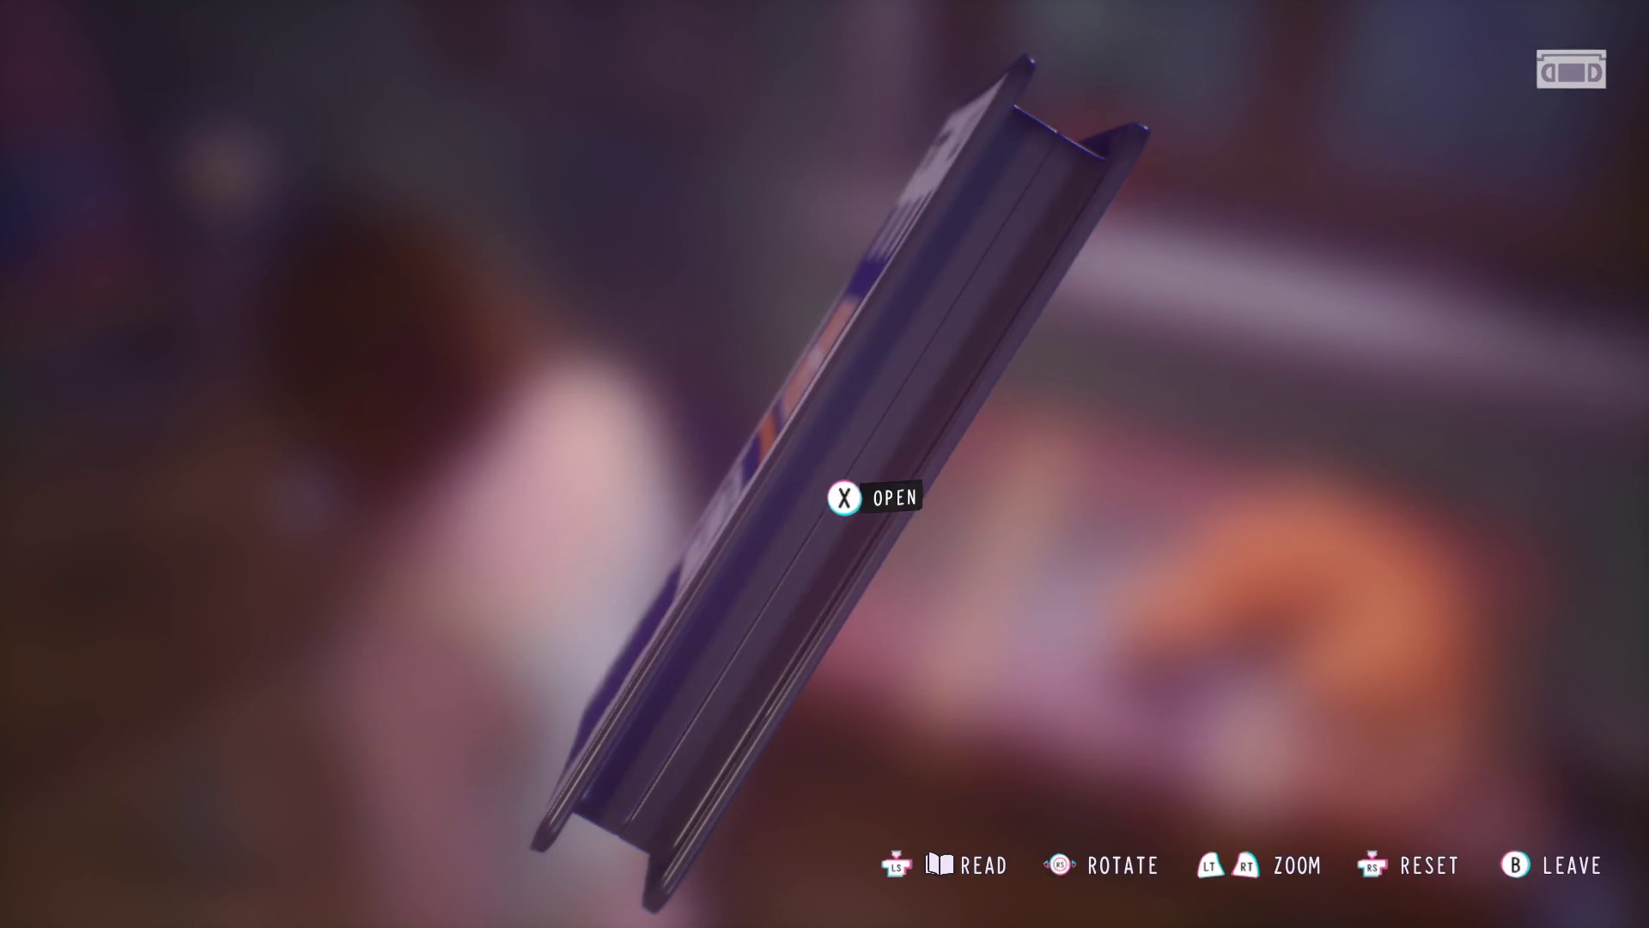
left_click(845, 498)
left_click_drag(783, 493, 1343, 561)
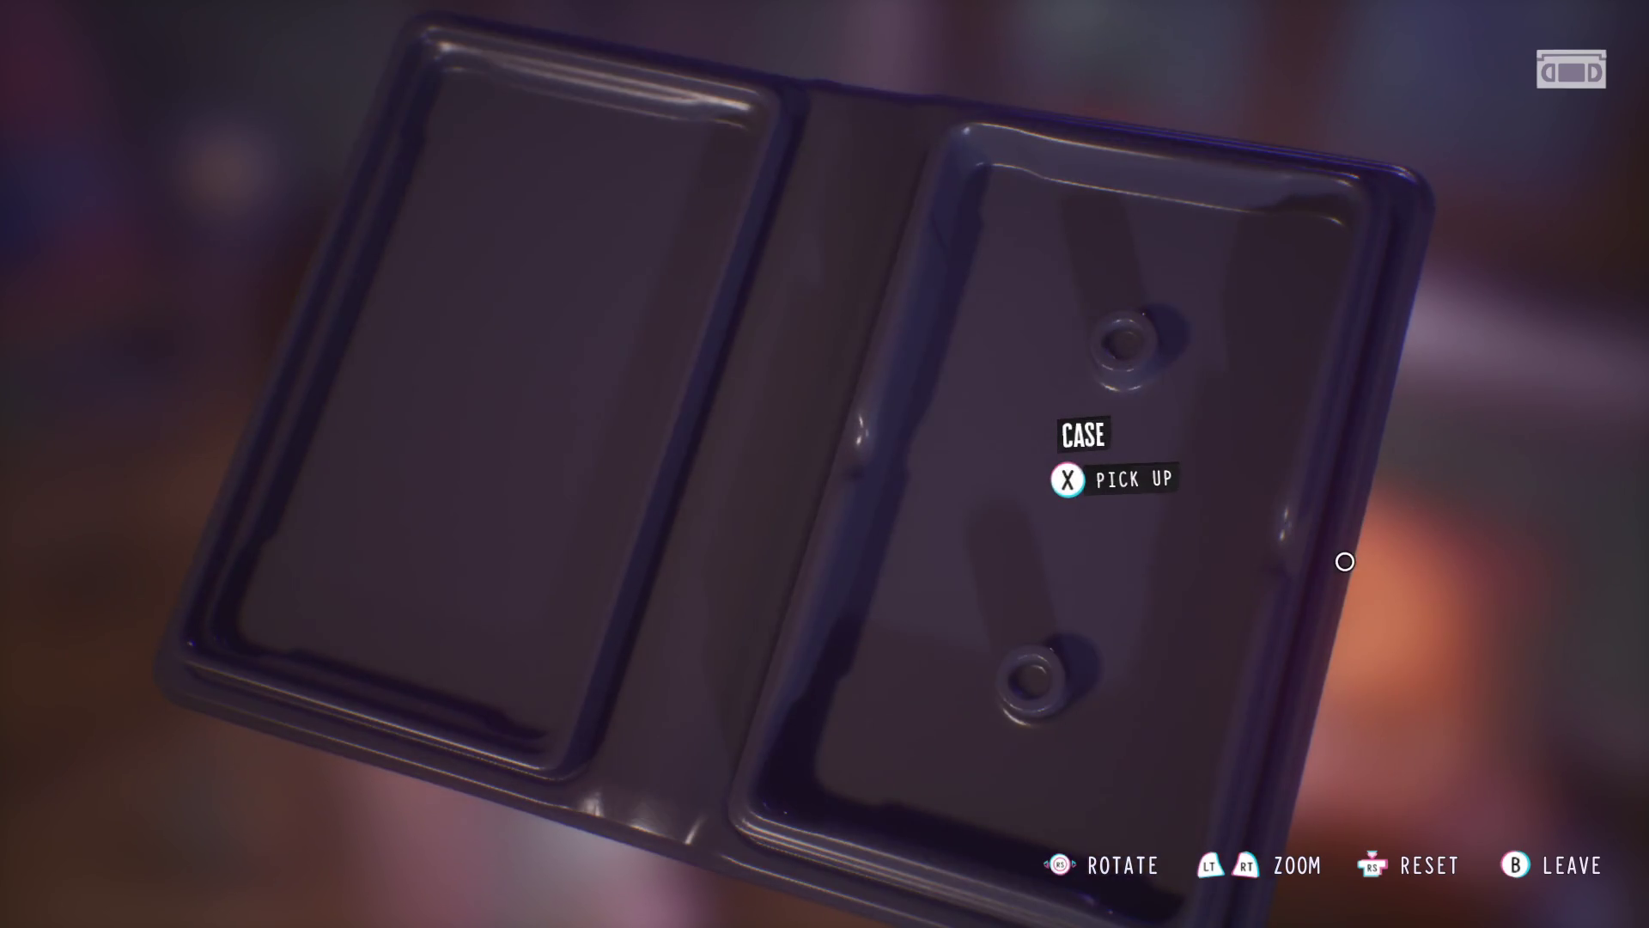
key("Escape")
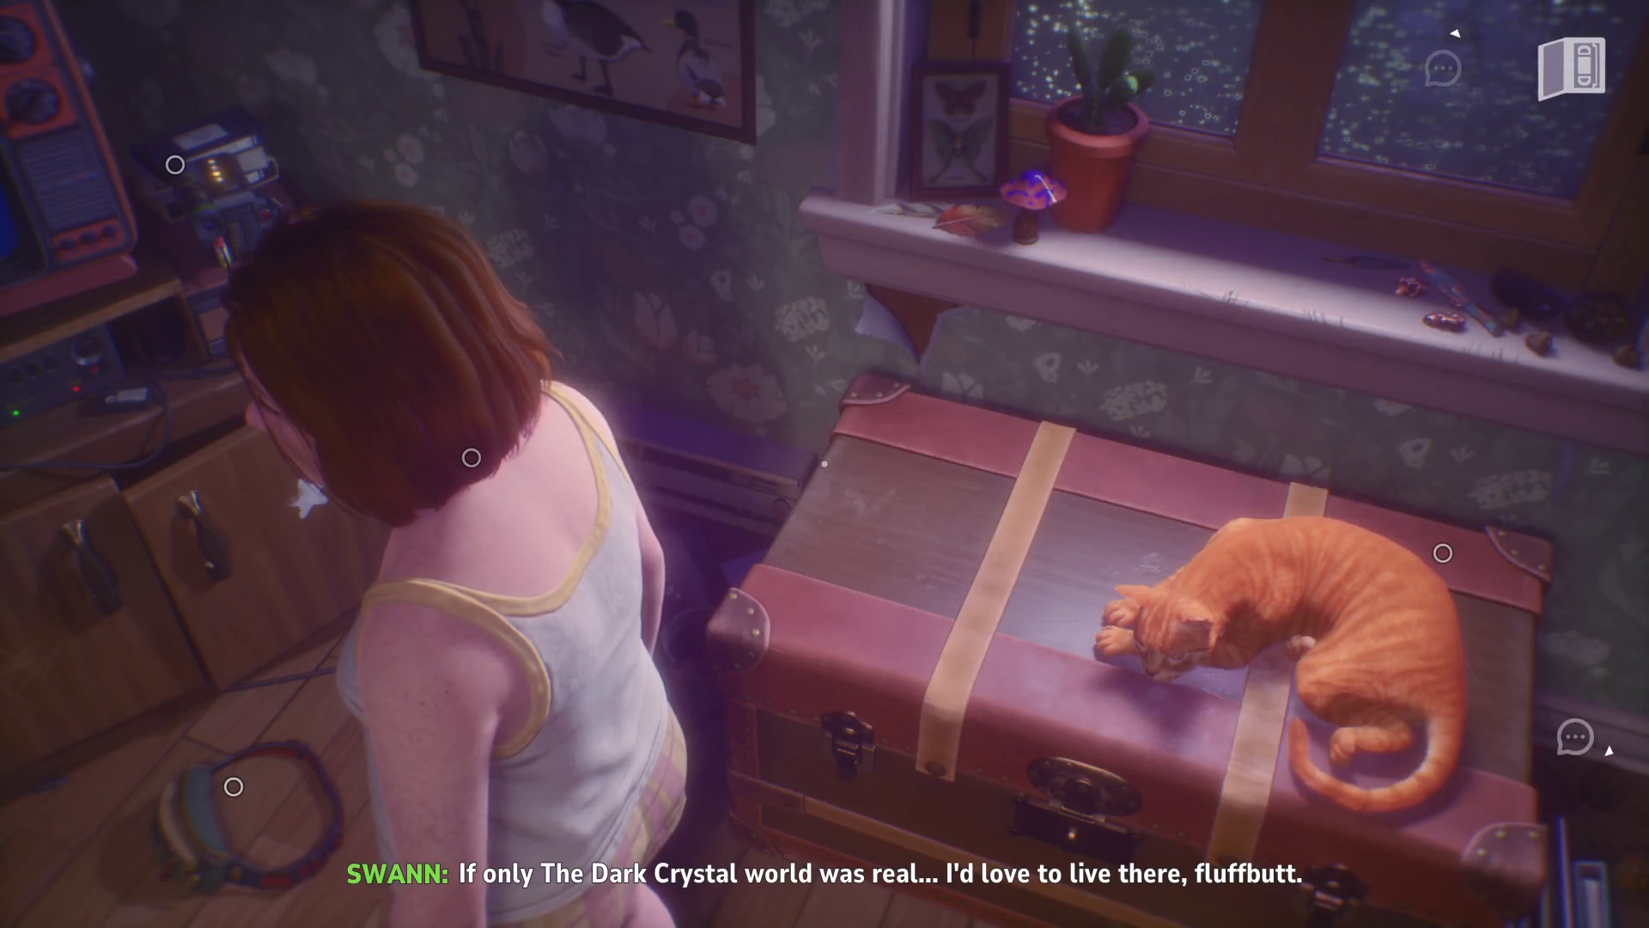
- Walk past the bed to the nightstand and turn toward the shelf with the moth plush
key("s")
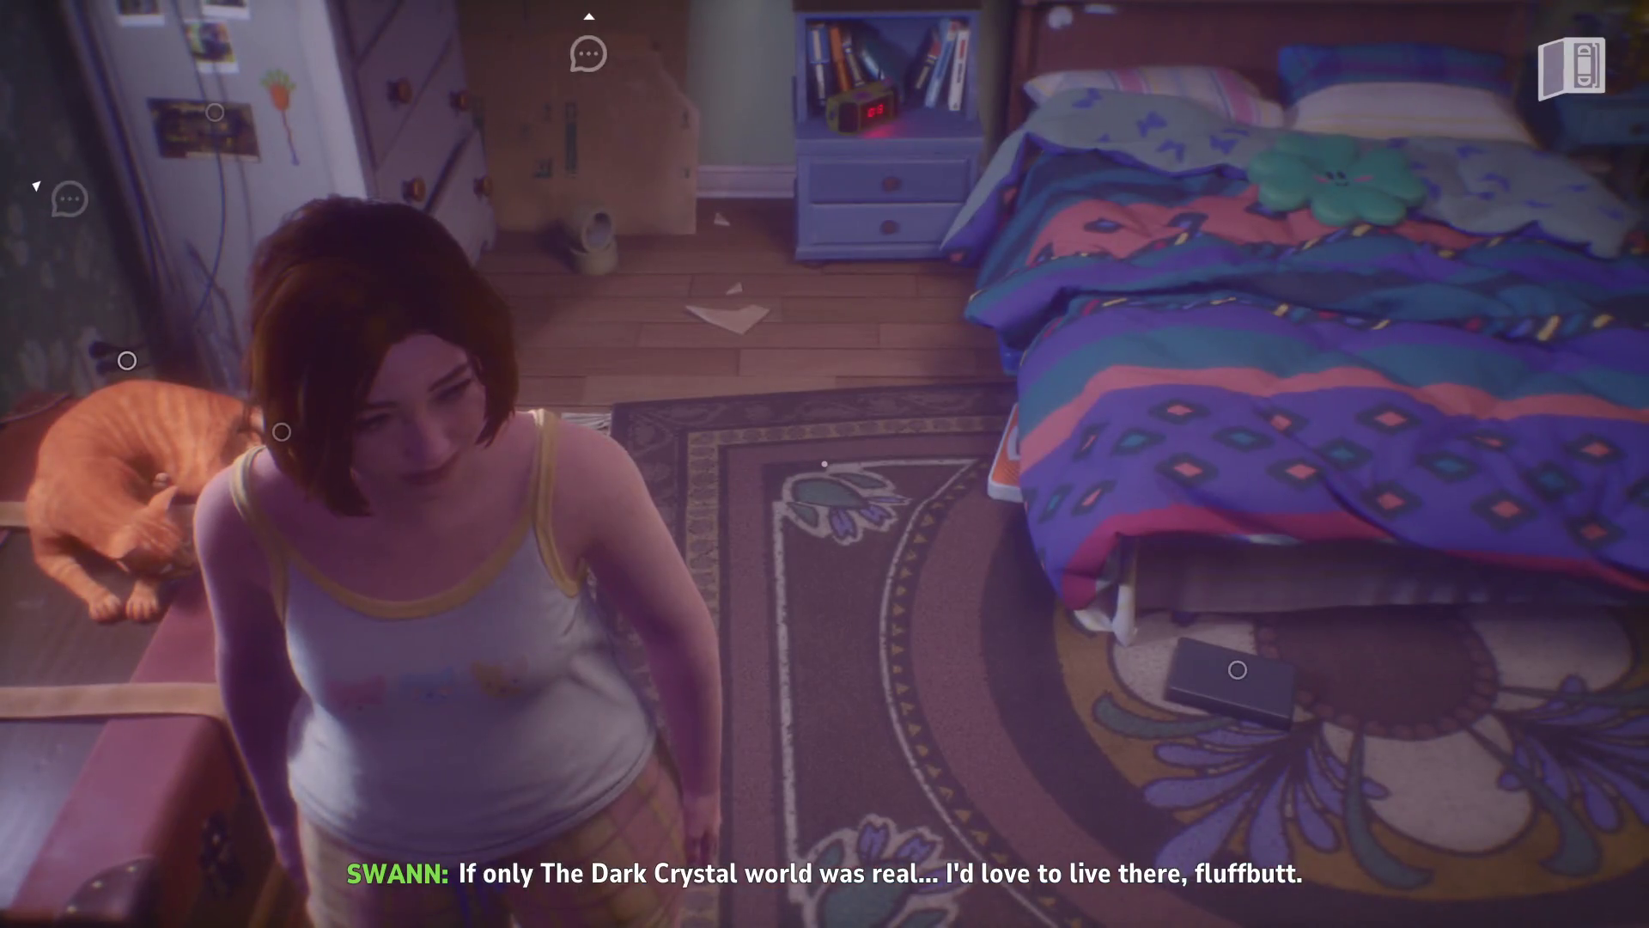
key("d")
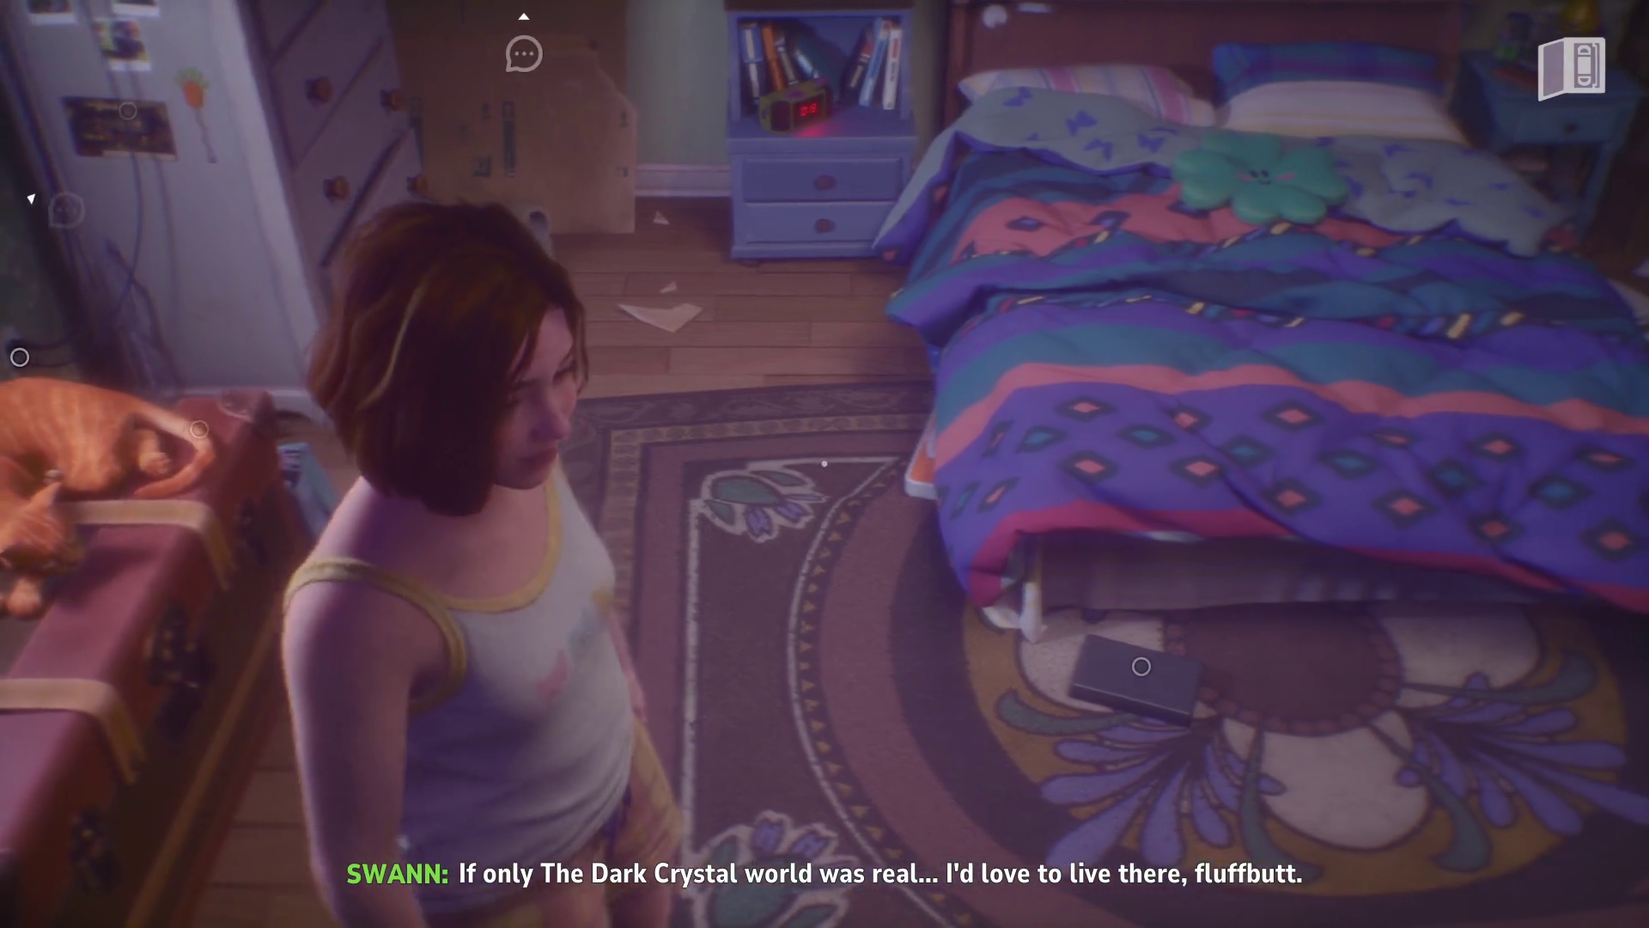
key("d")
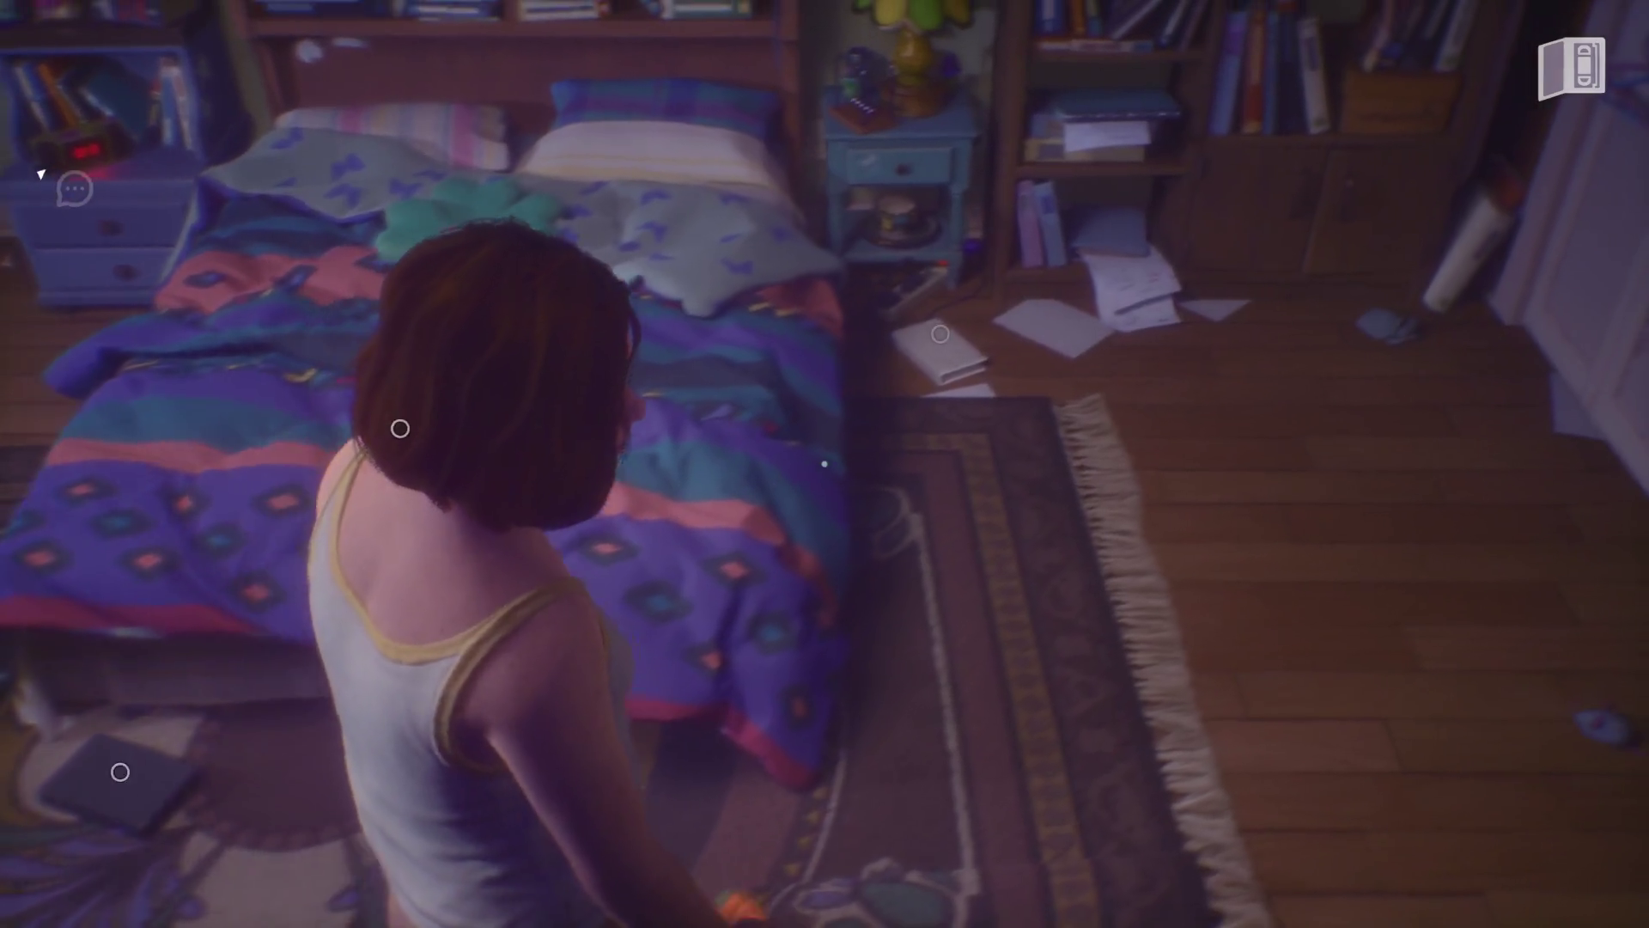
key("w")
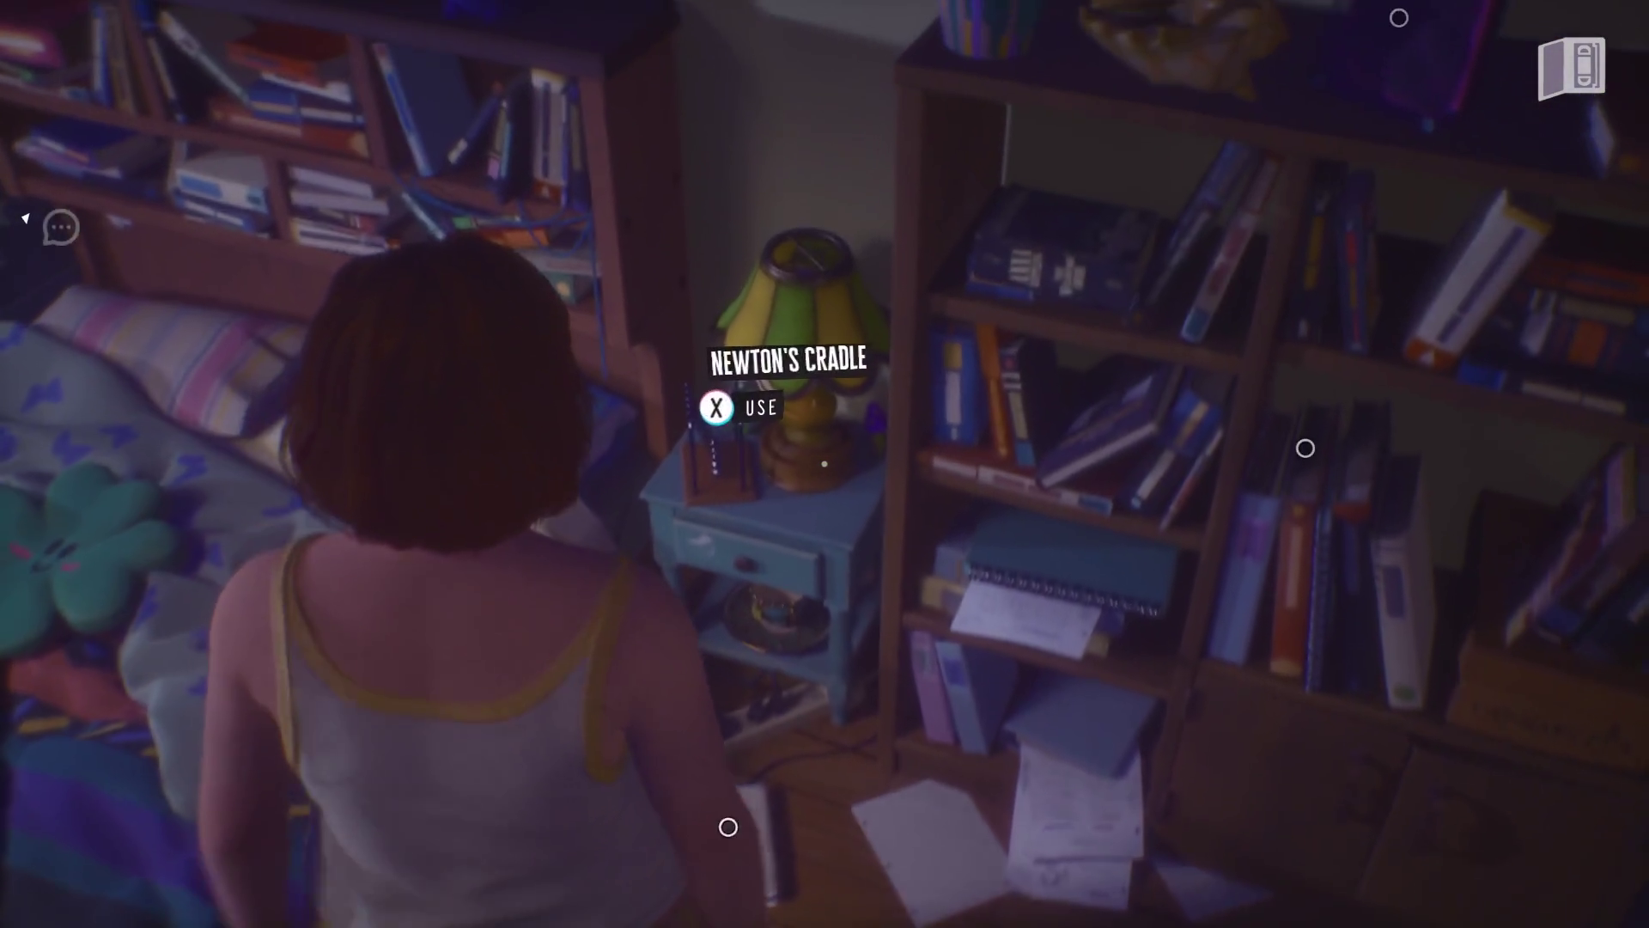
key("w")
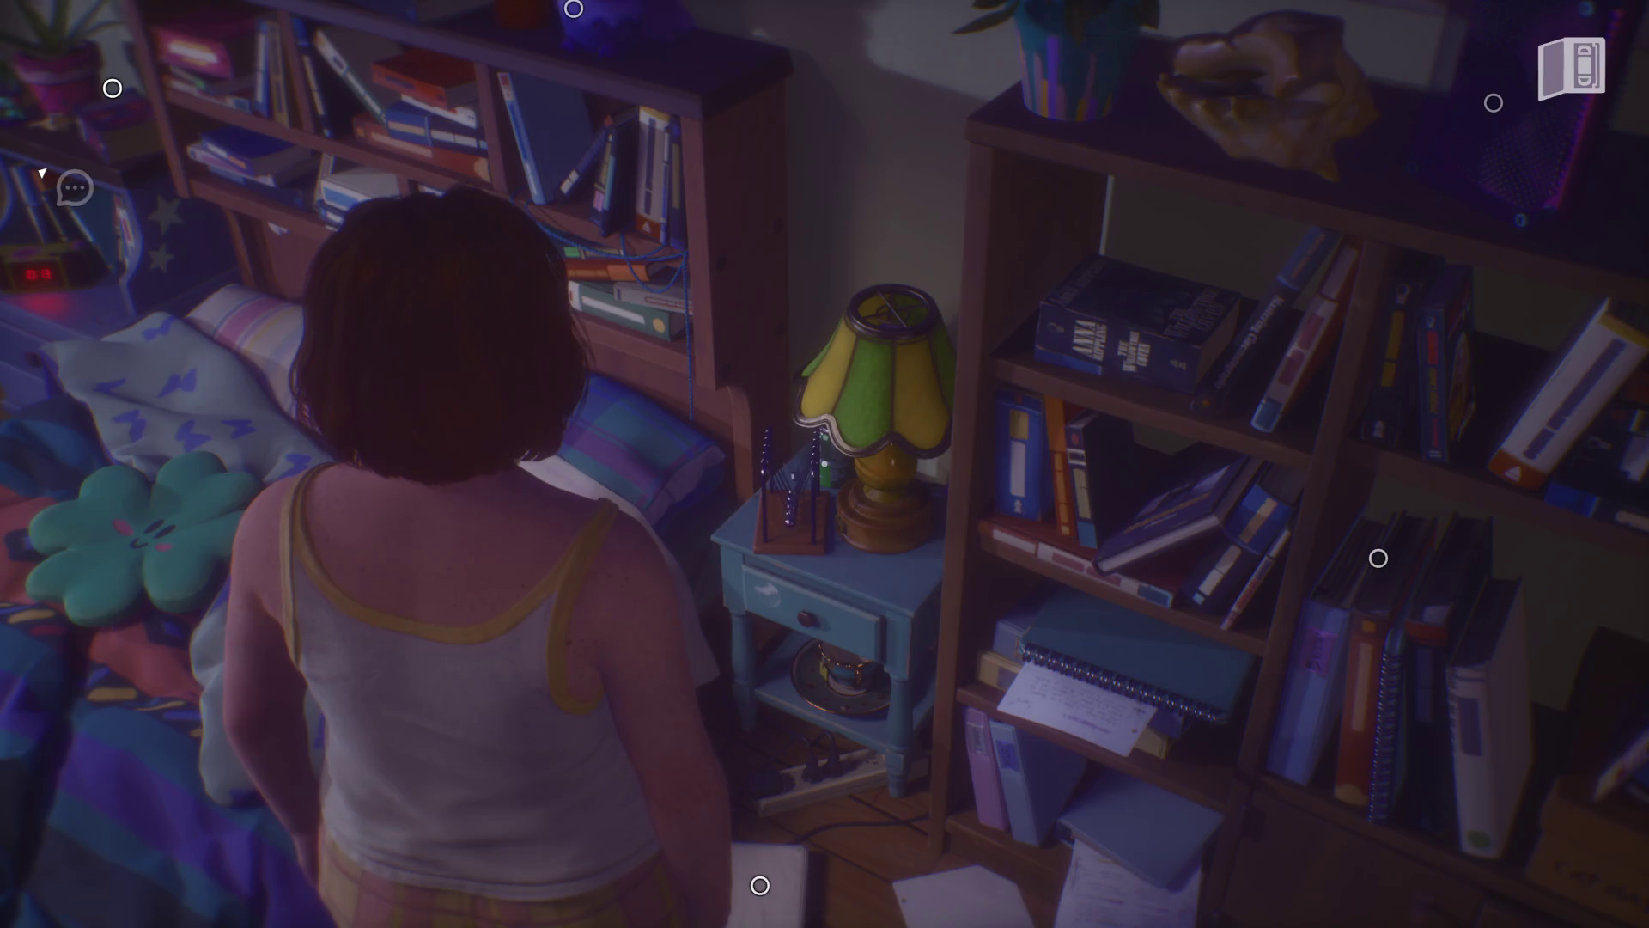
key("w")
key("a")
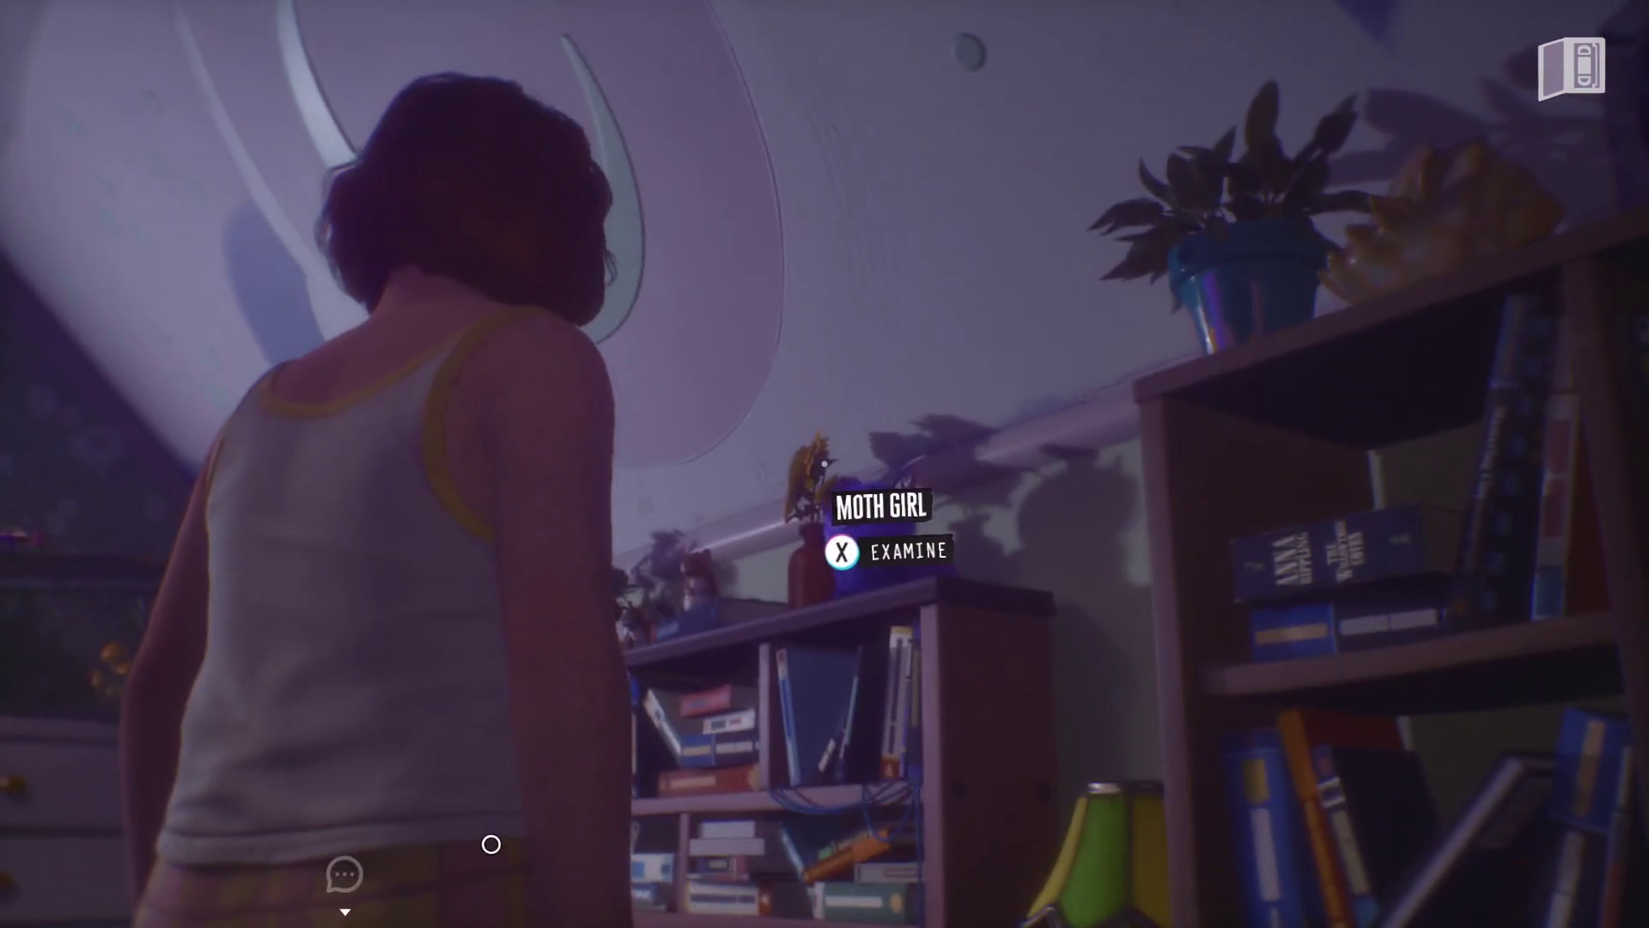
- Examine the Moth Girl plush, then turn and pick up the pin screen toy
key("e")
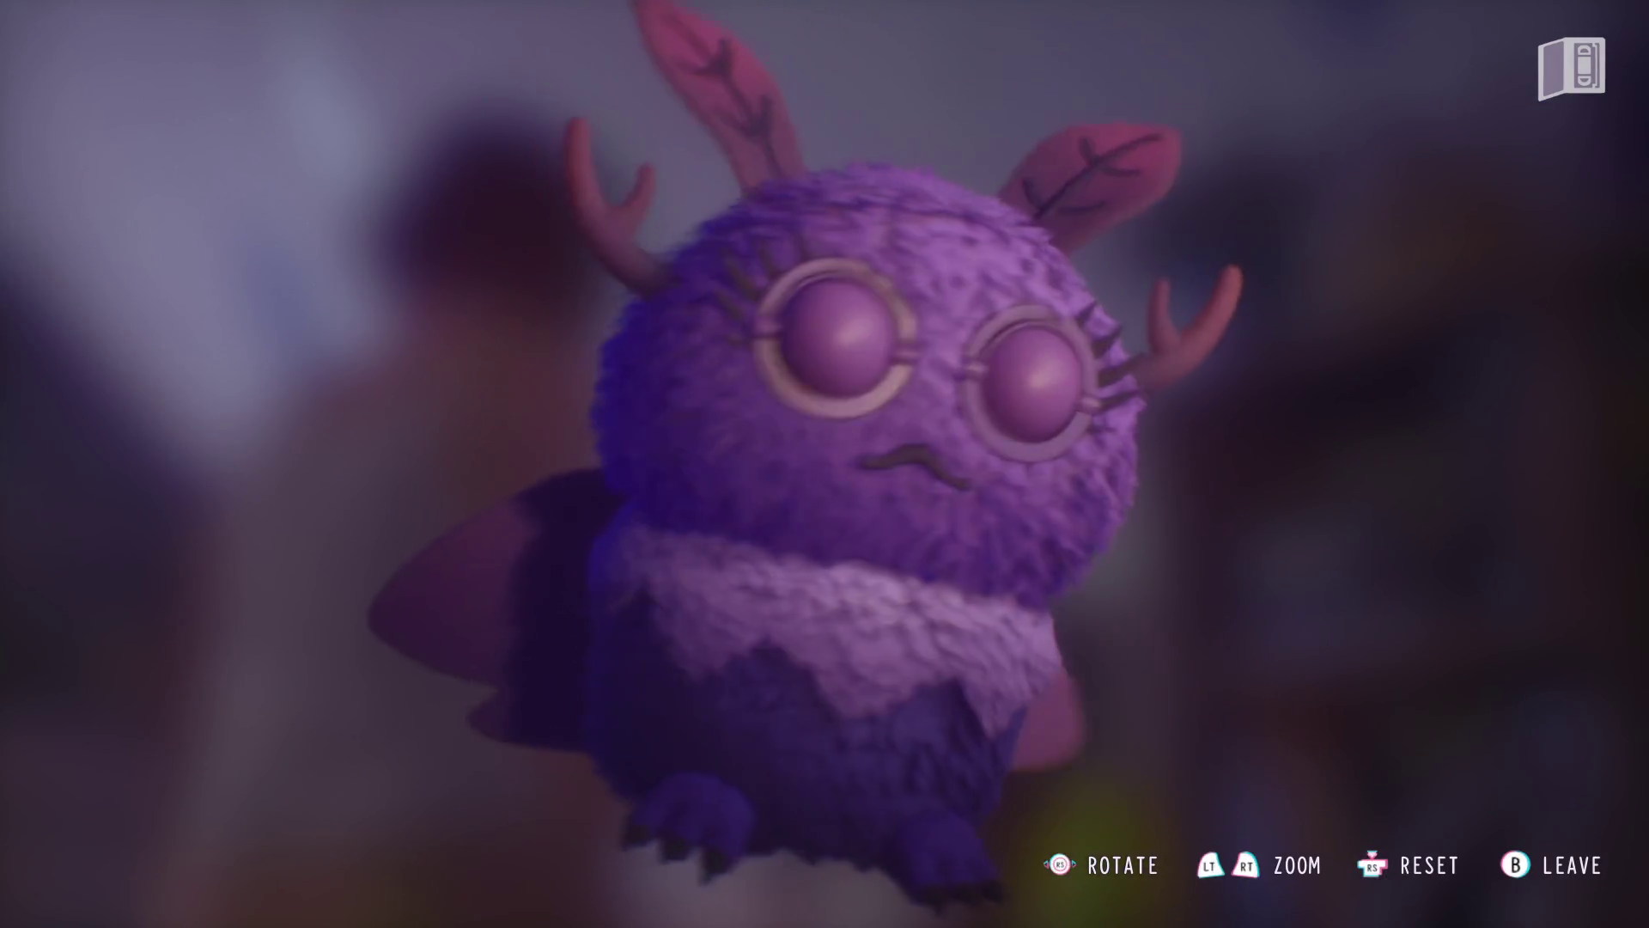
key("Escape")
key("d")
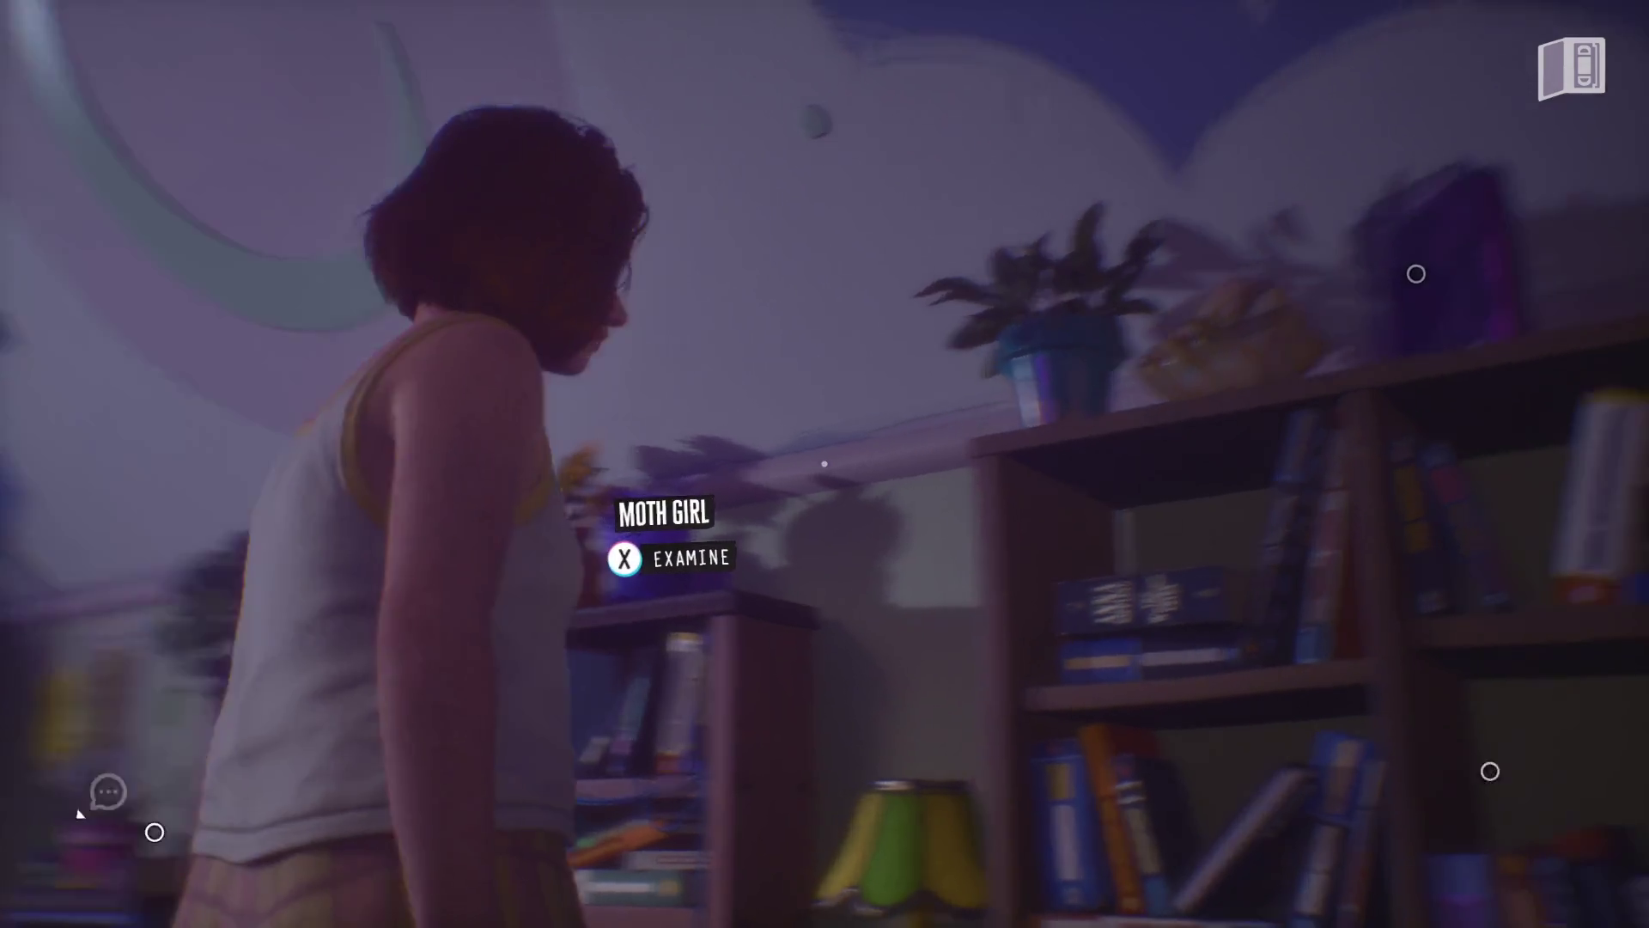
key("e")
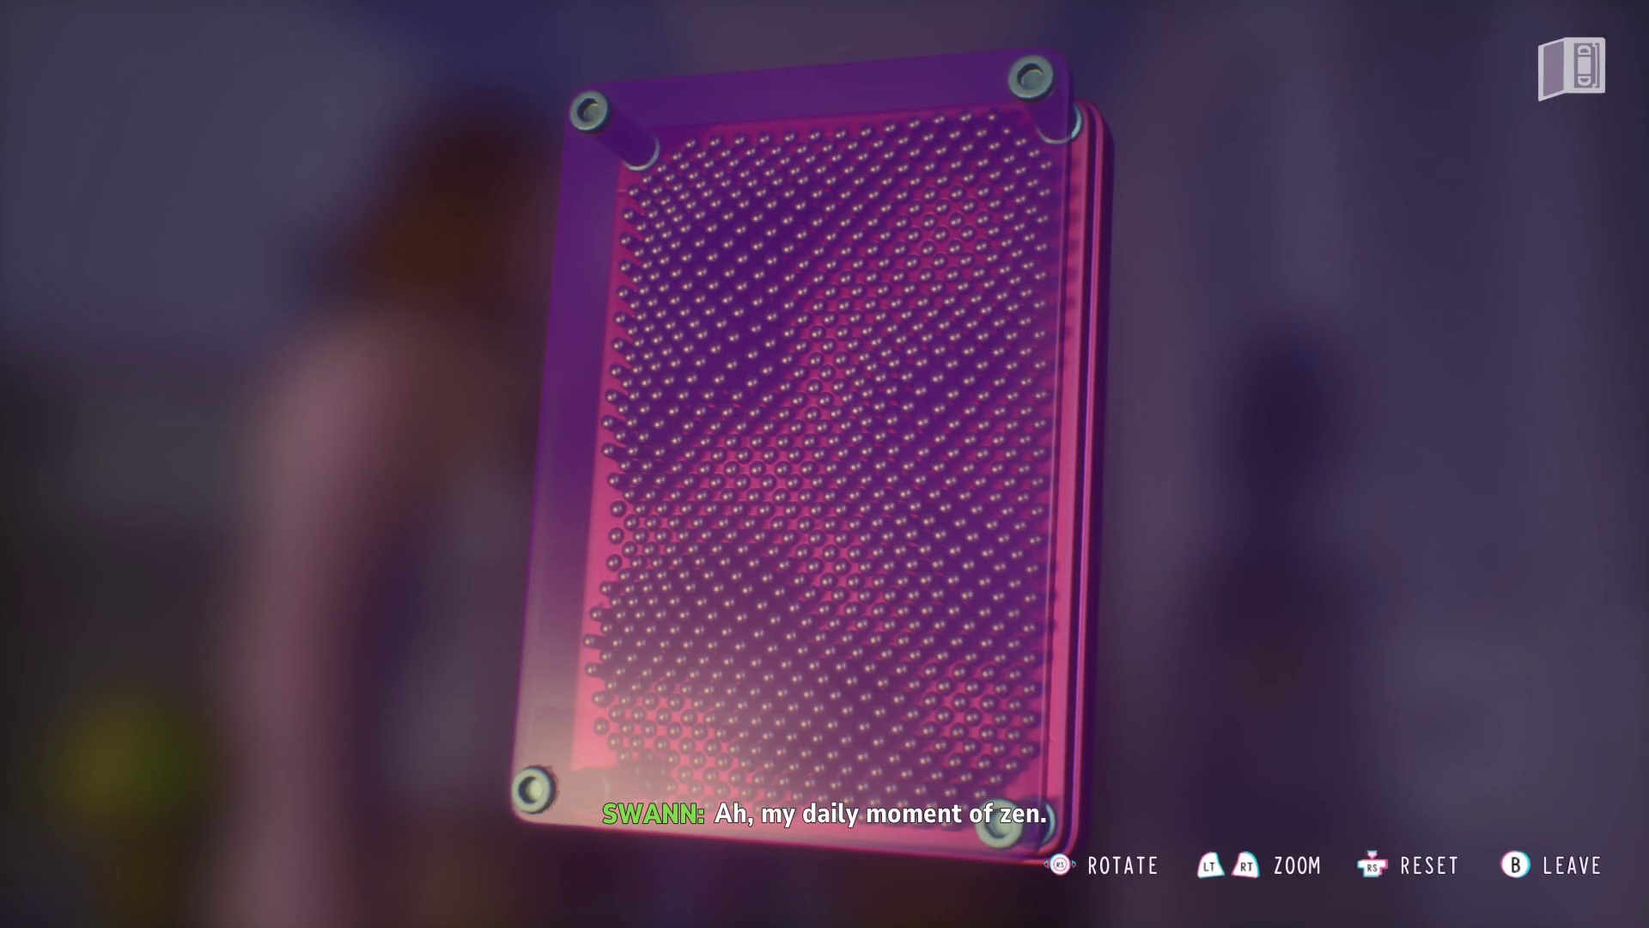
- Press a face shape and then a rude shape into the pin screen, then put it down
key("d")
key("a")
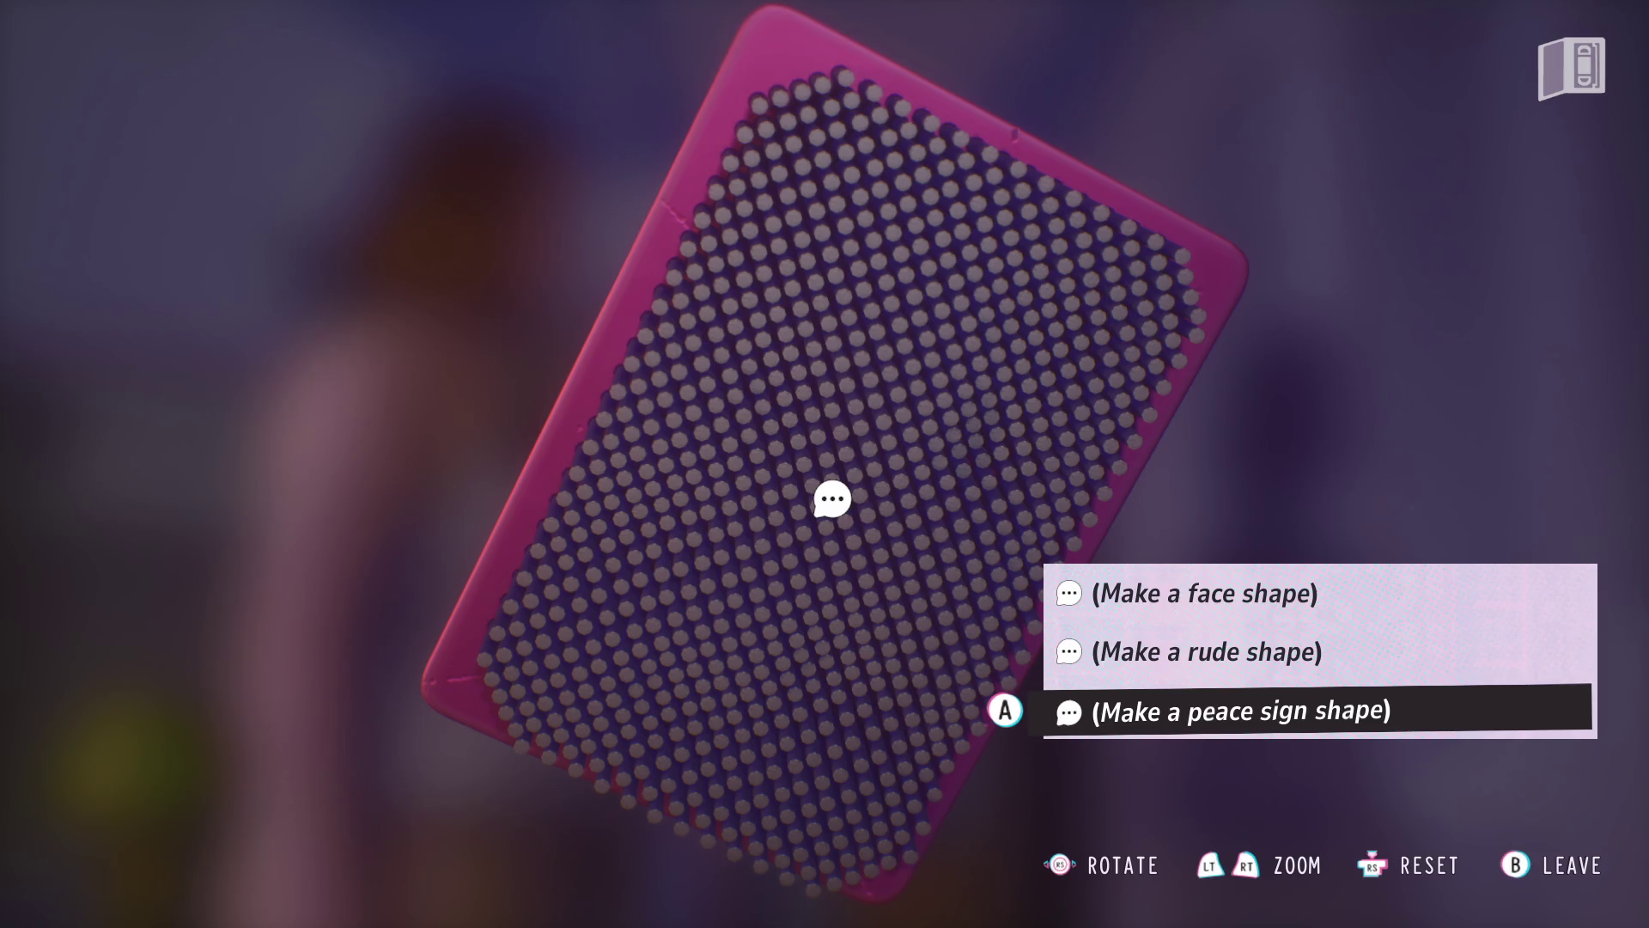
key("Up")
key("Up")
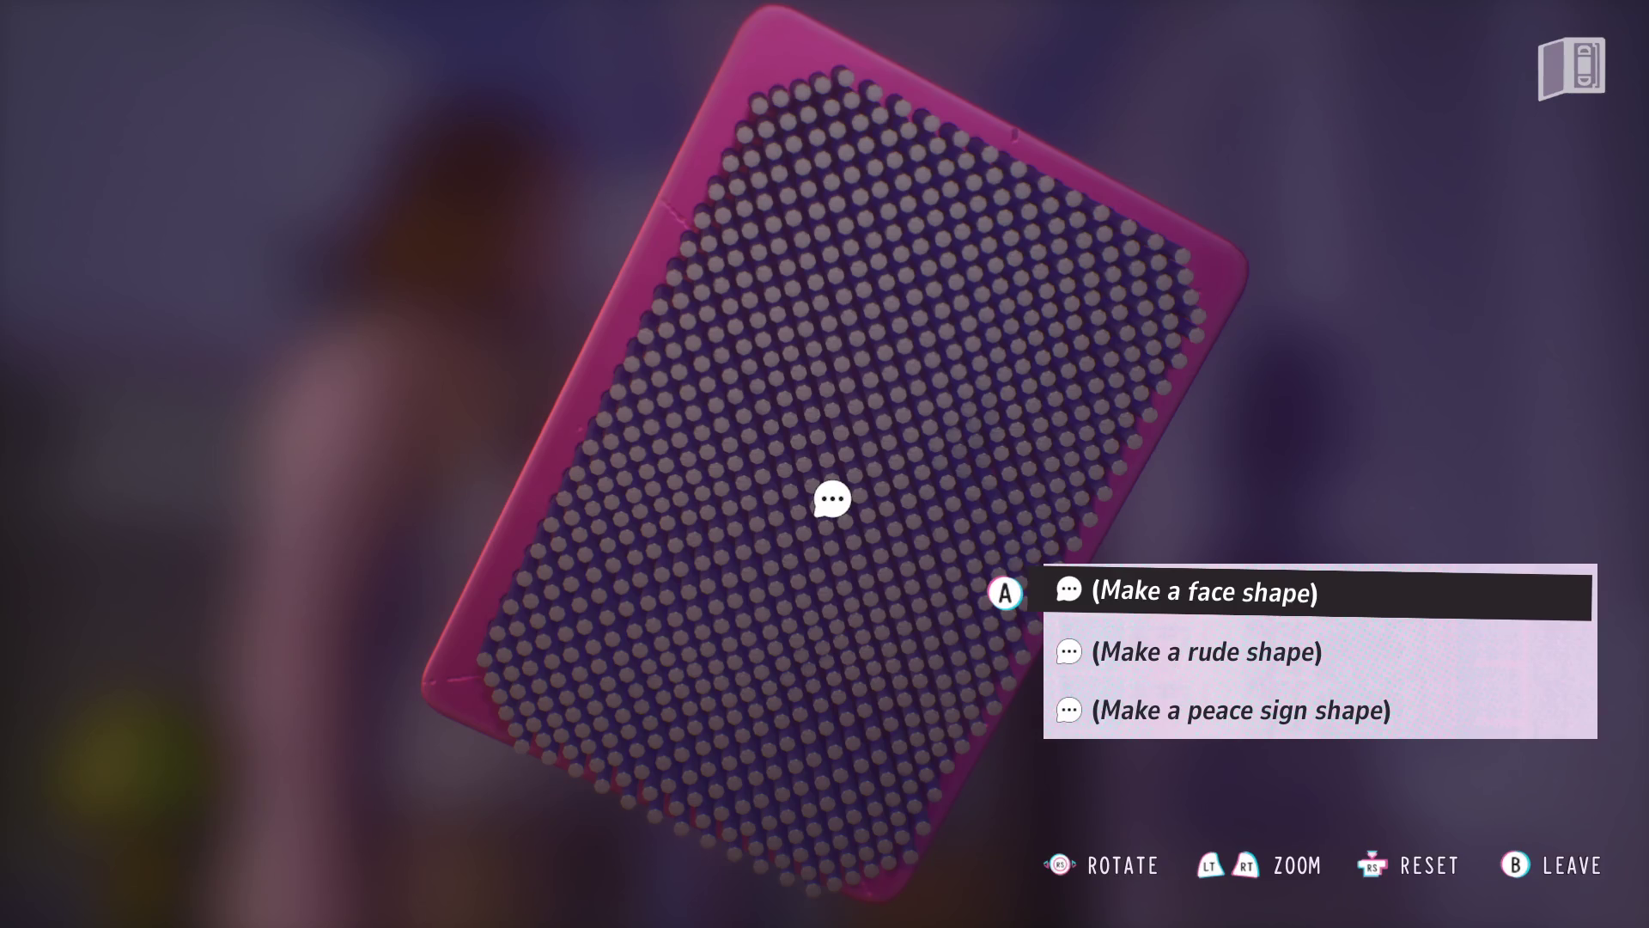
key("Return")
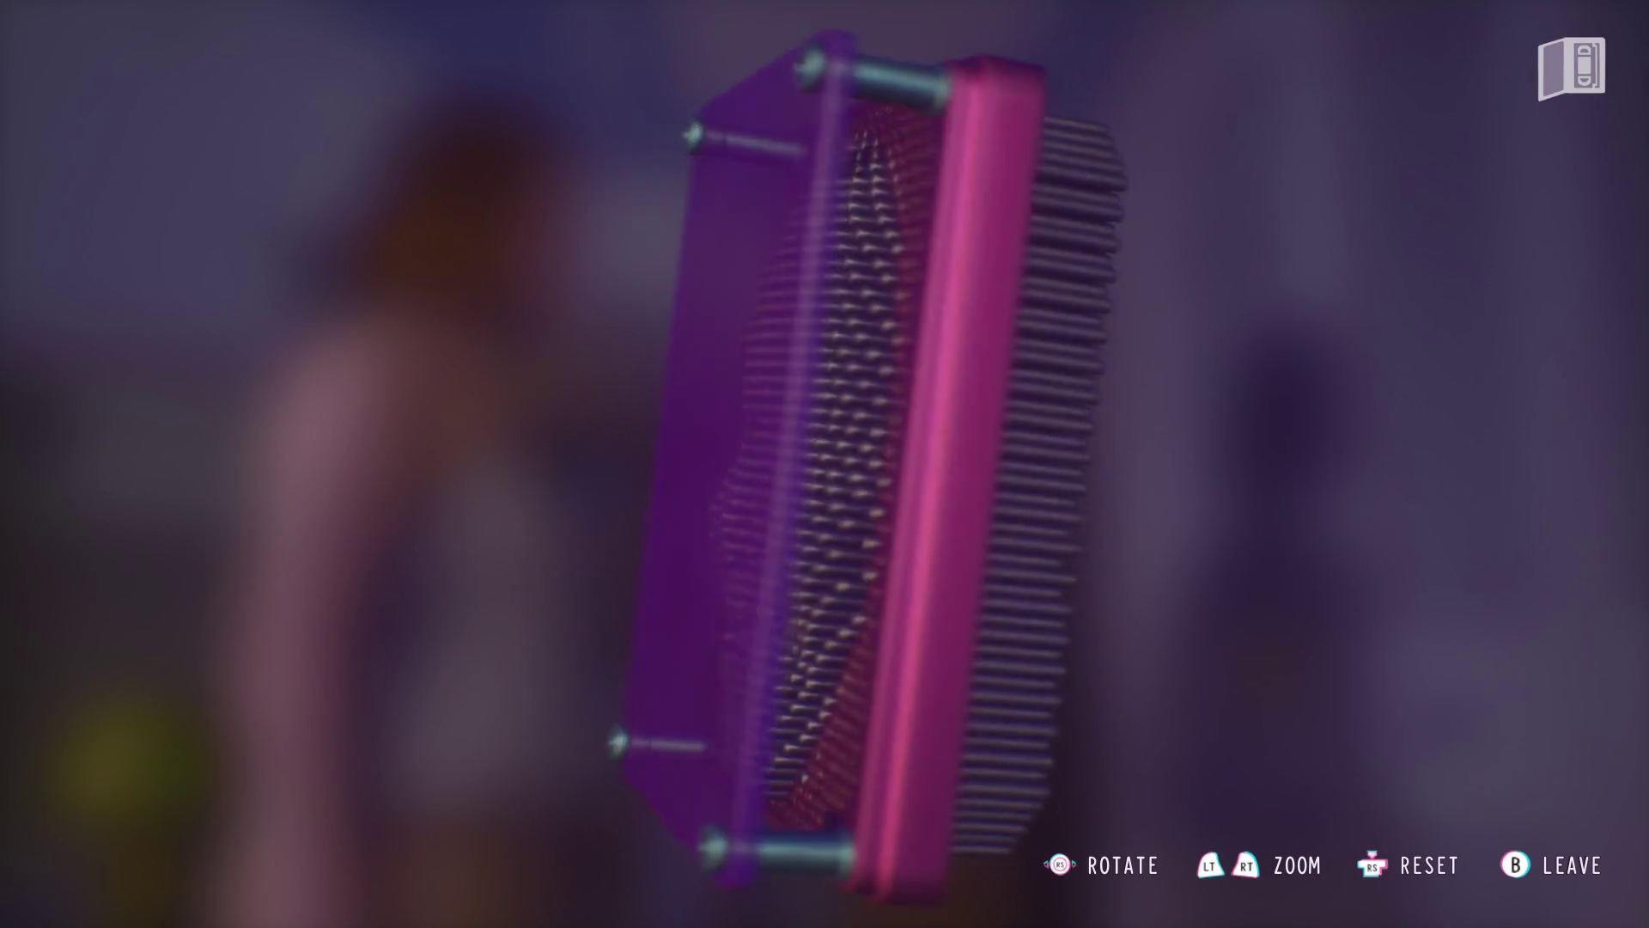
key("Up")
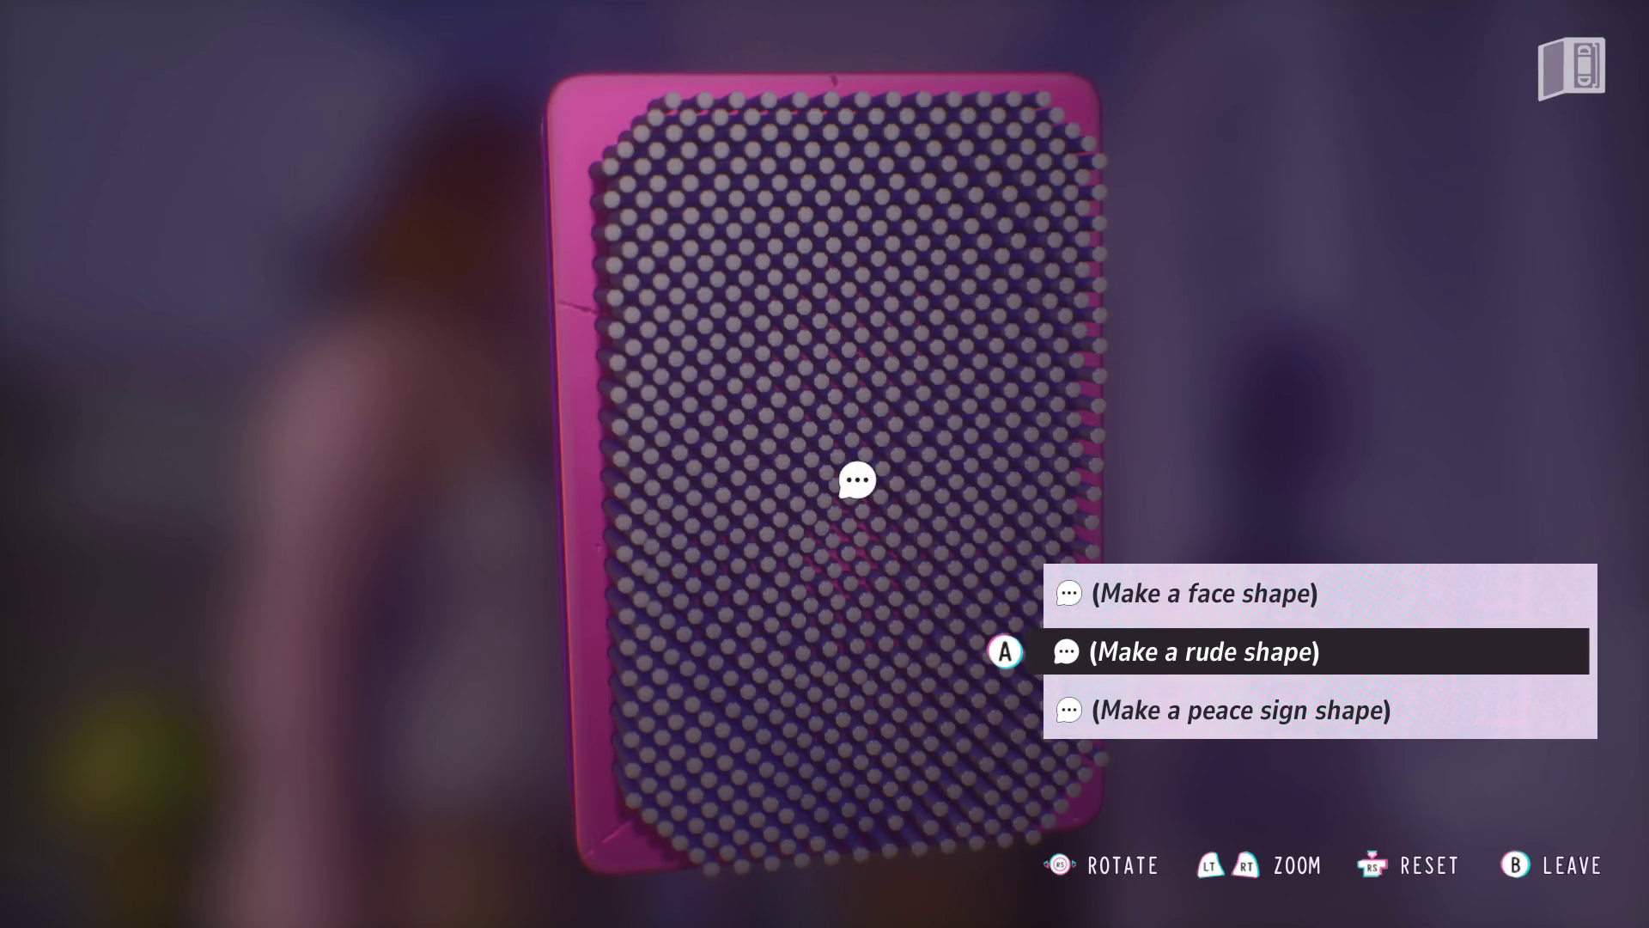
key("Return")
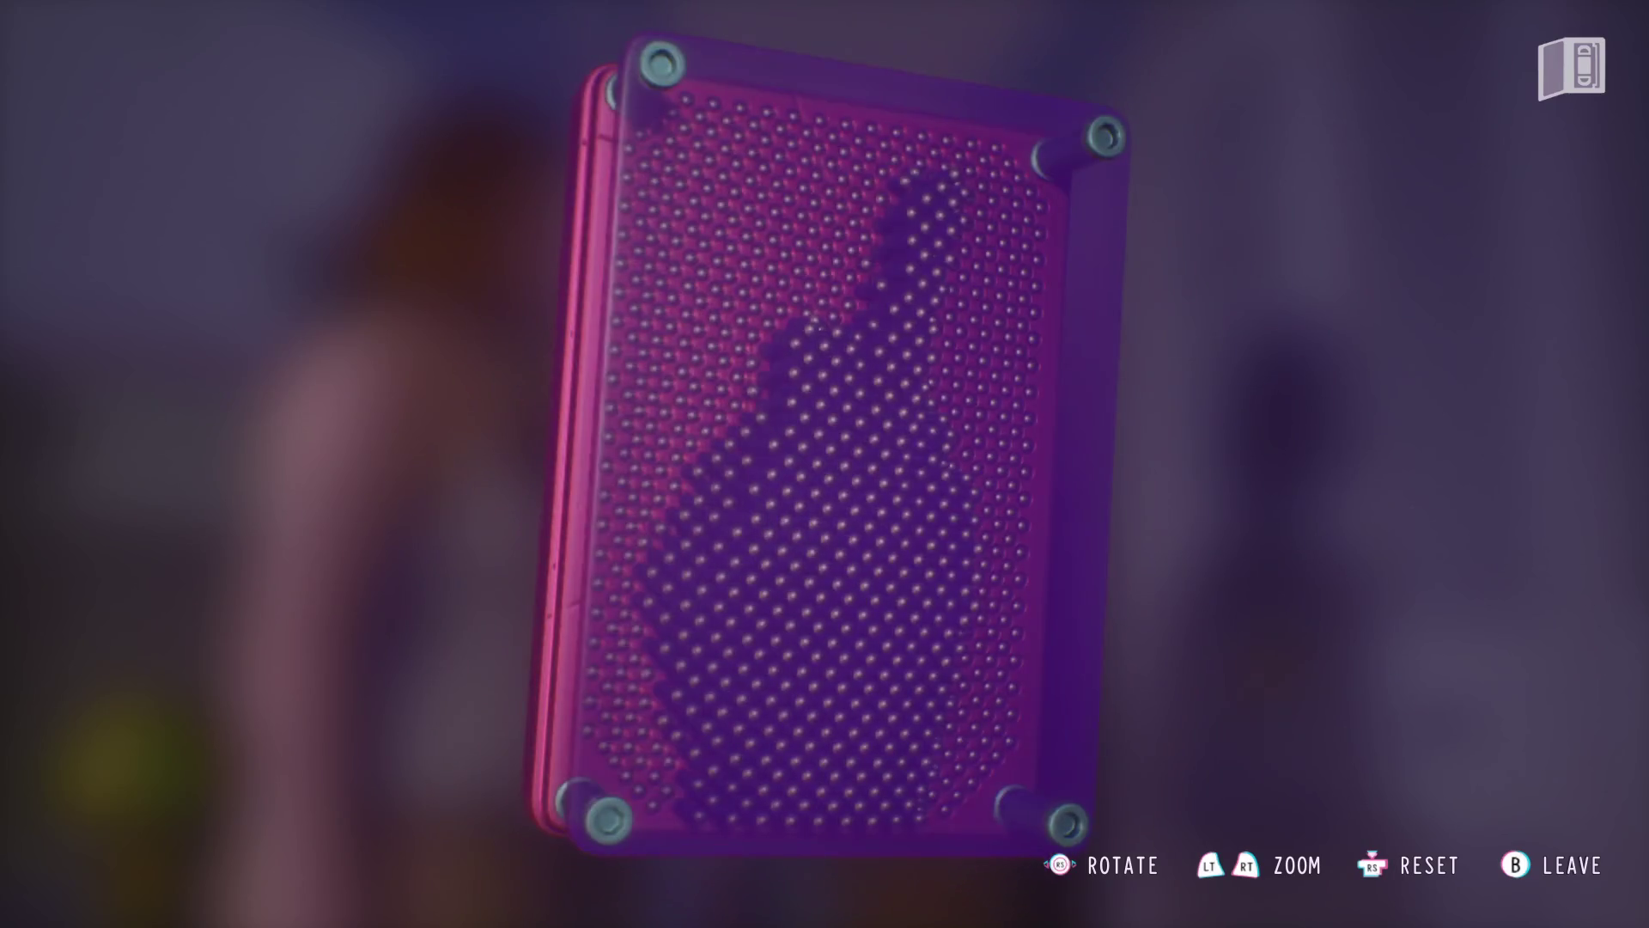
key("Escape")
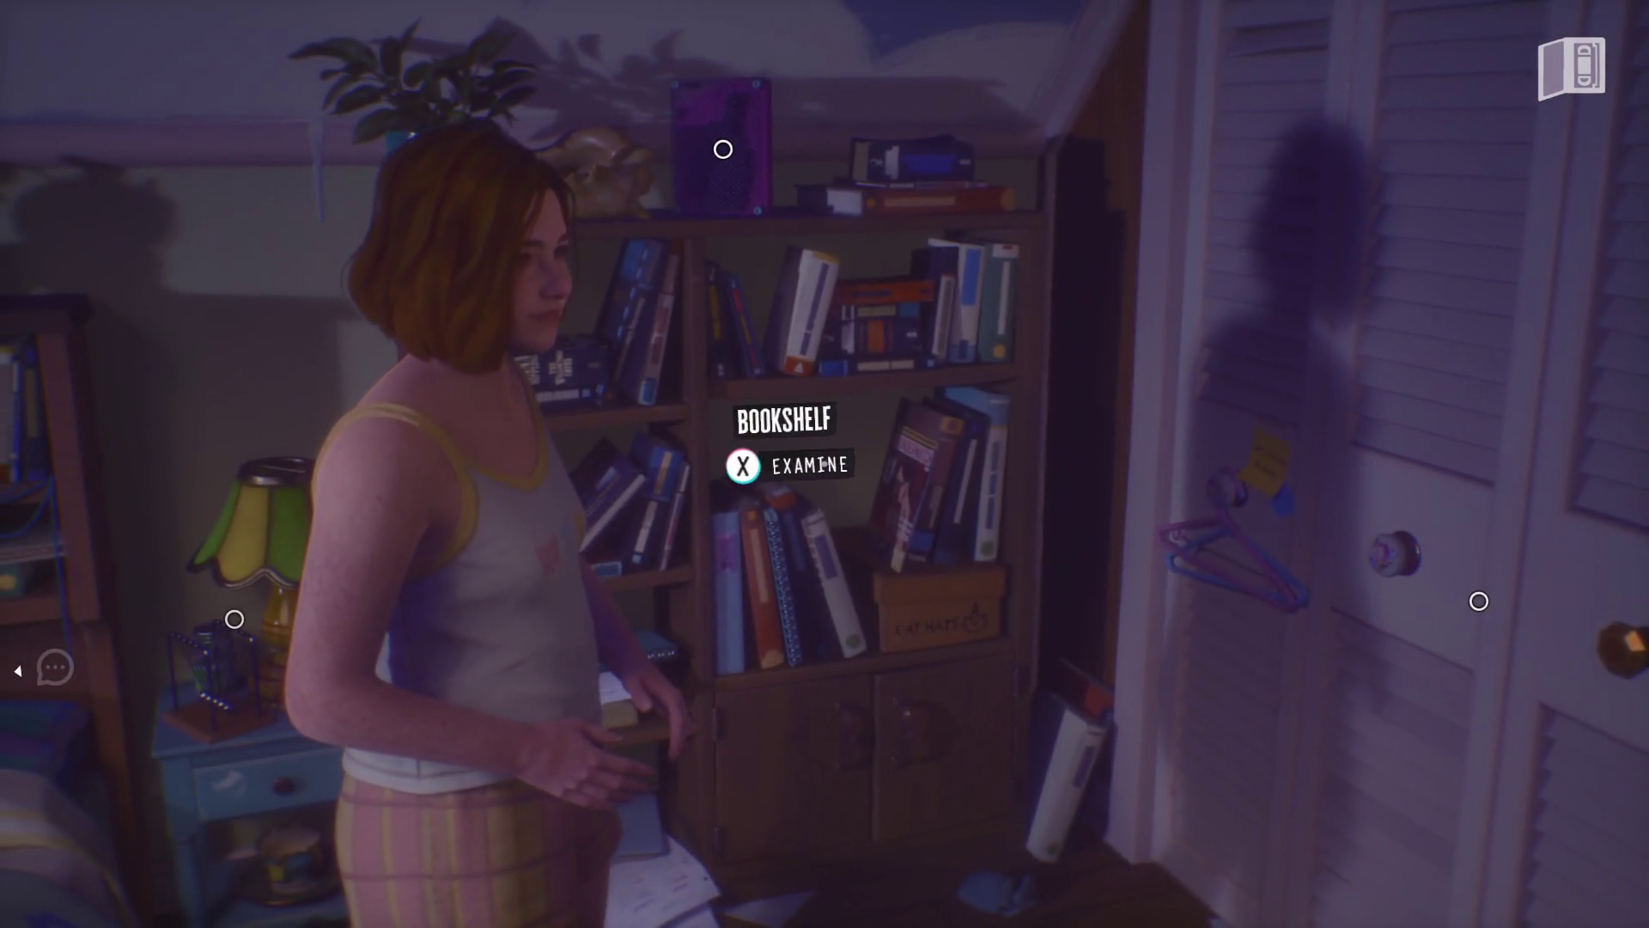
- Look over The Willowtree Coven, Mastering Cinematography and Shivers Lane books on the shelf
key("e")
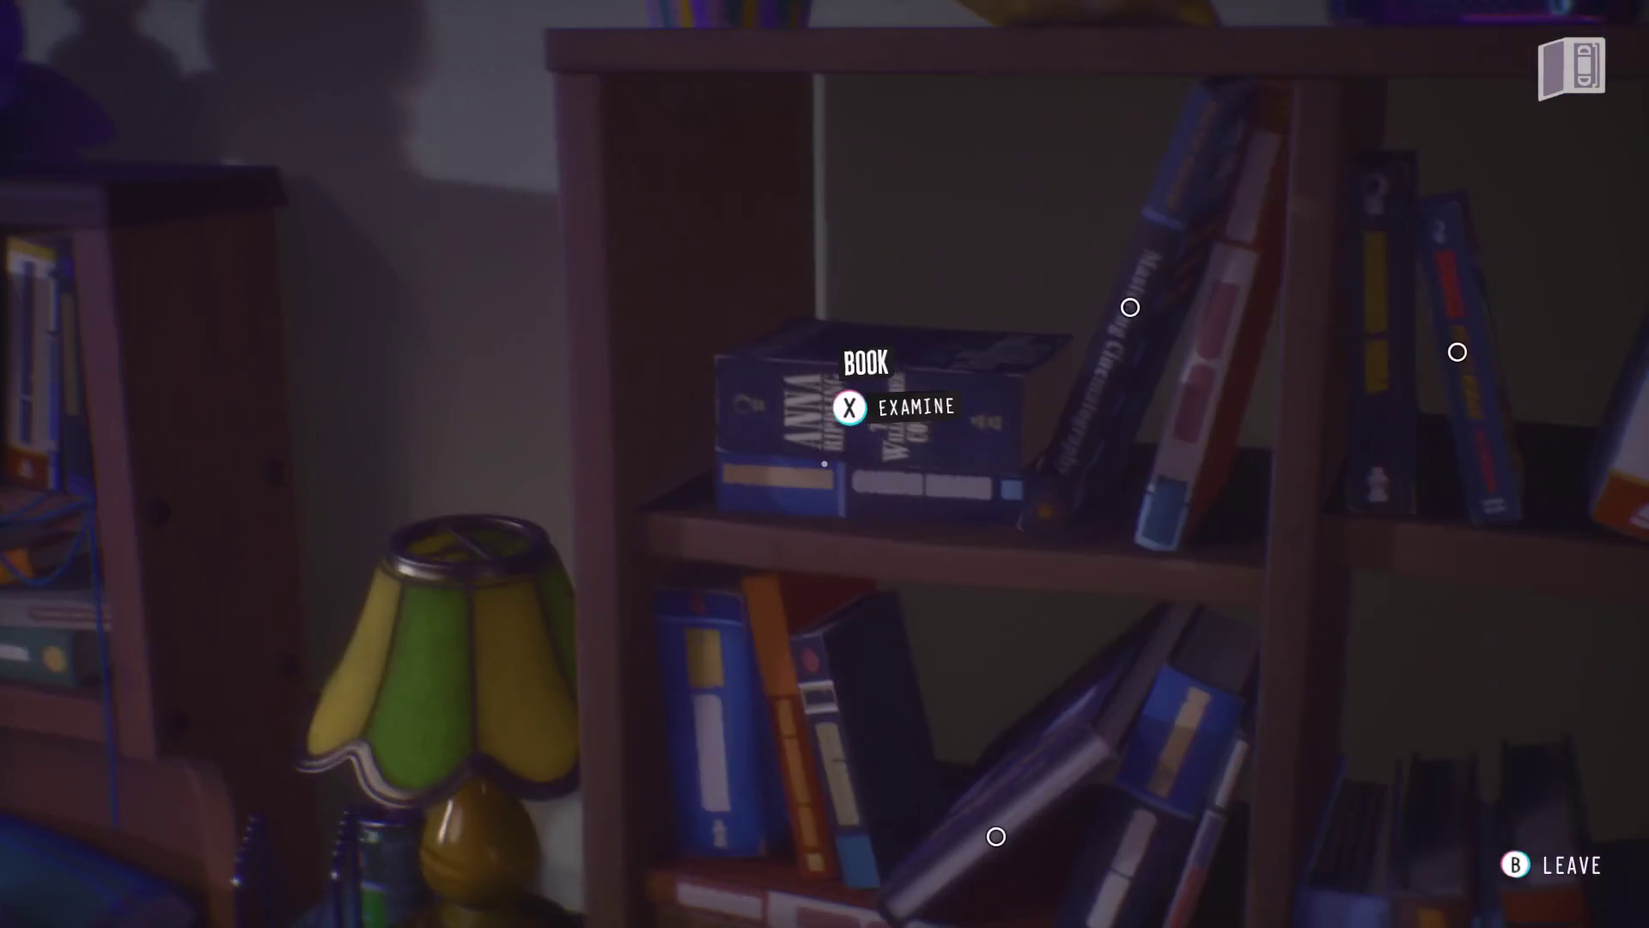
key("e")
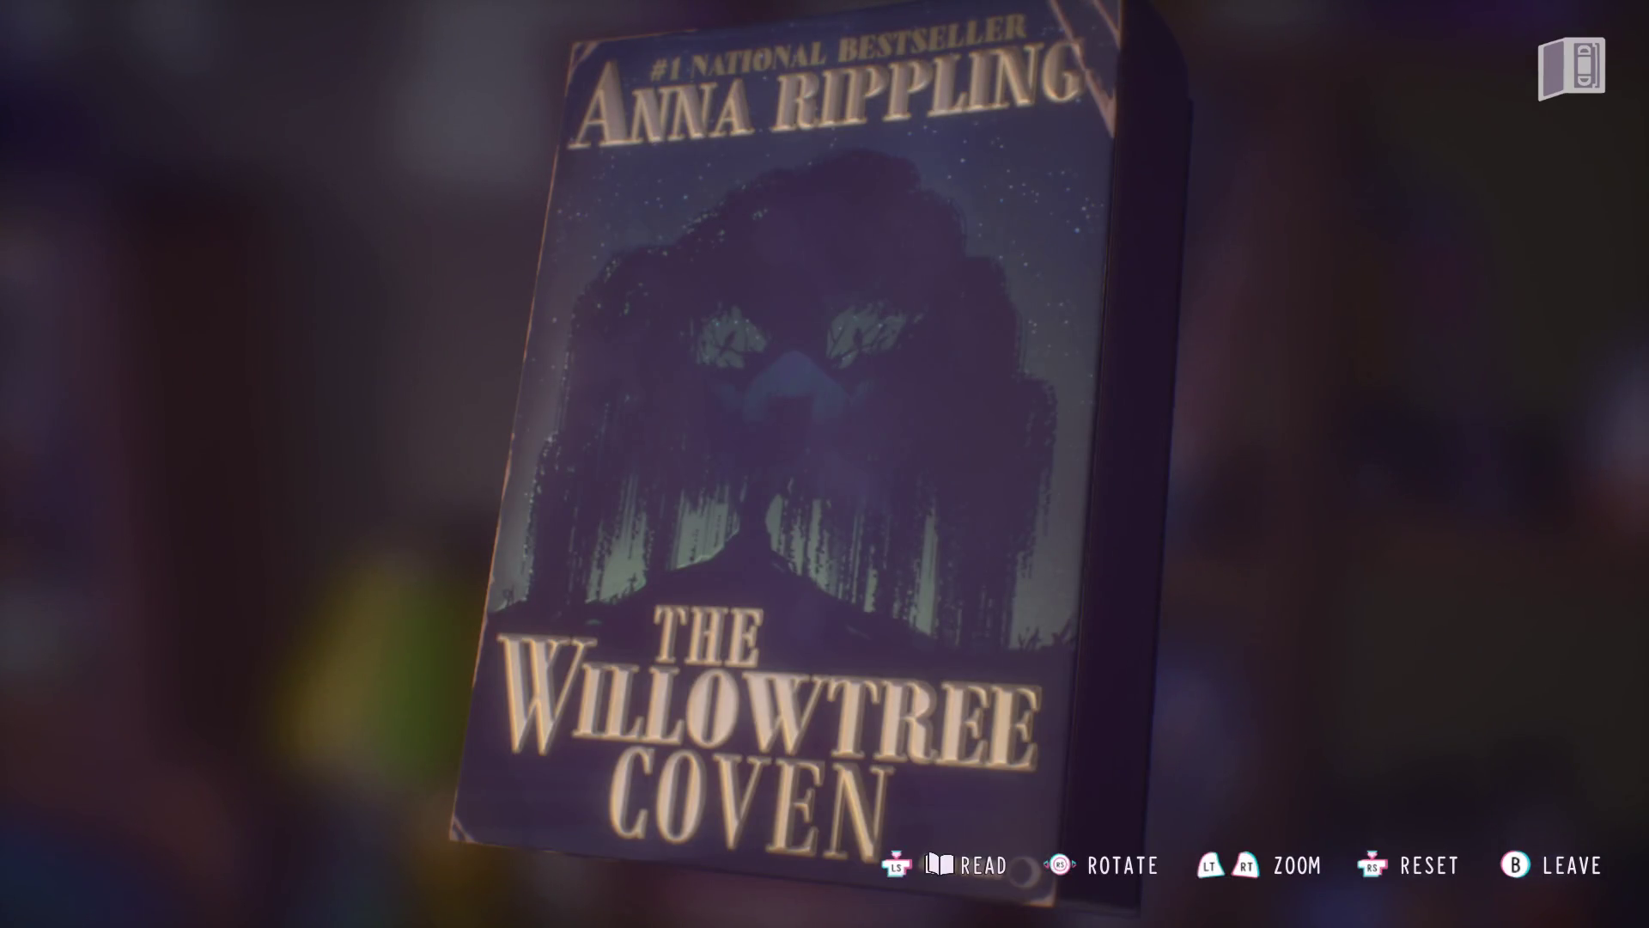
key("Escape")
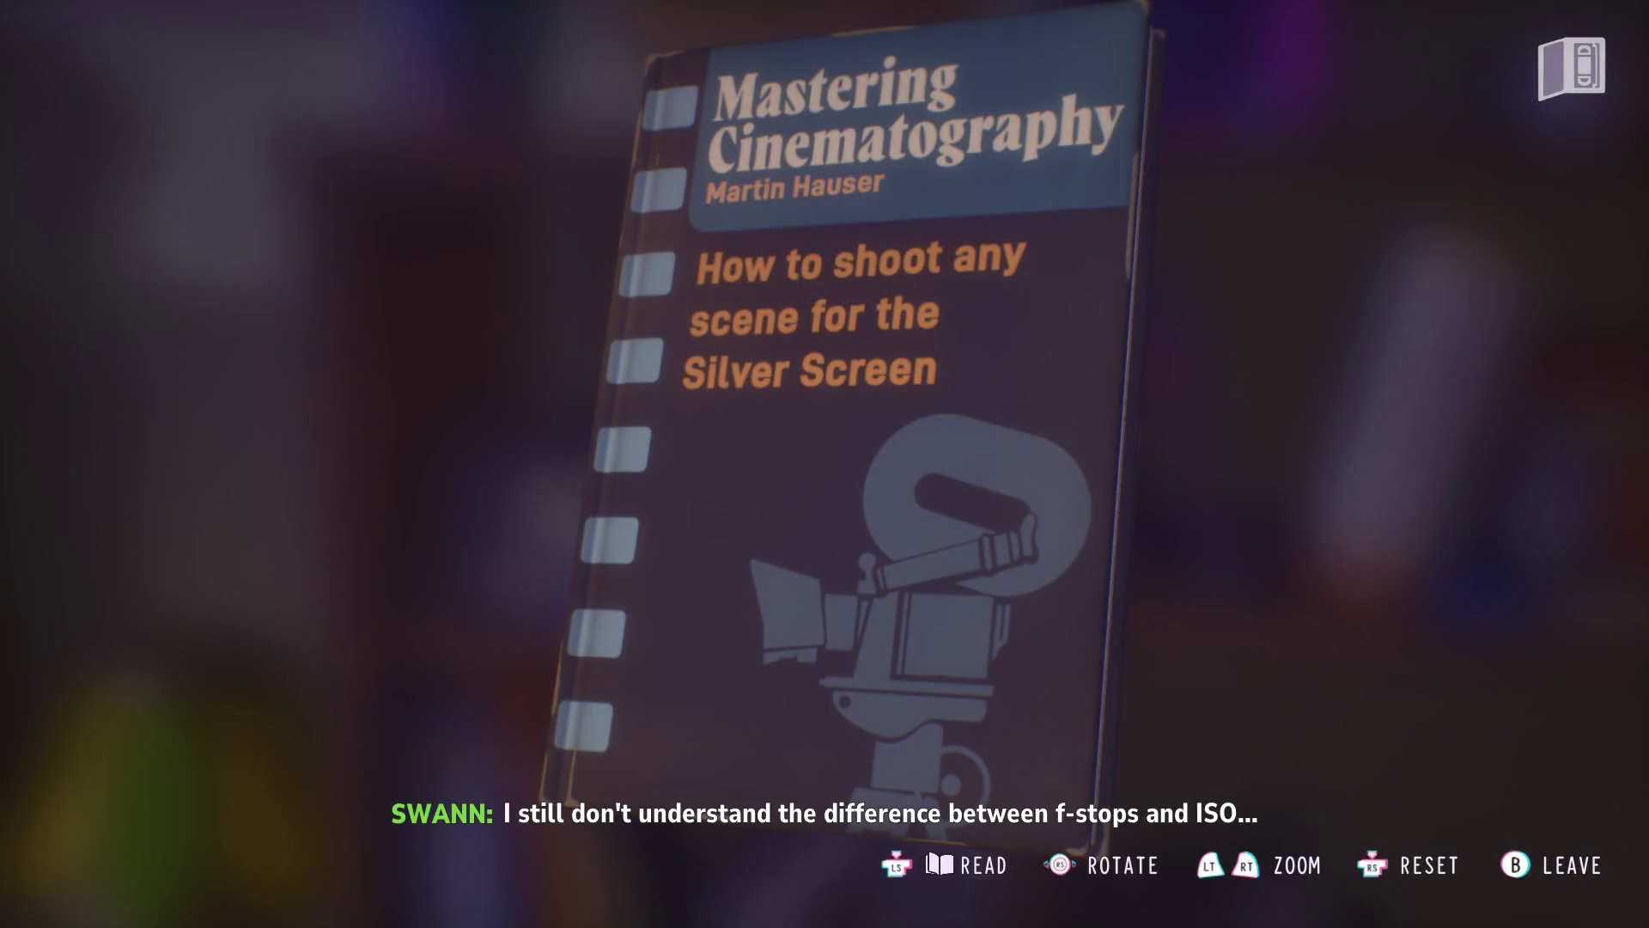
key("Escape")
key("e")
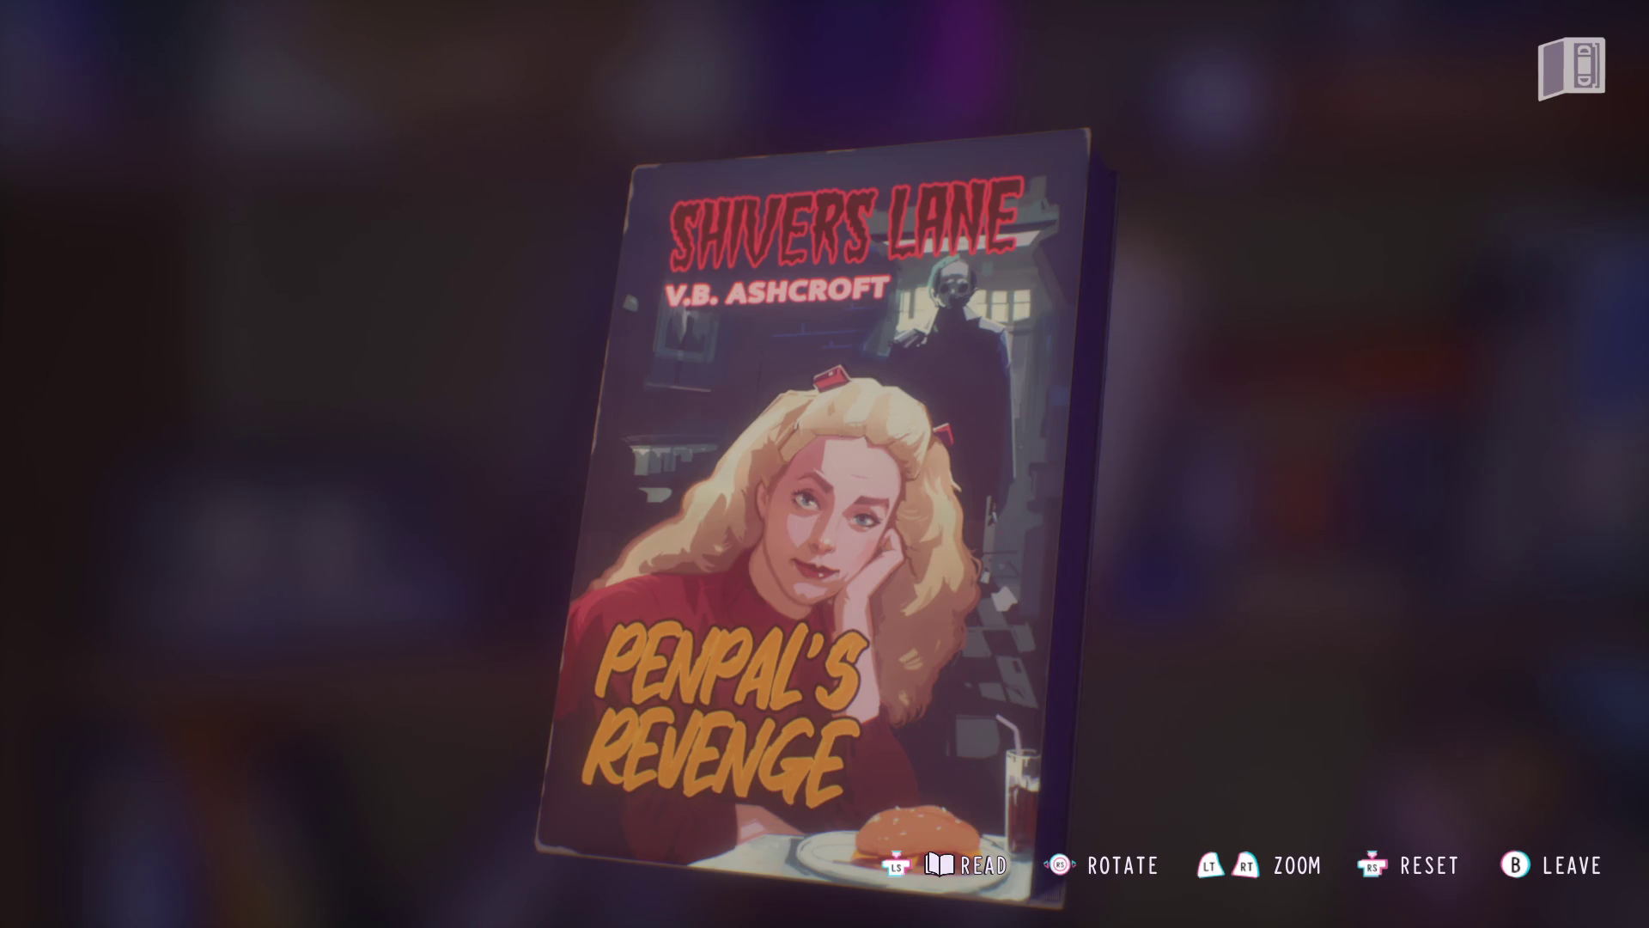
key("Escape")
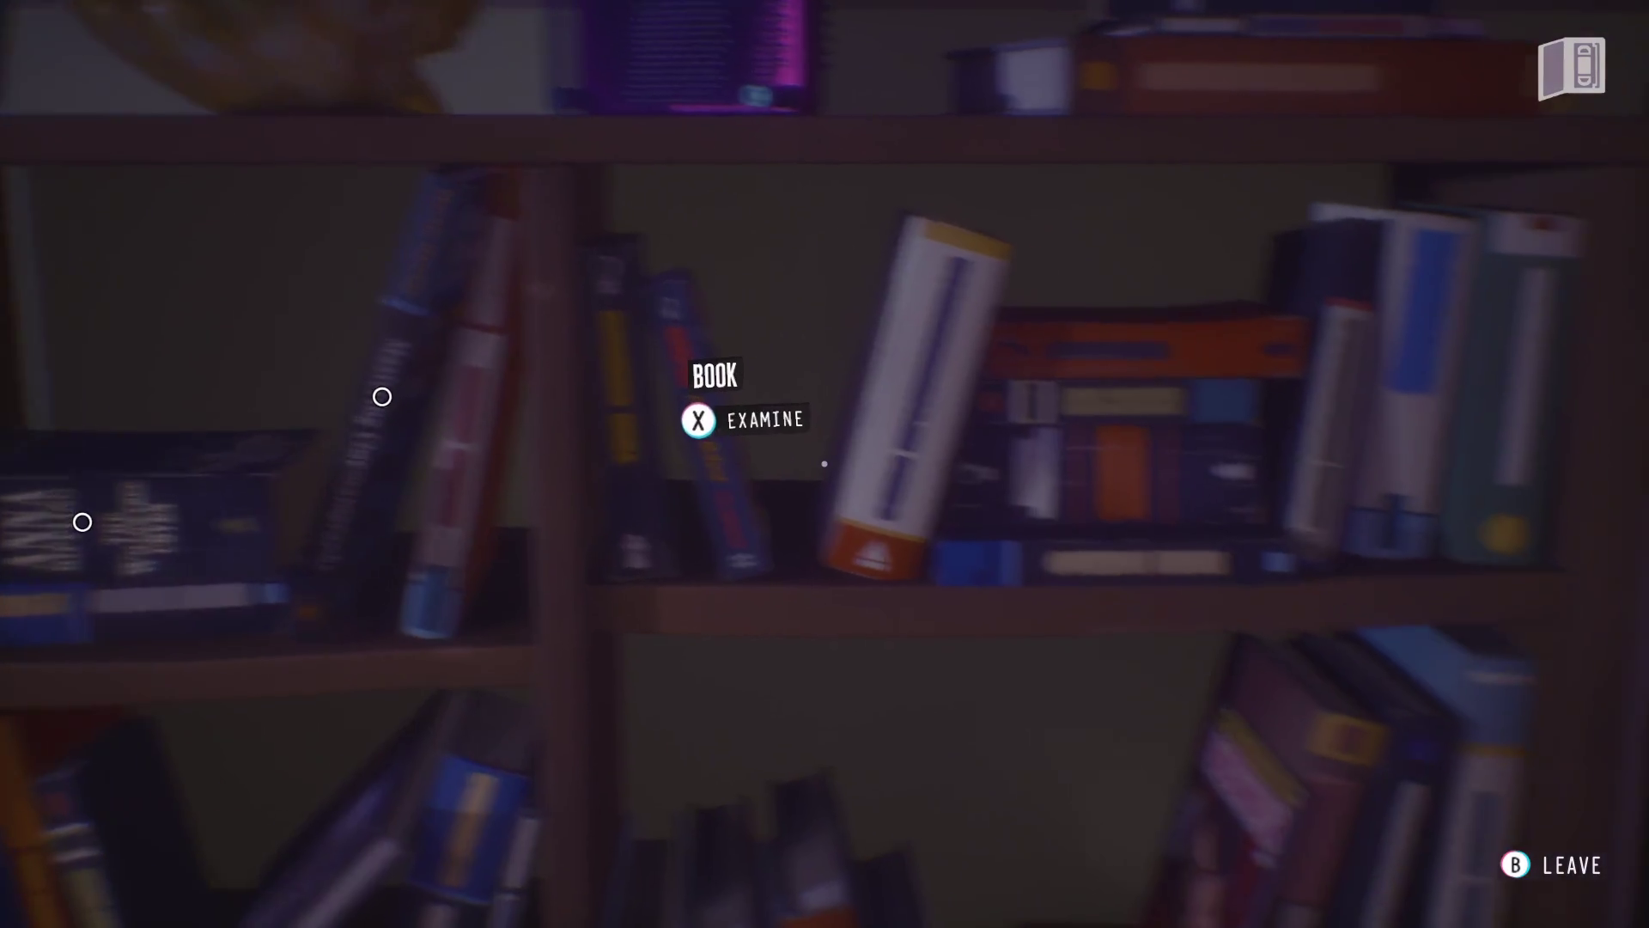
- Inspect the Wonderwatch magazine and the Strange Michigan book, putting each back
key("e")
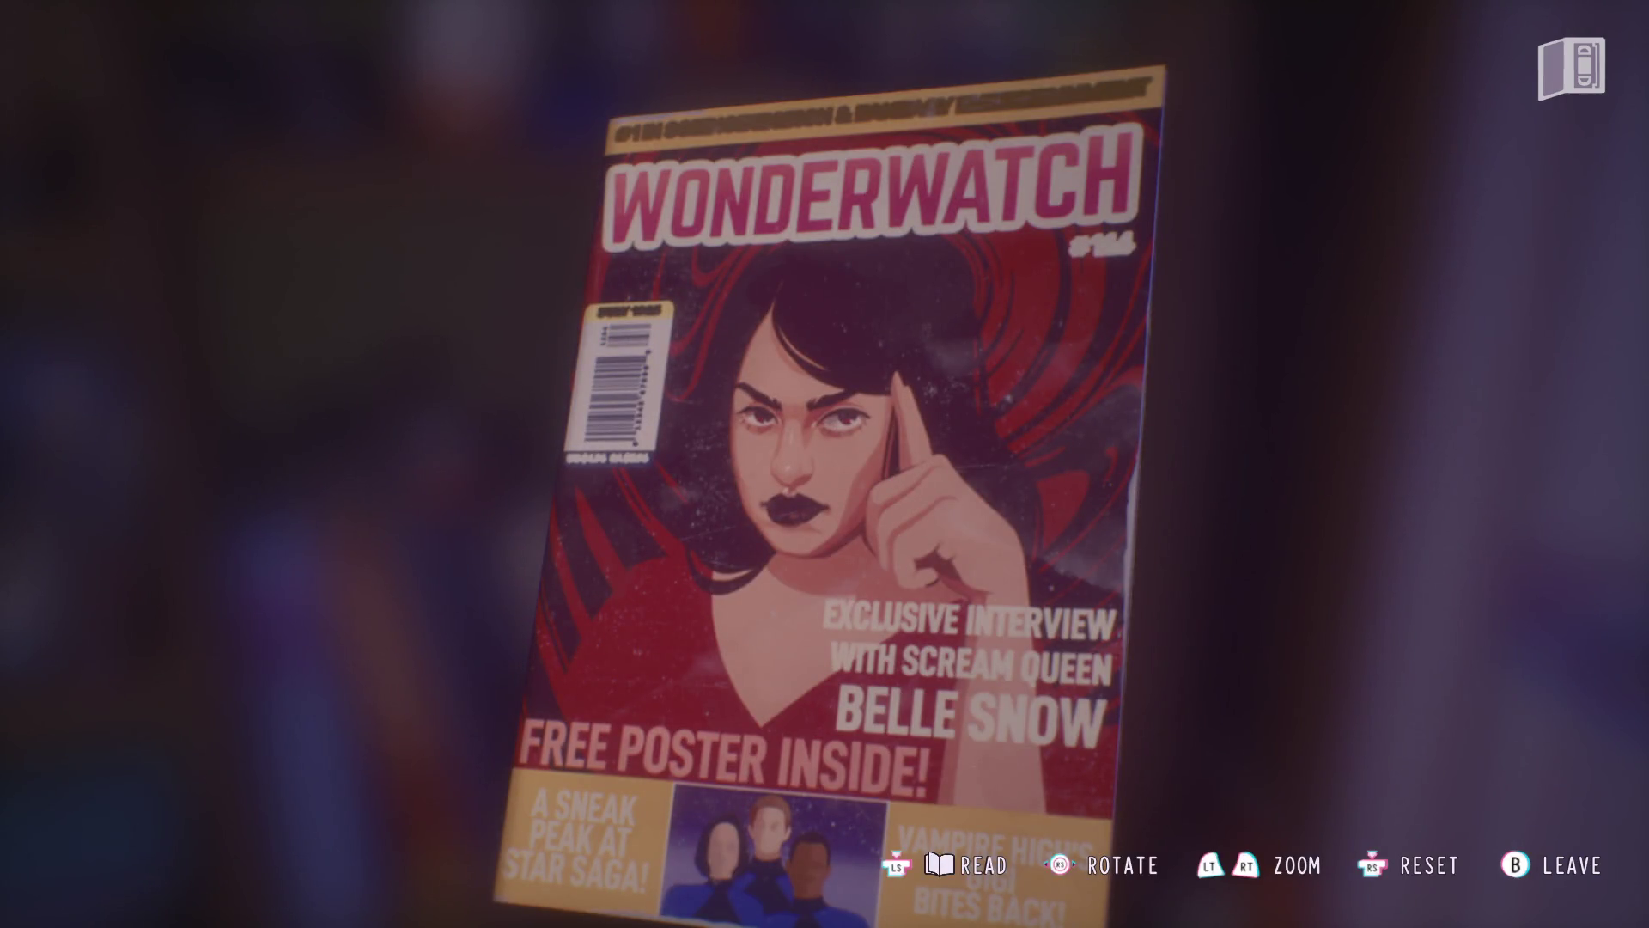
key("Escape")
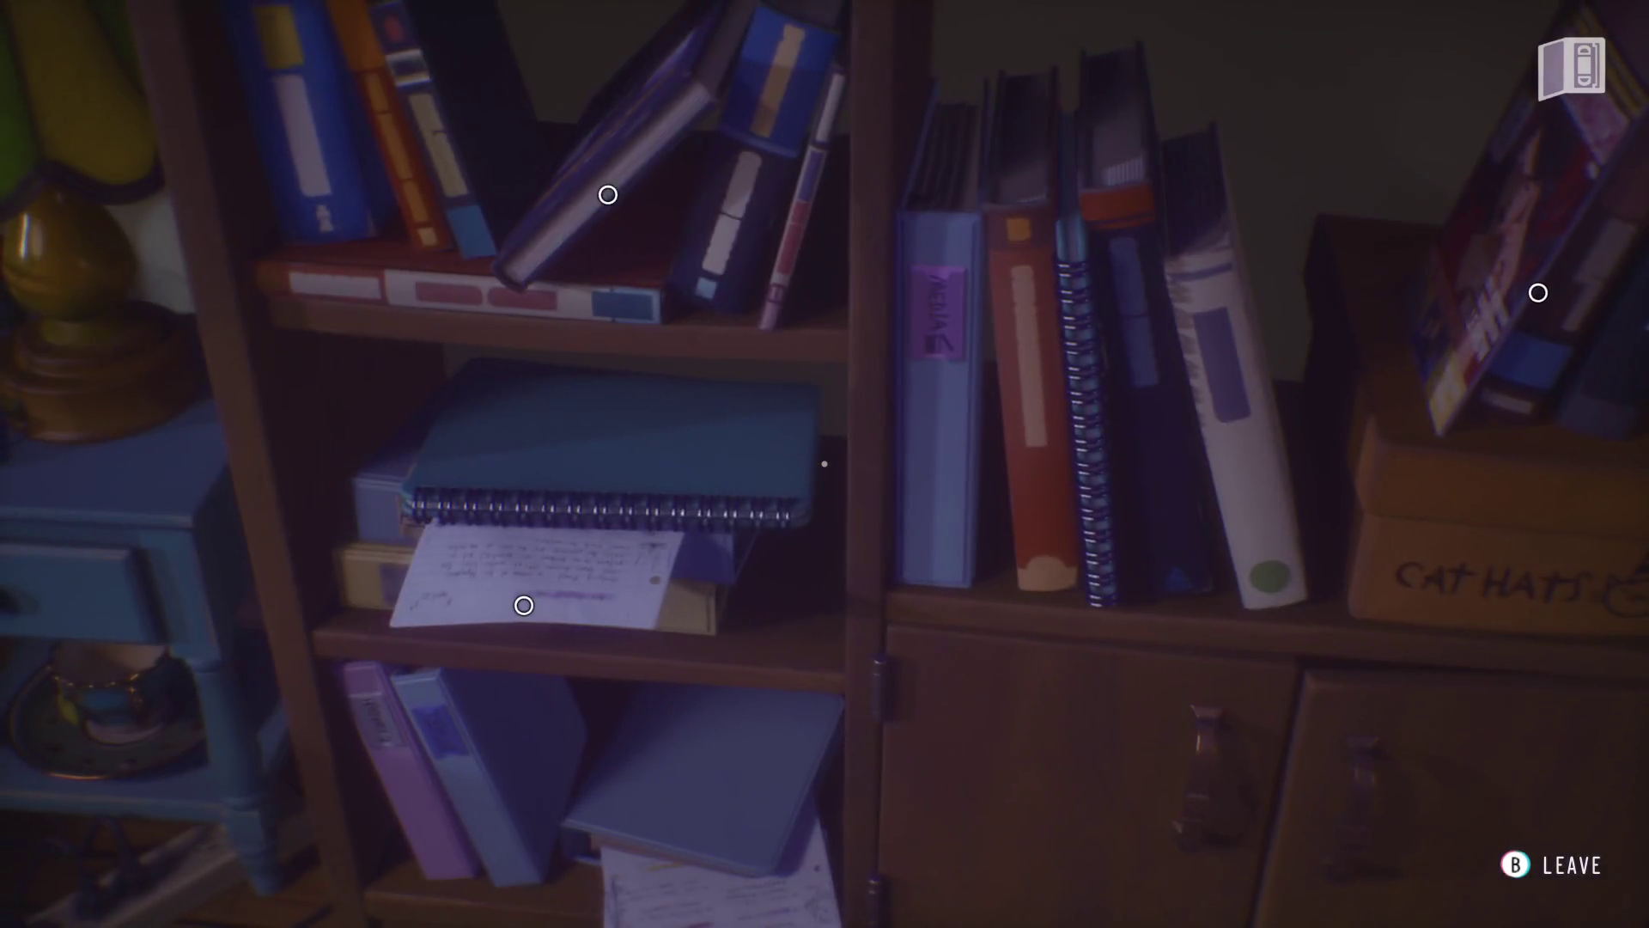
key("e")
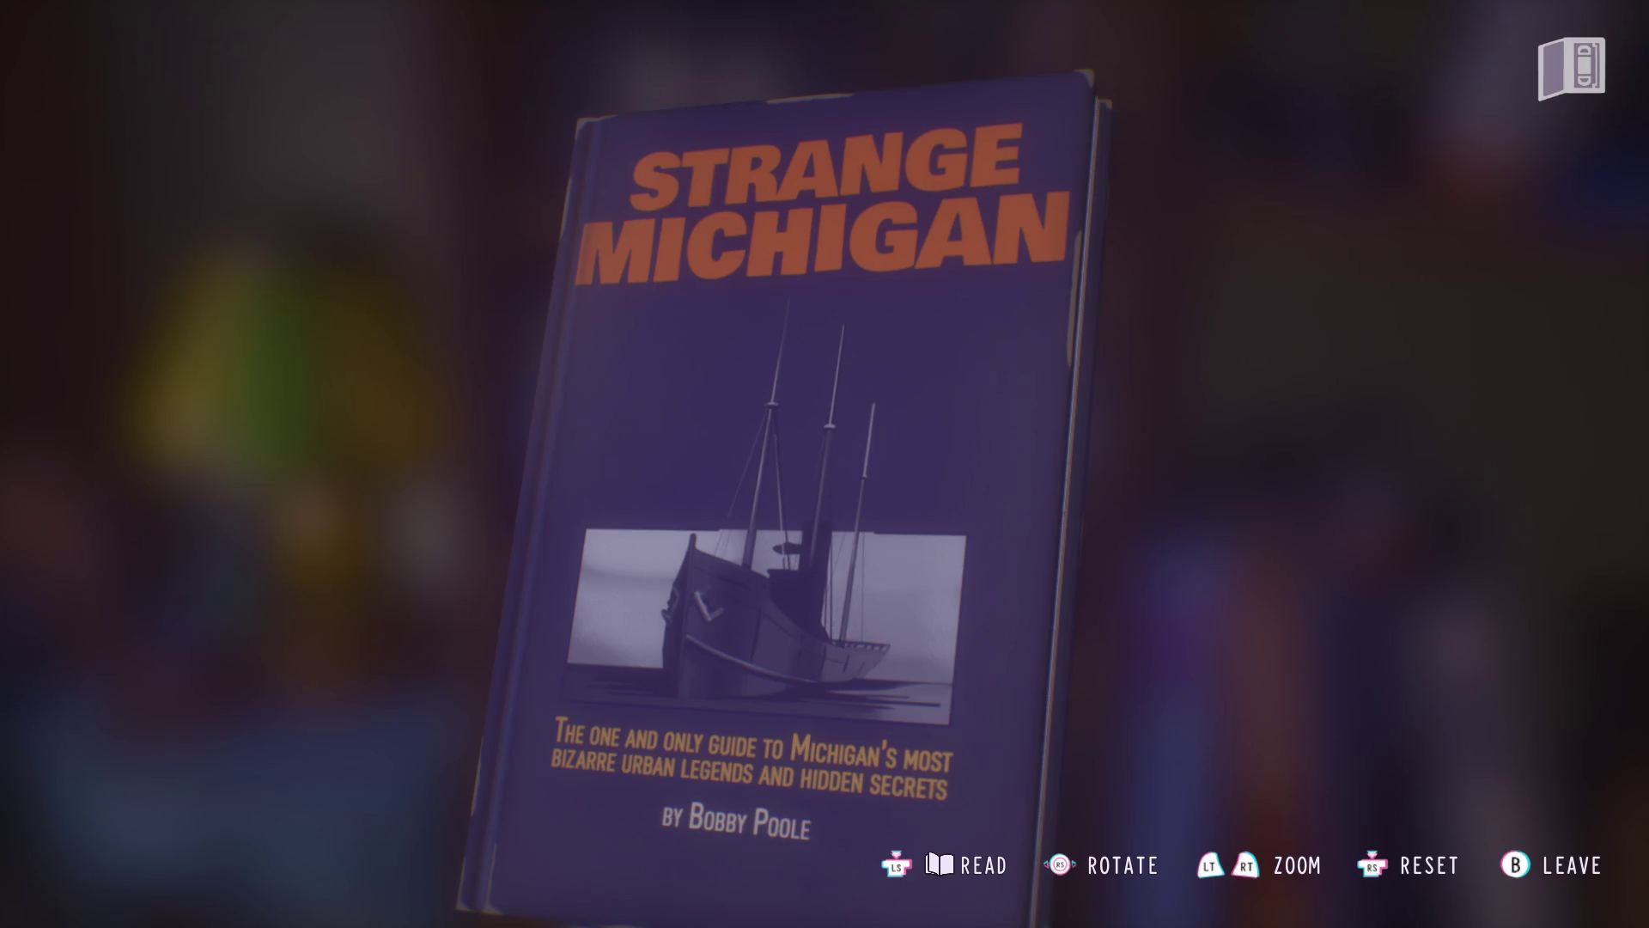
key("Escape")
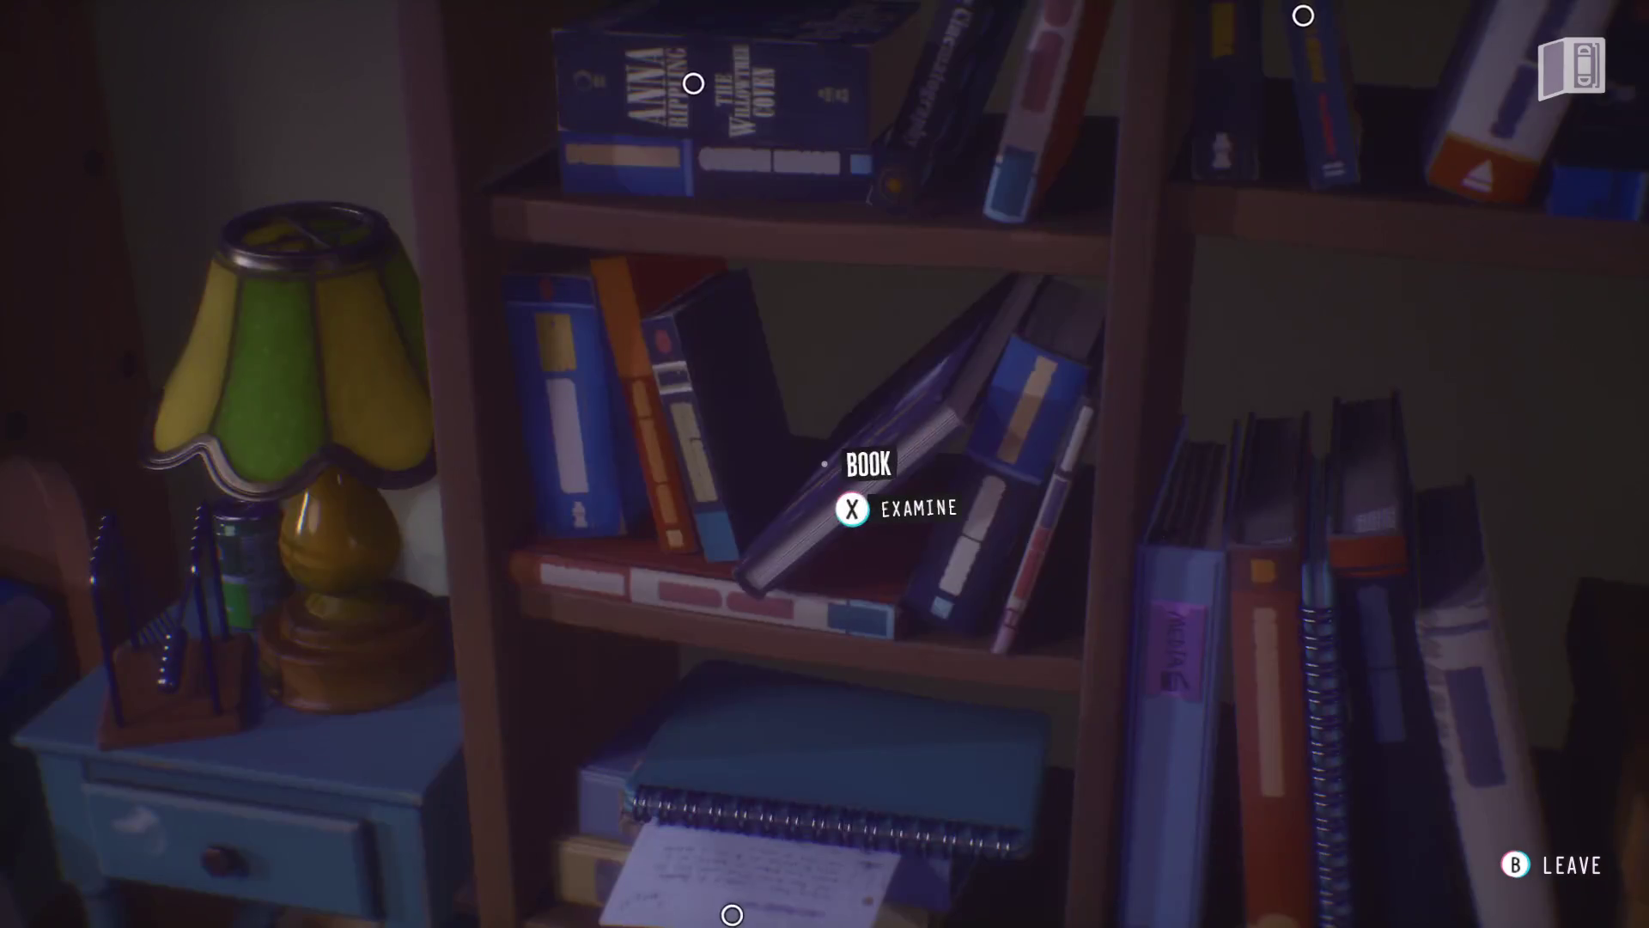
- Read the Art History Week 5 notes on Monet's water lilies, put them back and step away from the bookshelf
key("e")
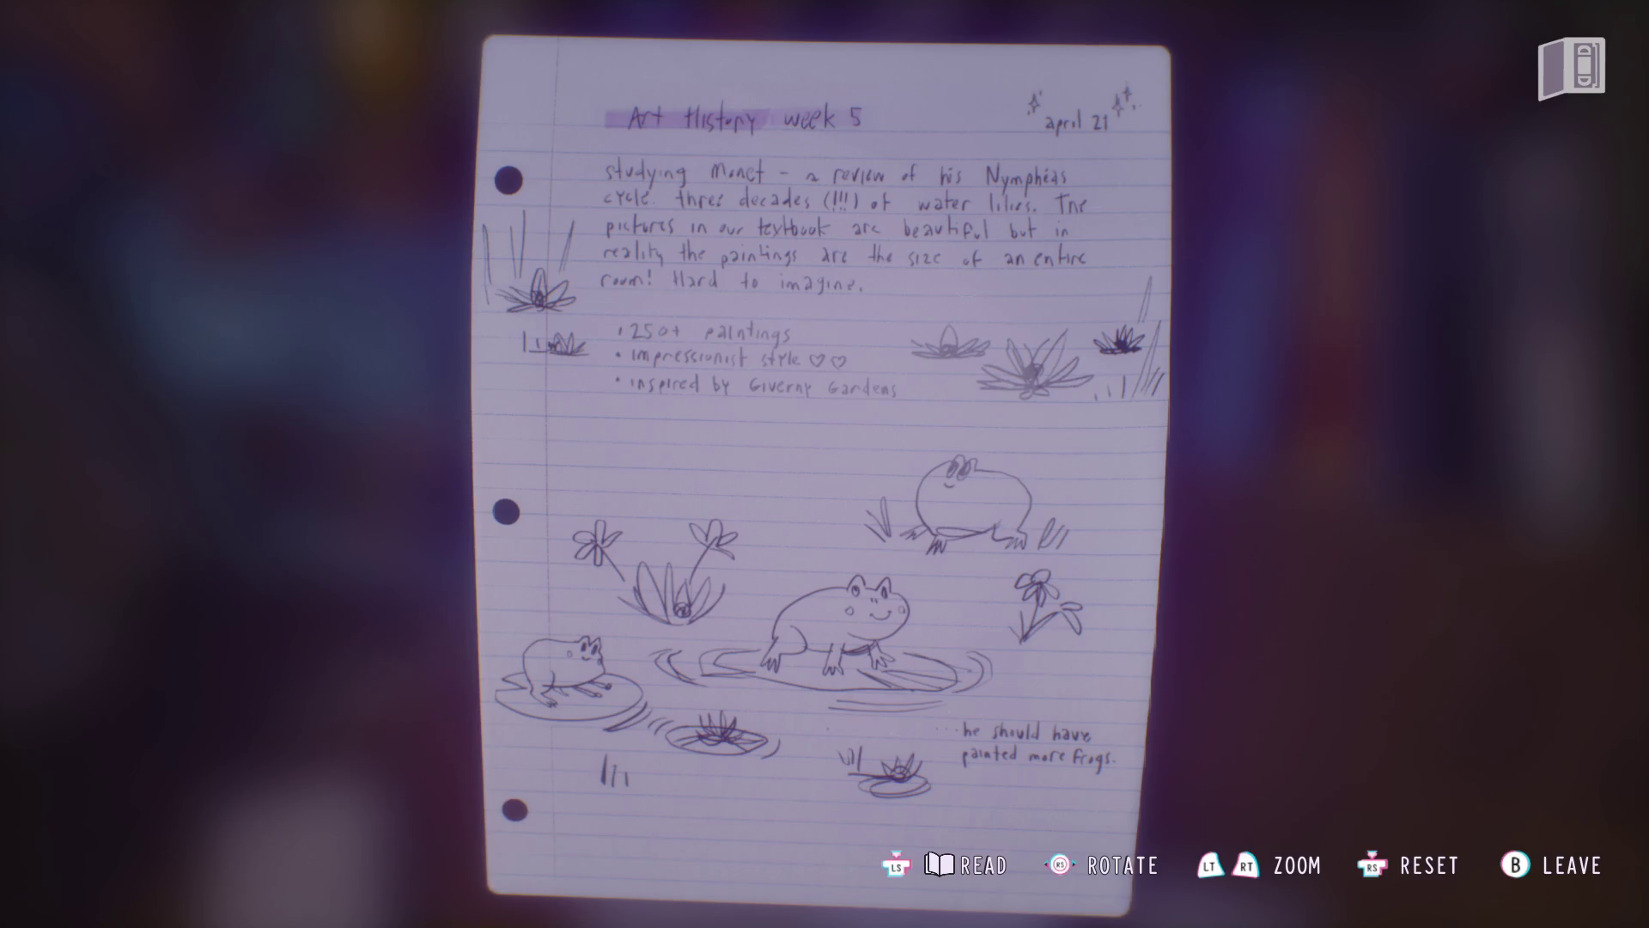
key("r")
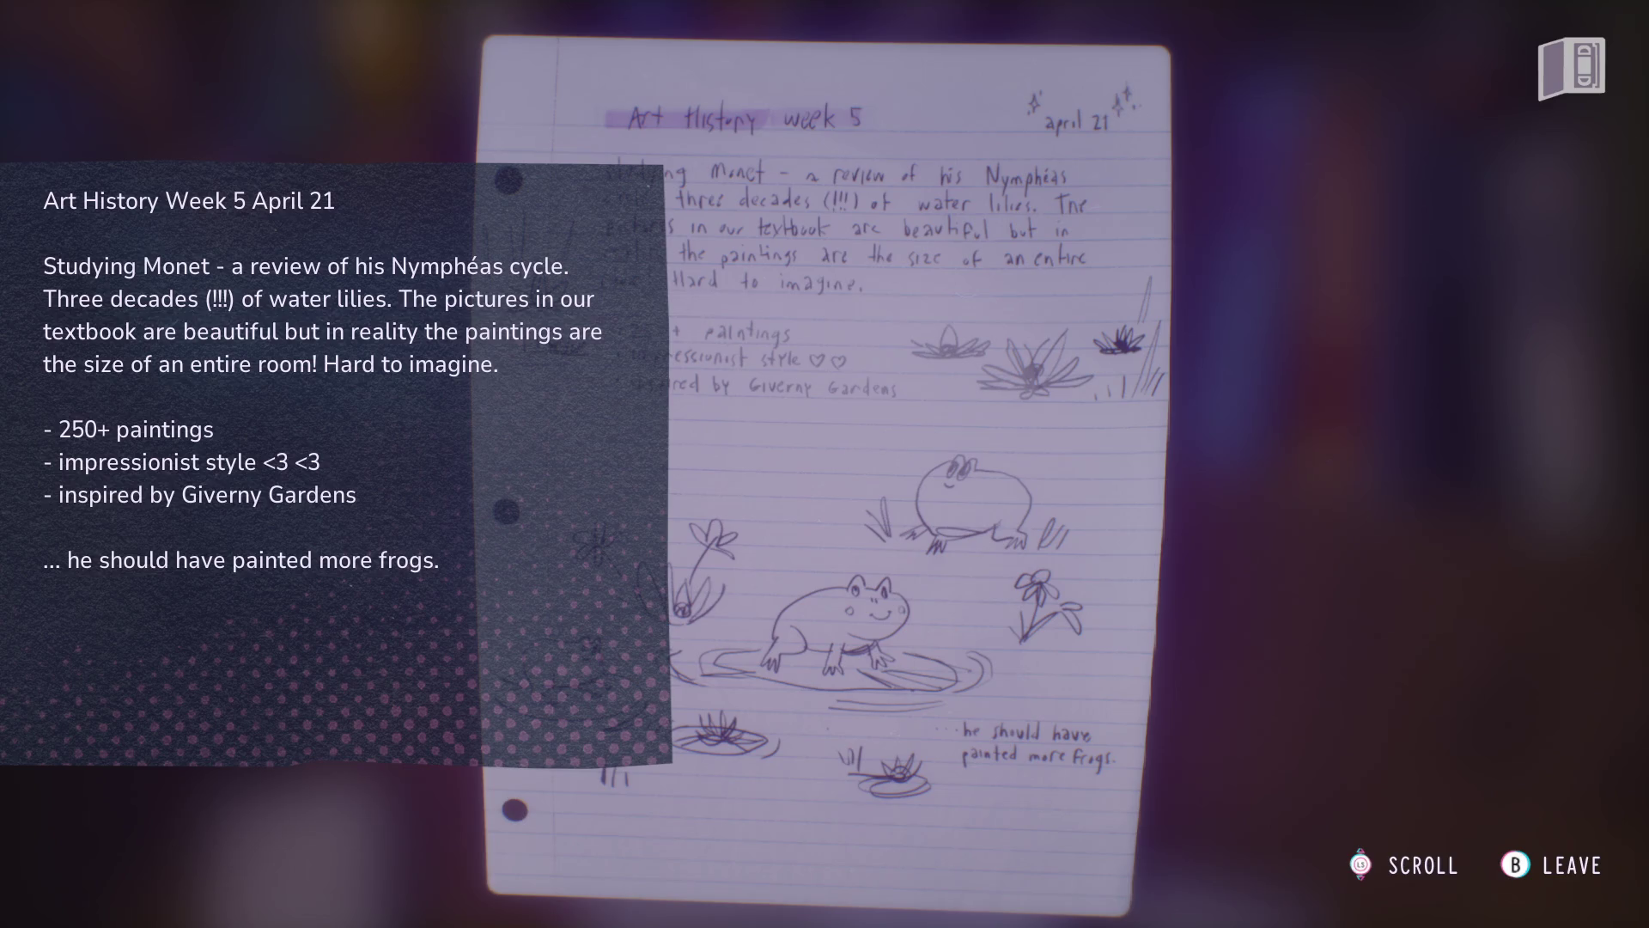
key("r")
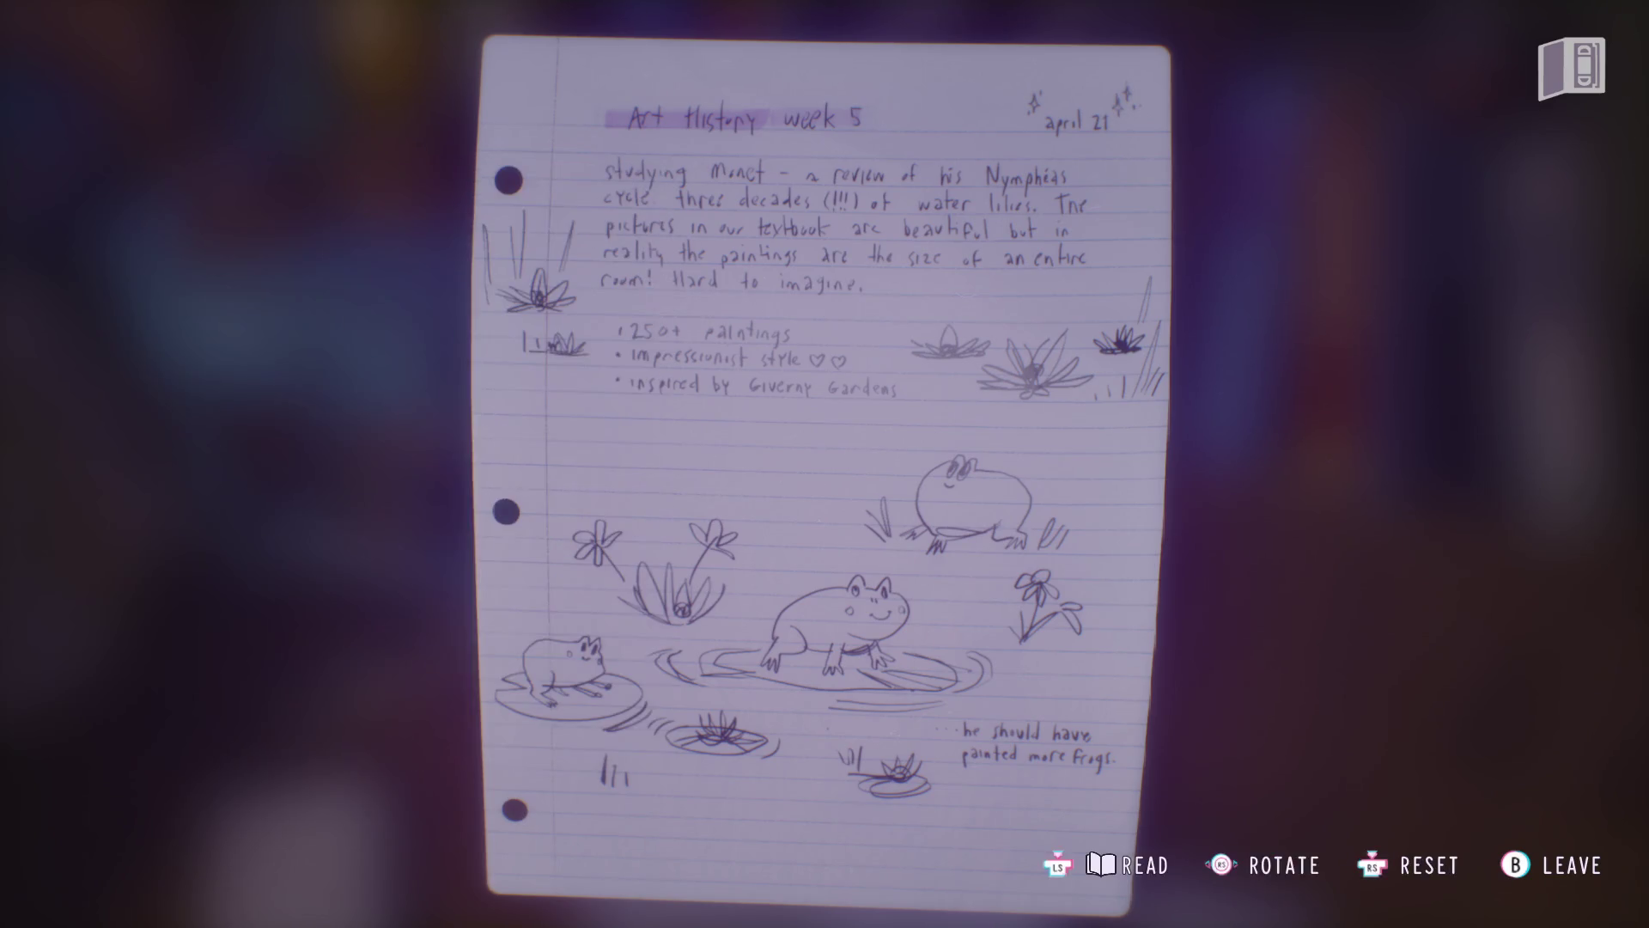
key("Escape")
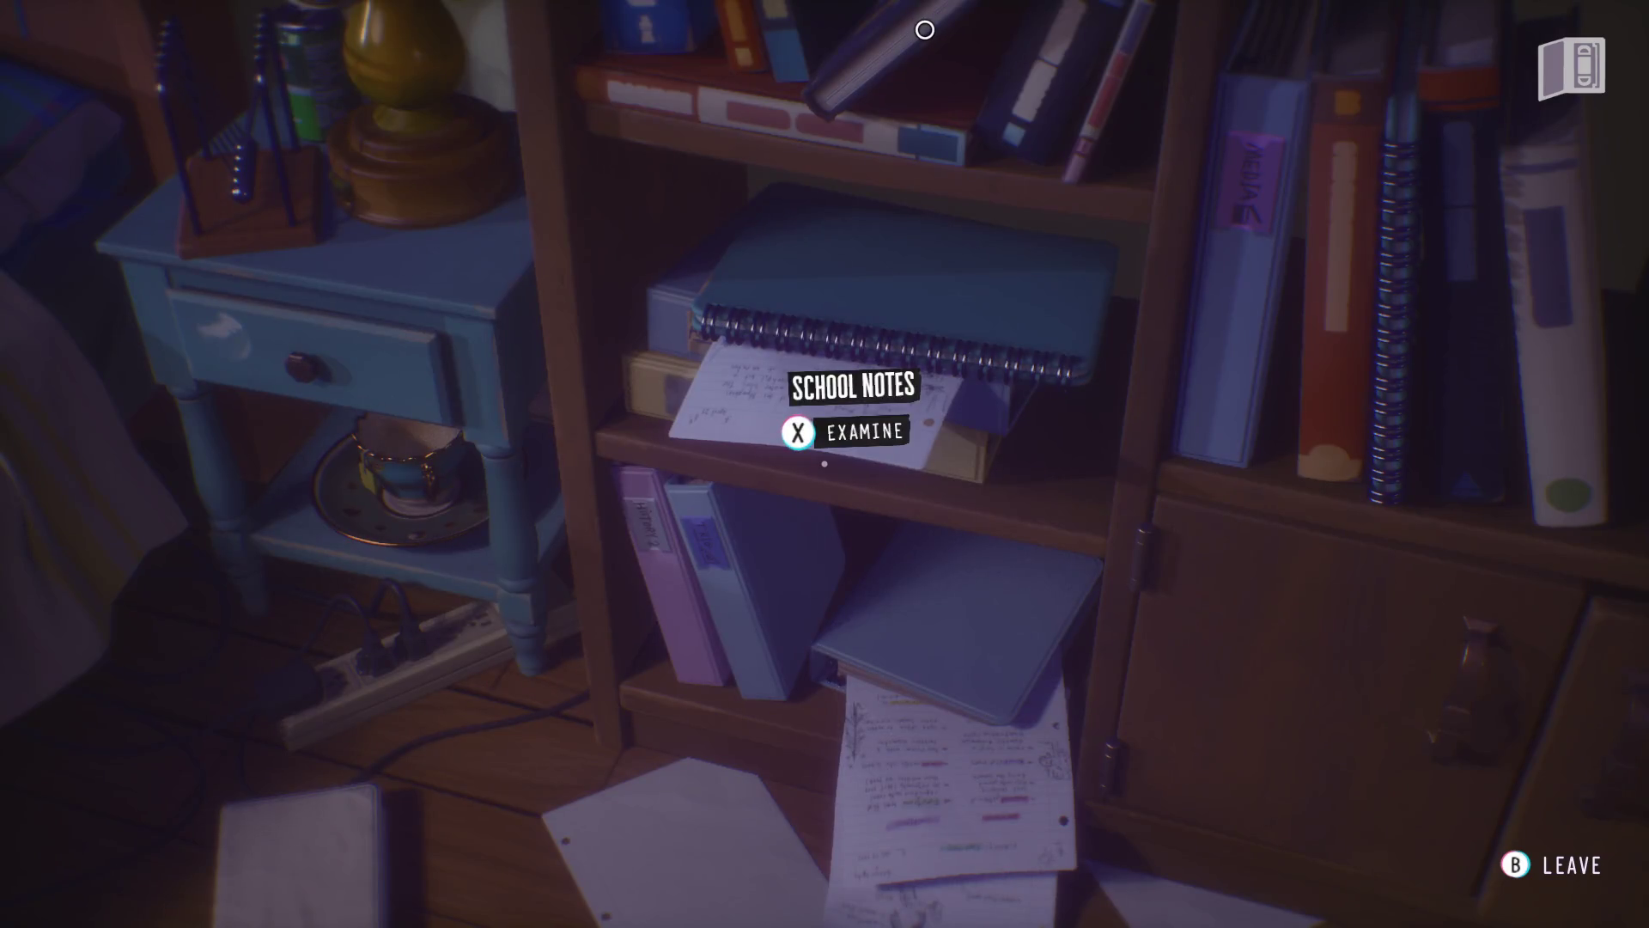
key("d")
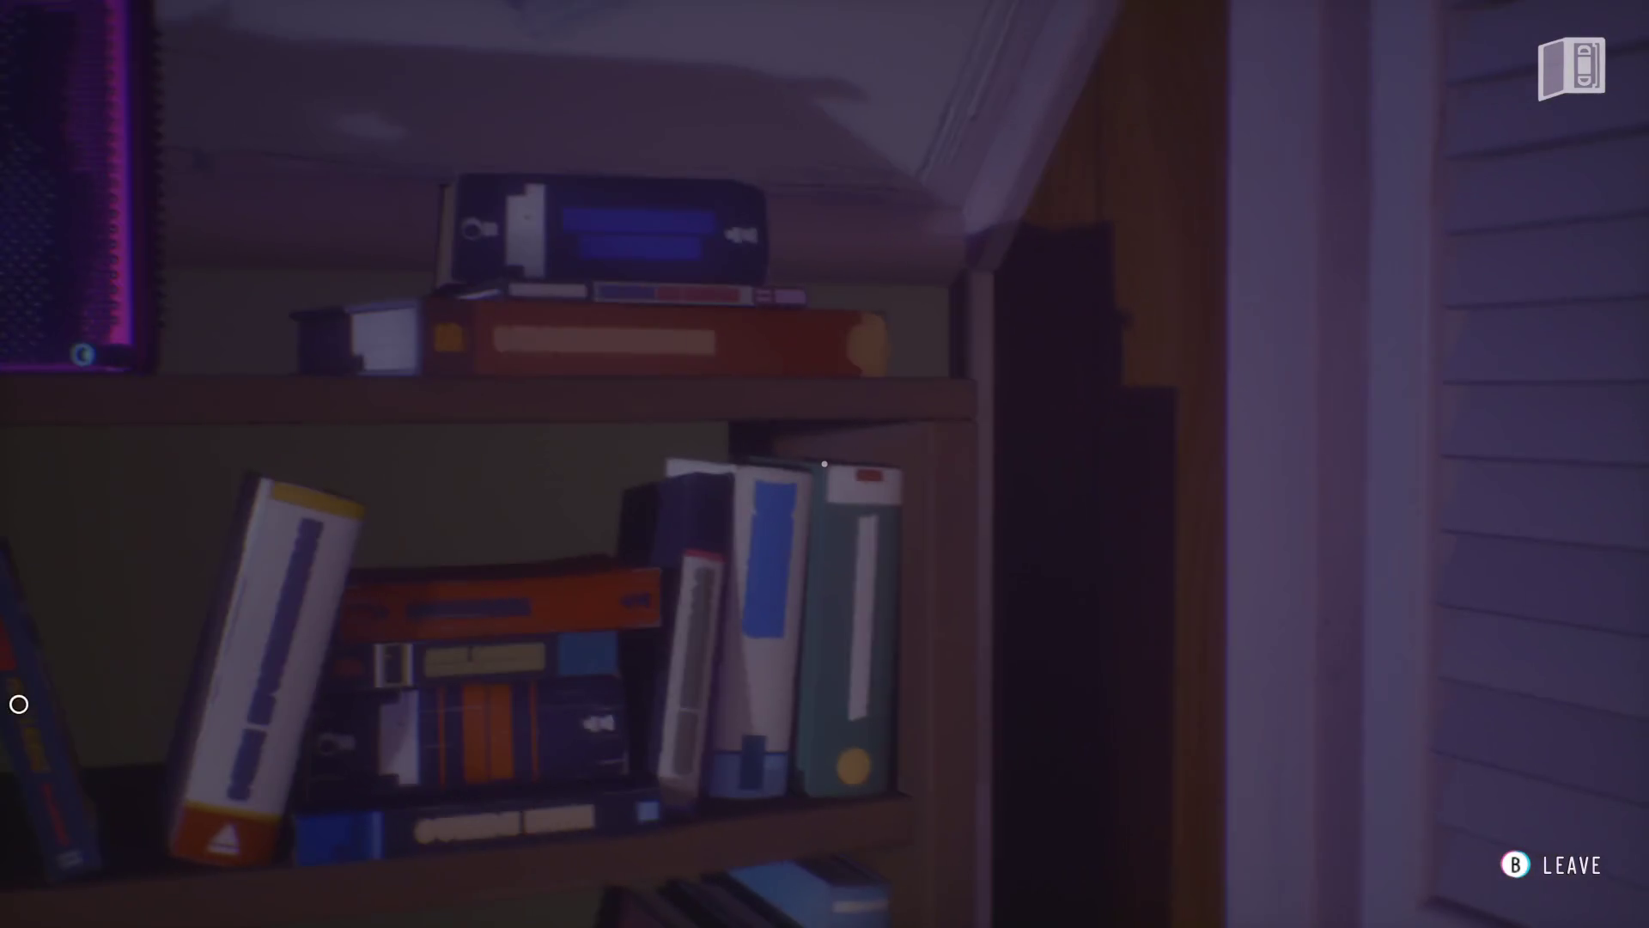
key("Escape")
- Walk to the closet doors and open the outfit picker
key("d")
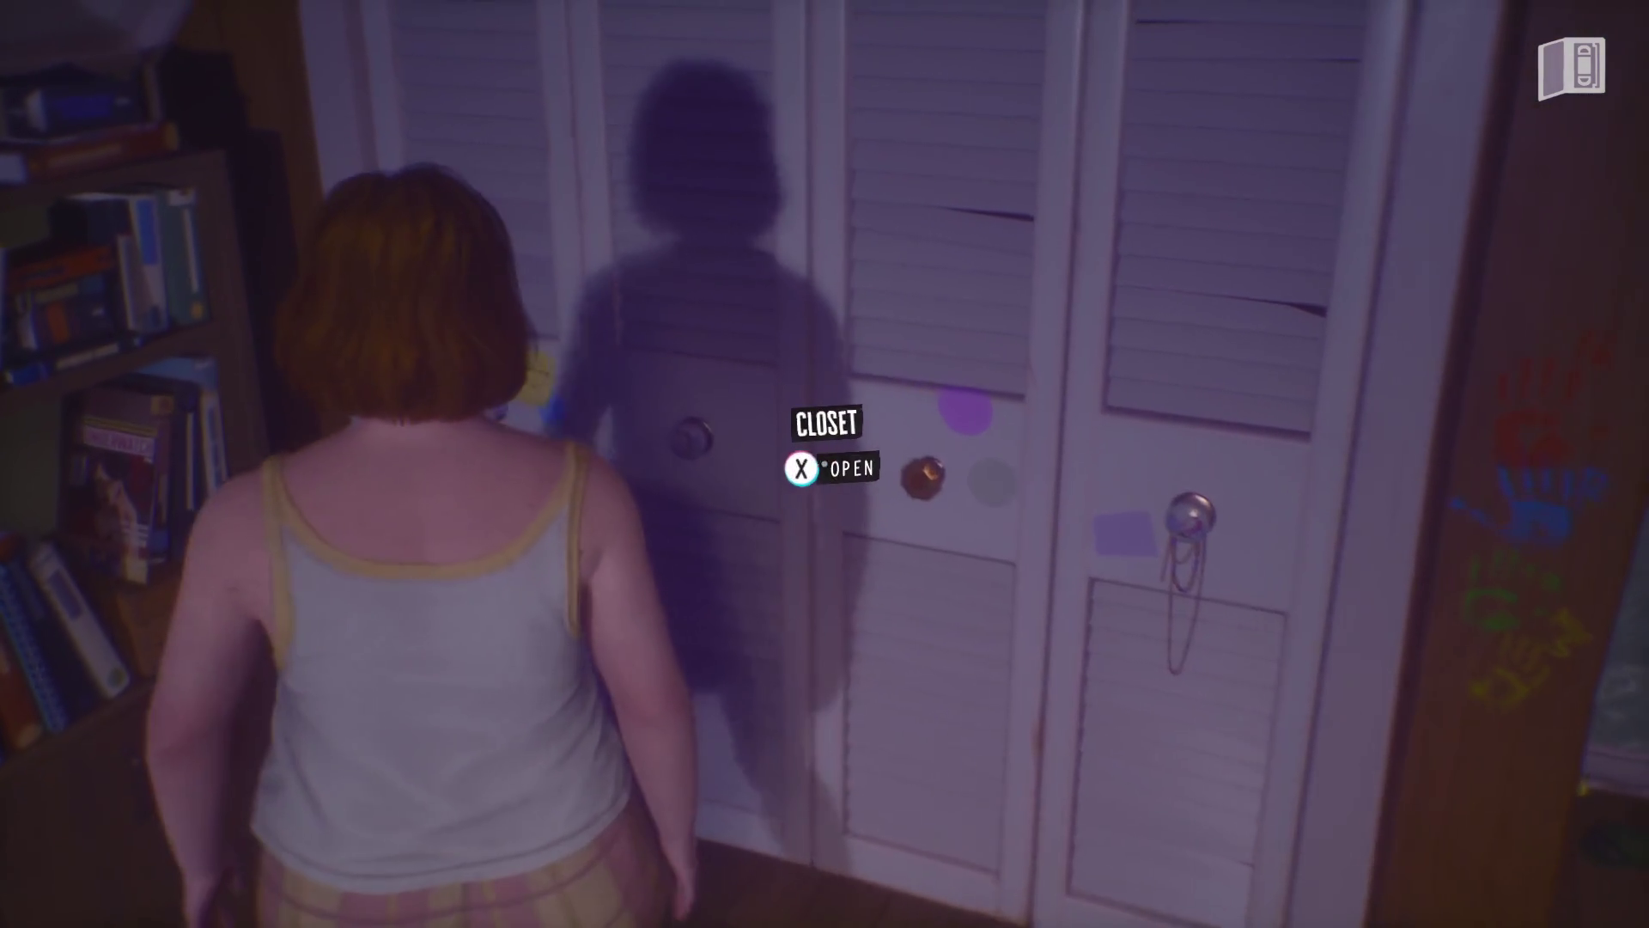
key("e")
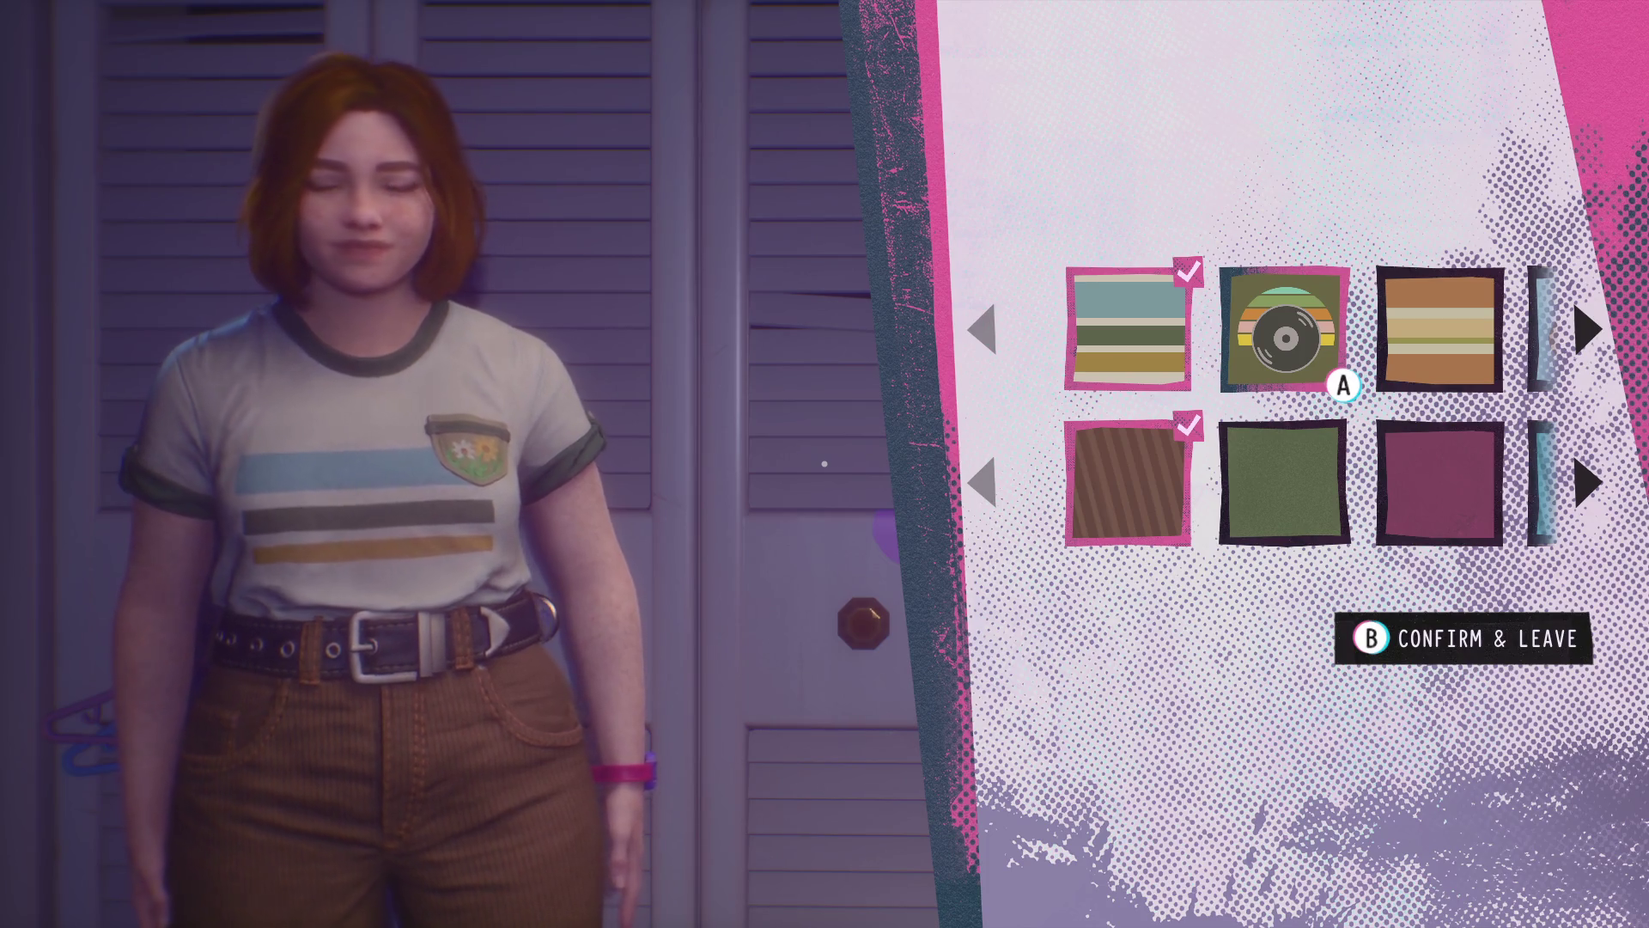
- Try on each tee in turn: record, orange striped, cat, bunny, moon and dinosaur
key("Return")
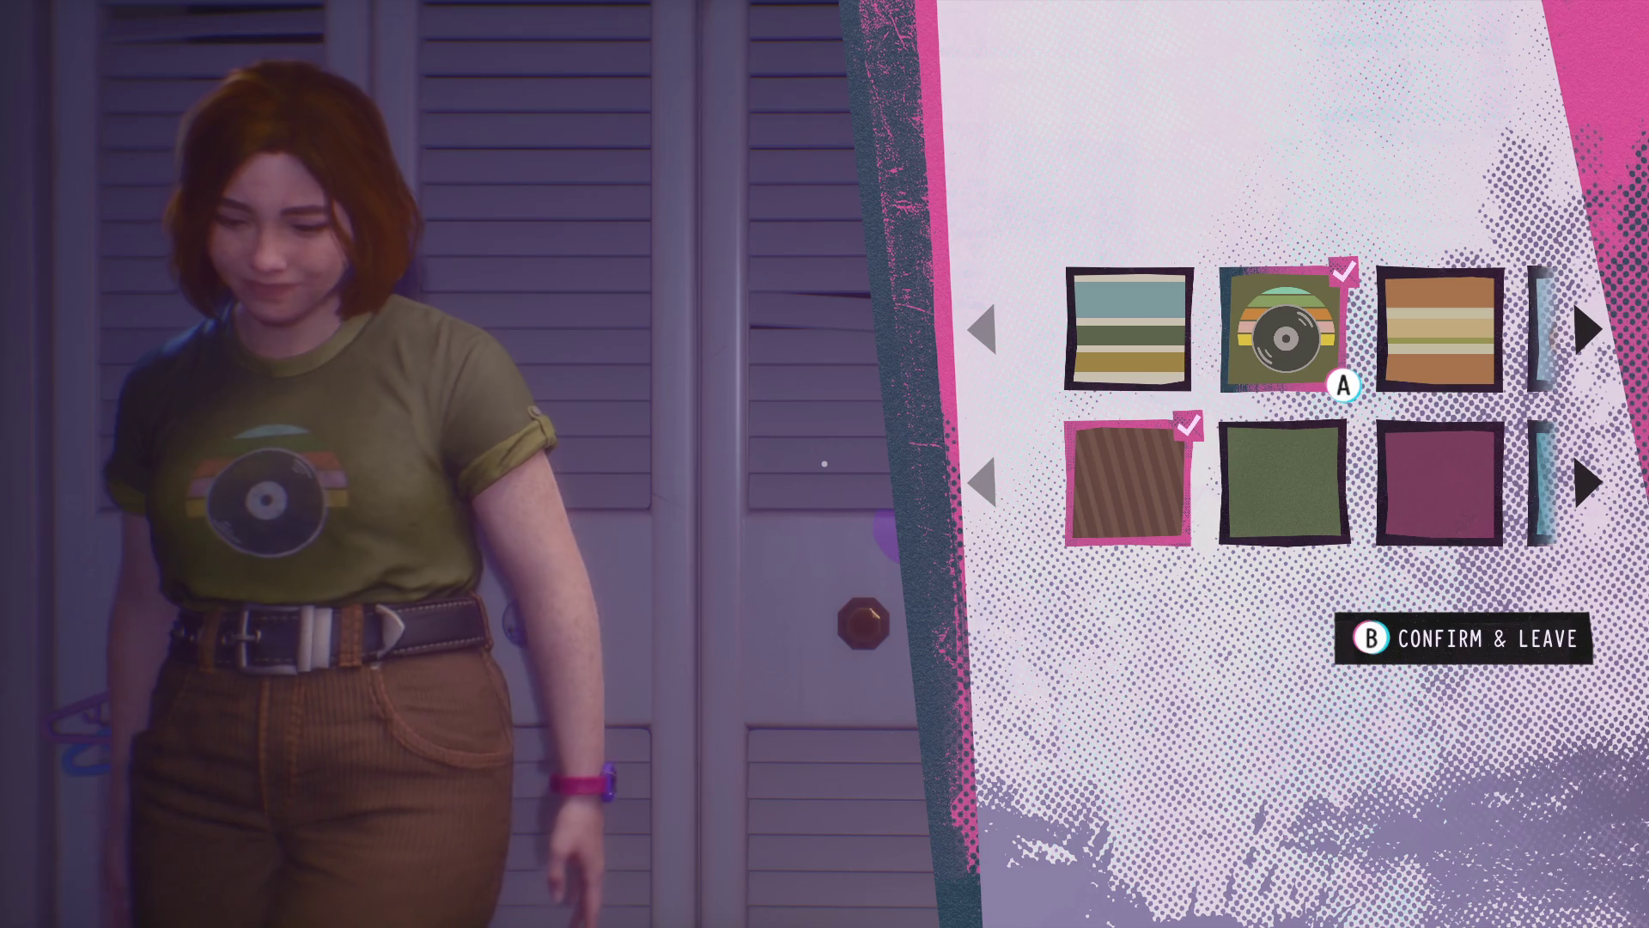
key("Right")
key("Return")
key("Right")
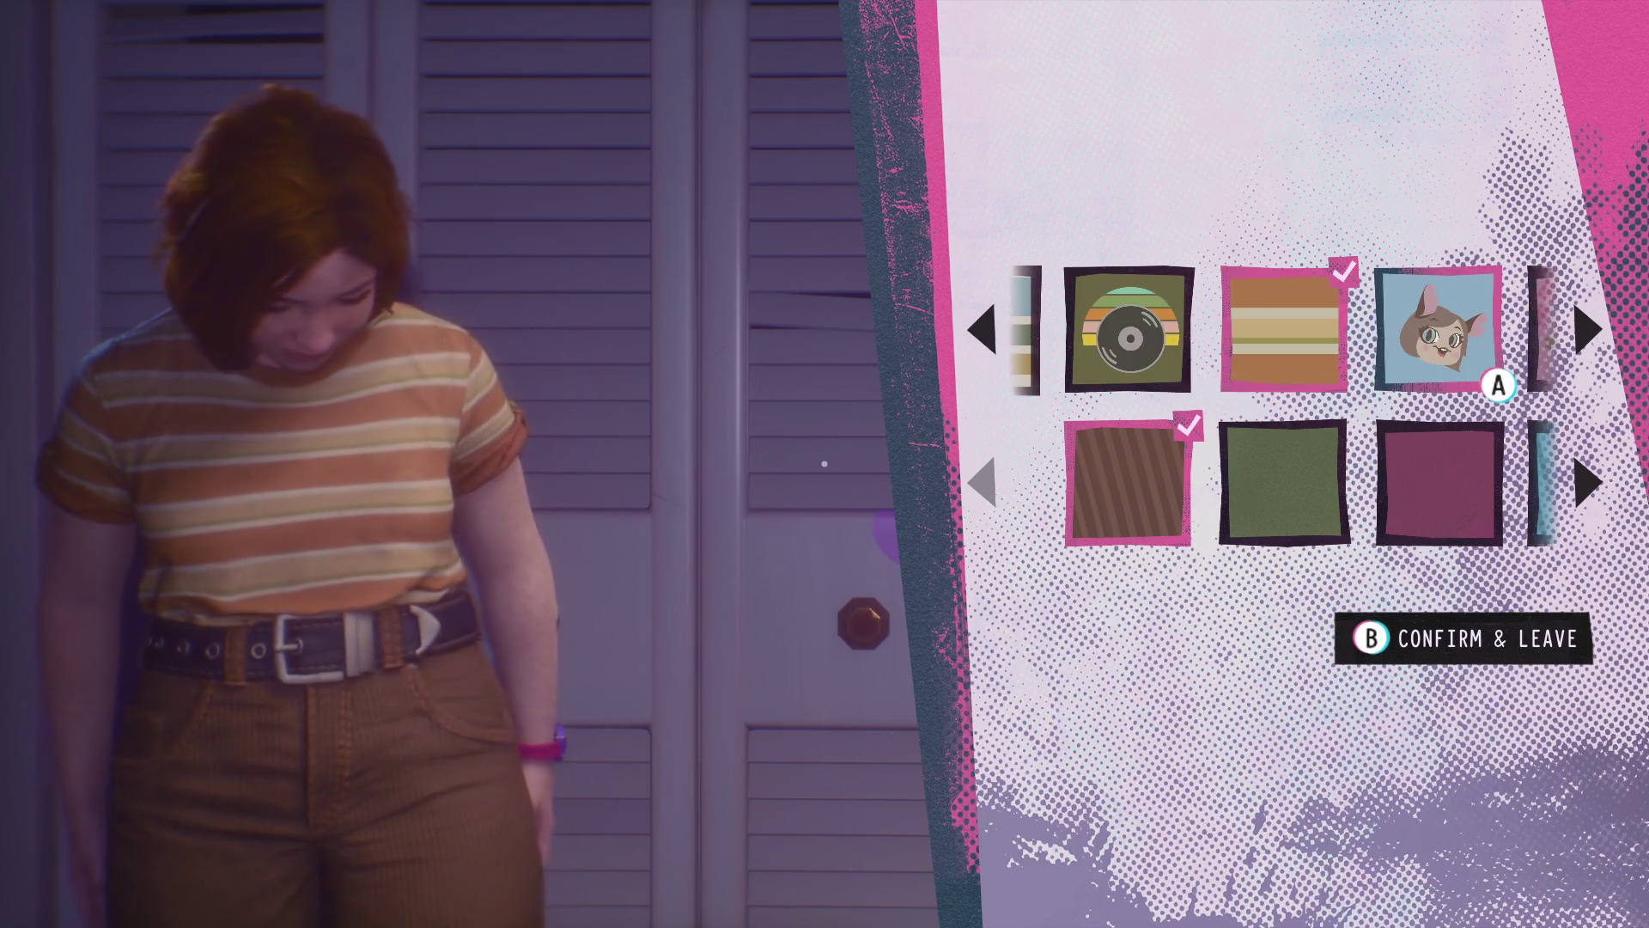
key("Return")
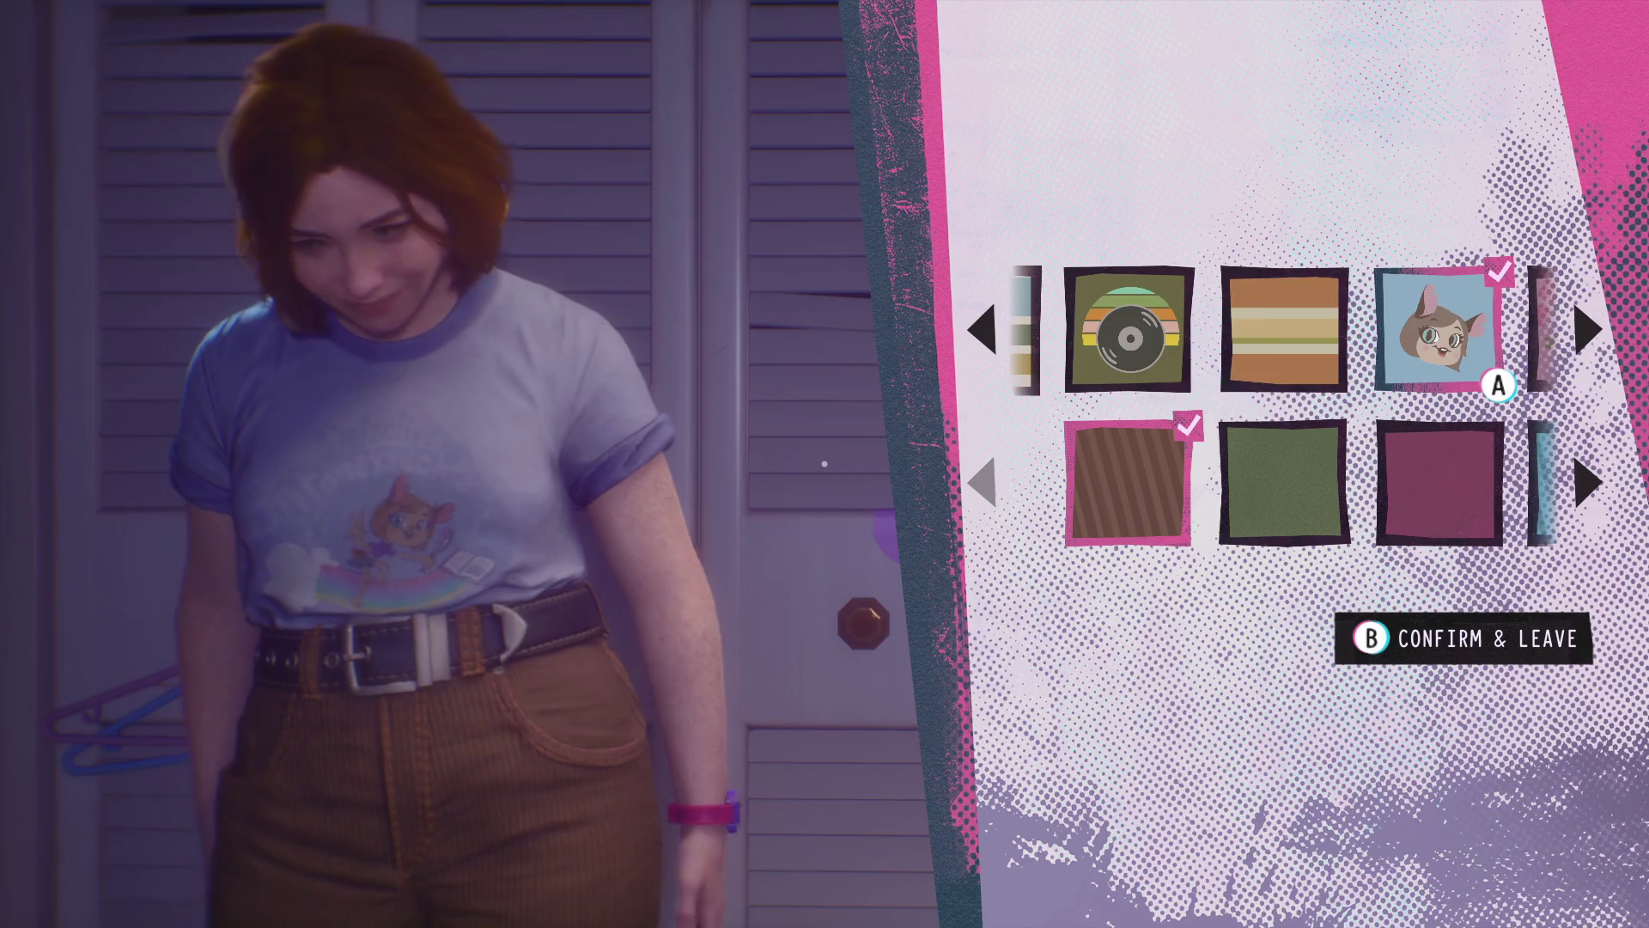
key("Right")
key("Return")
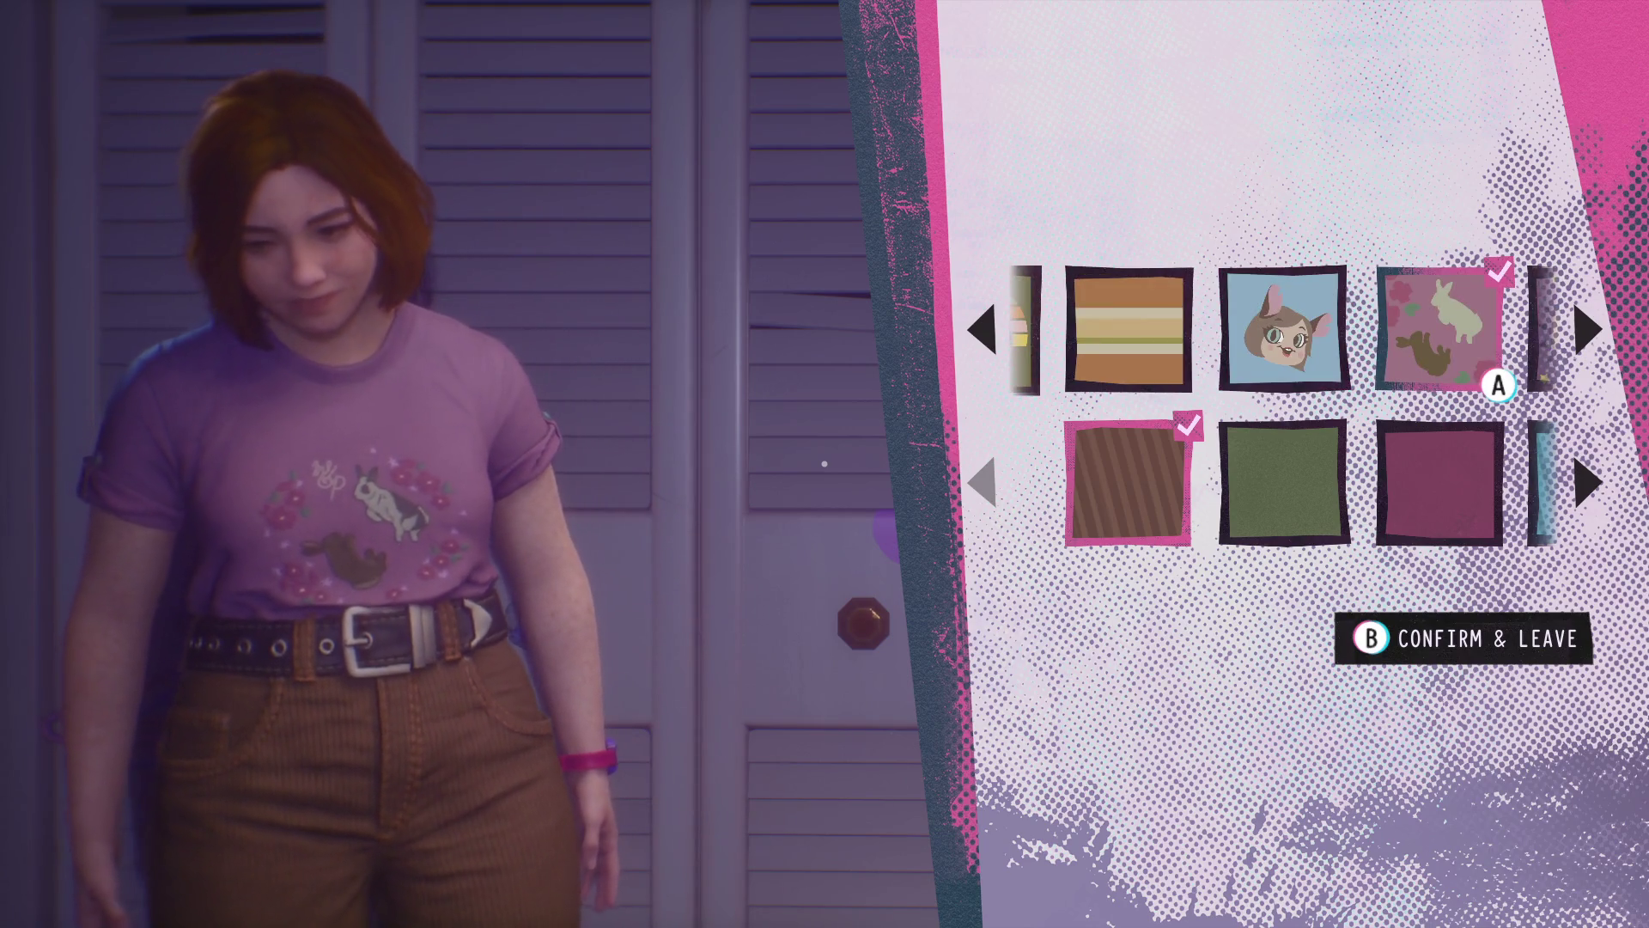
key("Right")
key("Return")
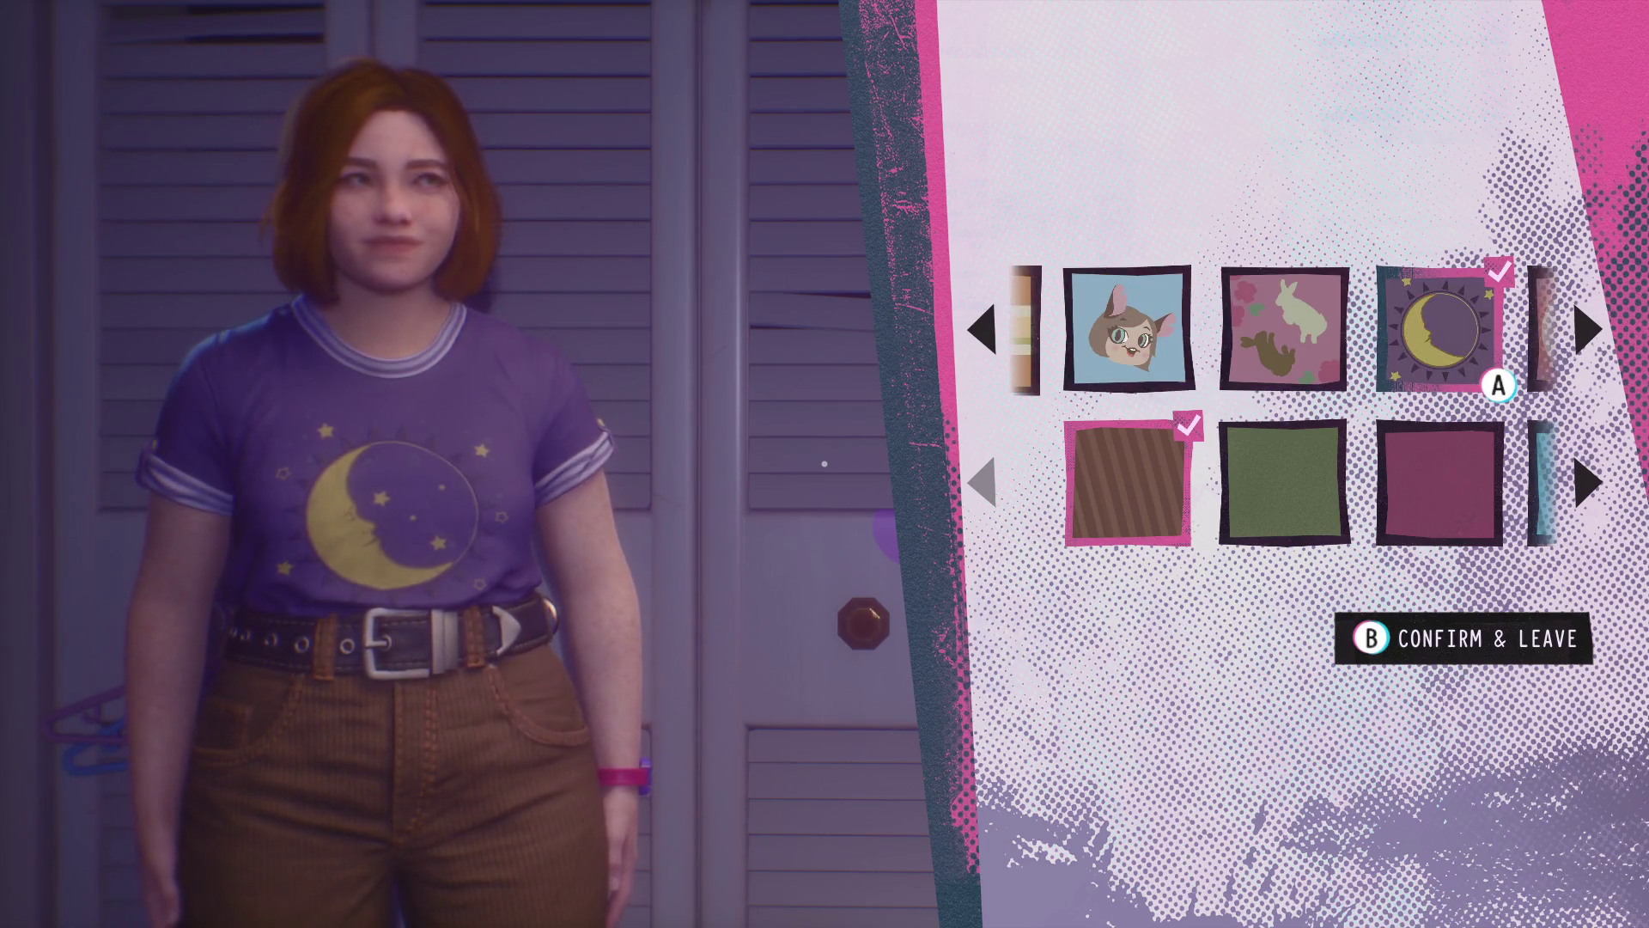
key("Right")
key("Return")
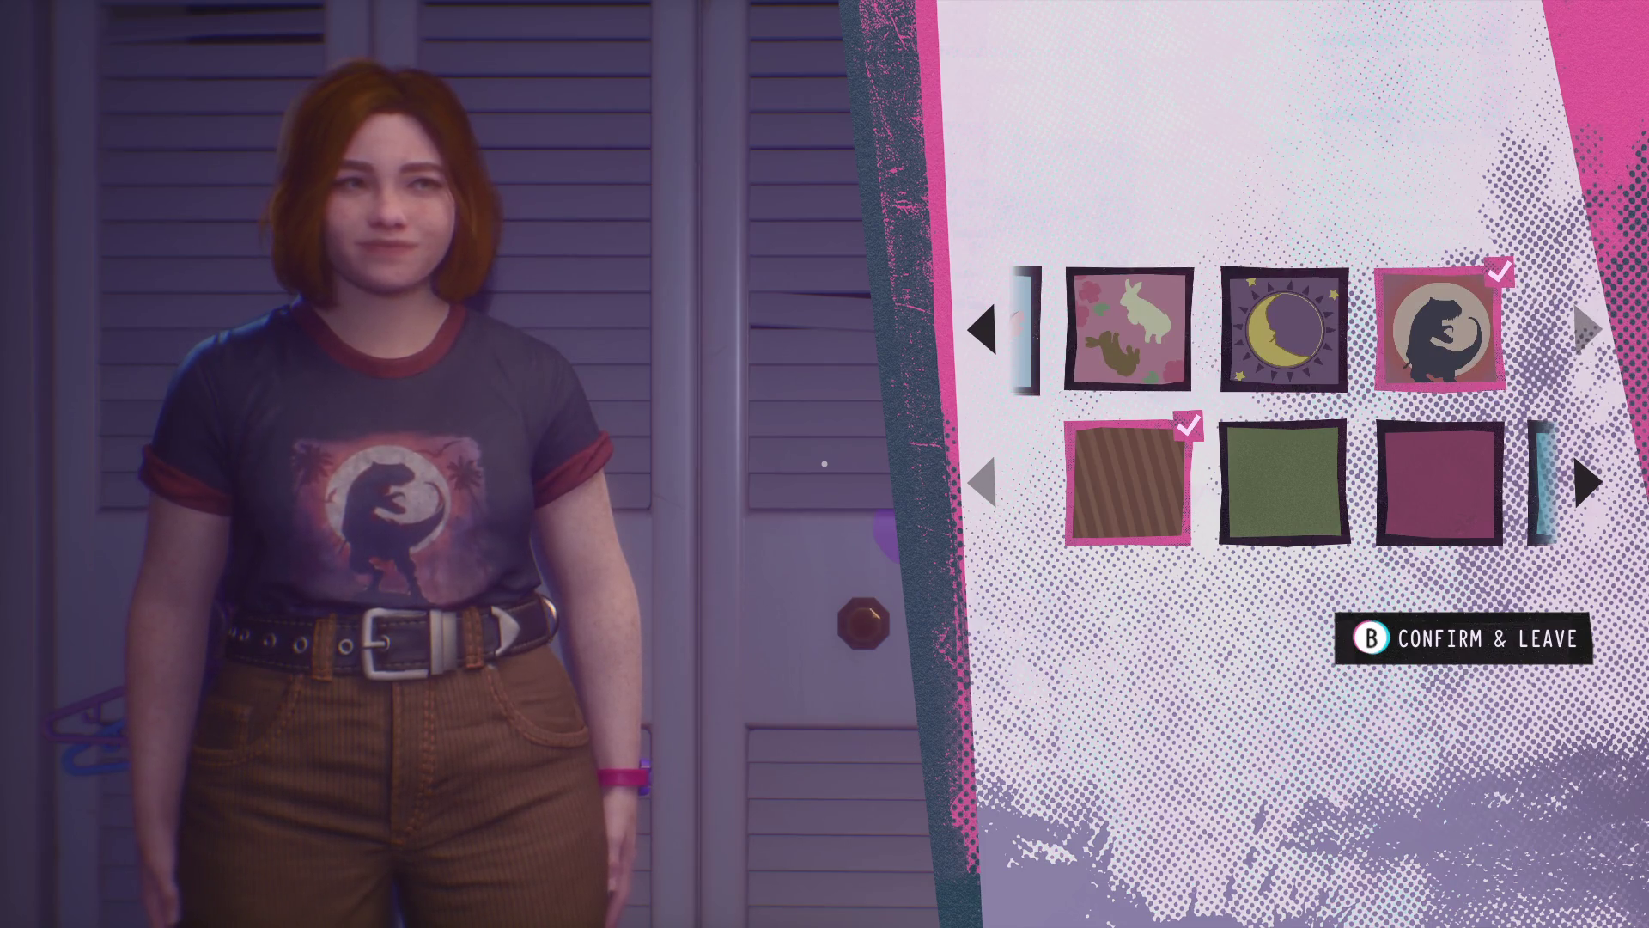
- Go back past the blue-striped shirt and settle on the green record tee
key("Left")
key("Left")
key("Left")
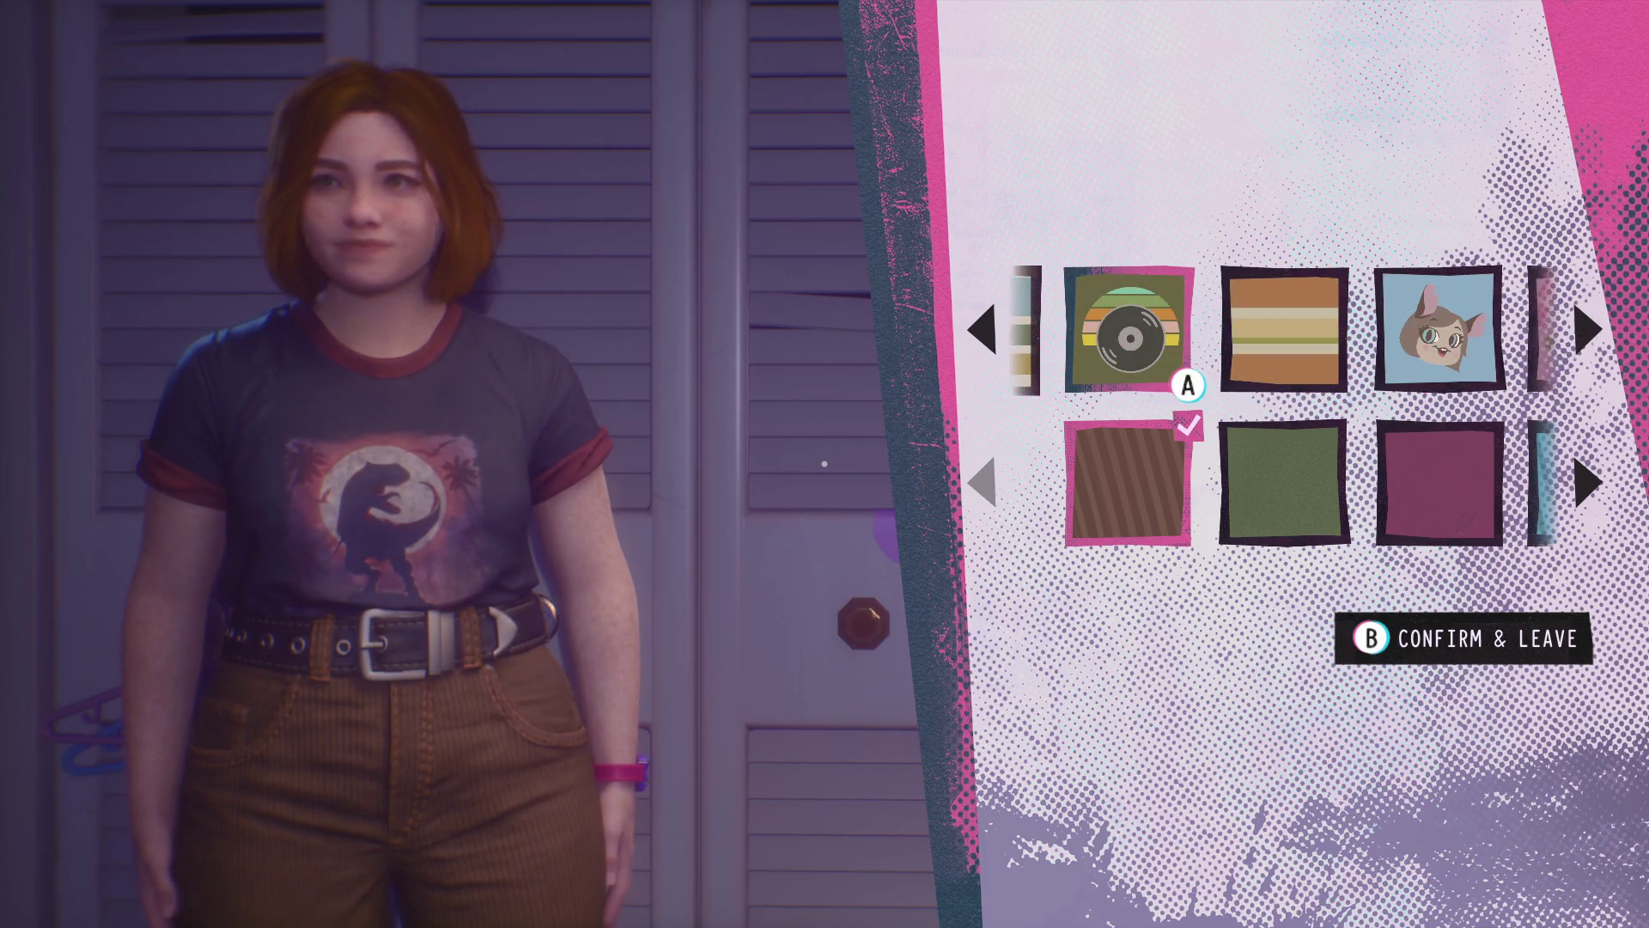
key("Left")
key("Return")
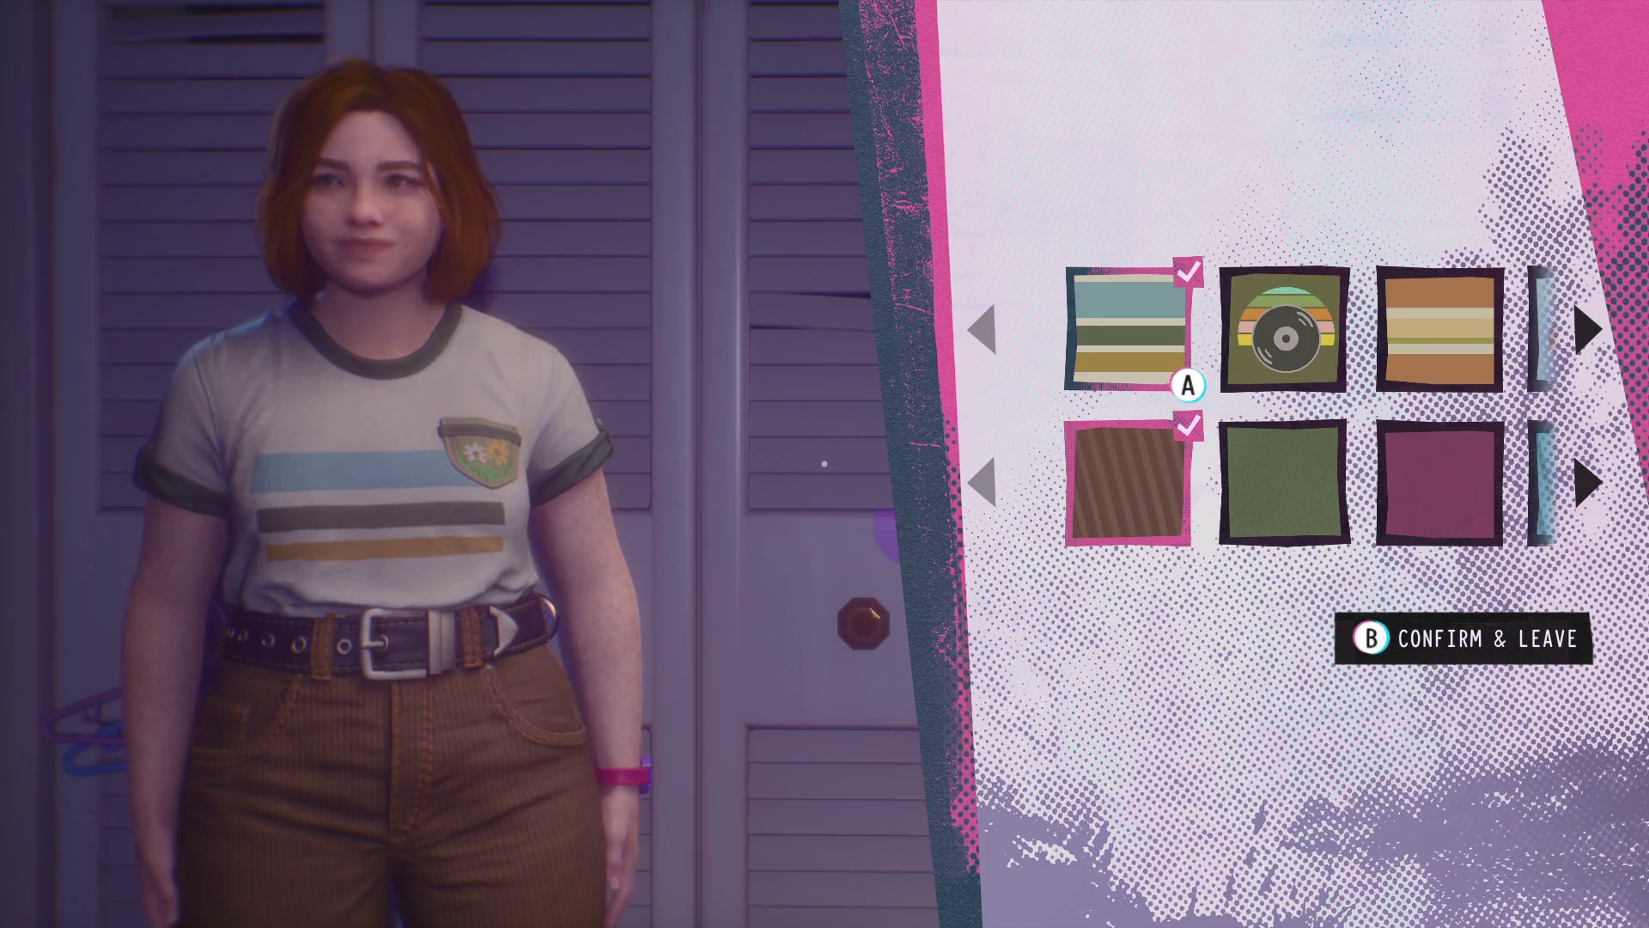
key("Return")
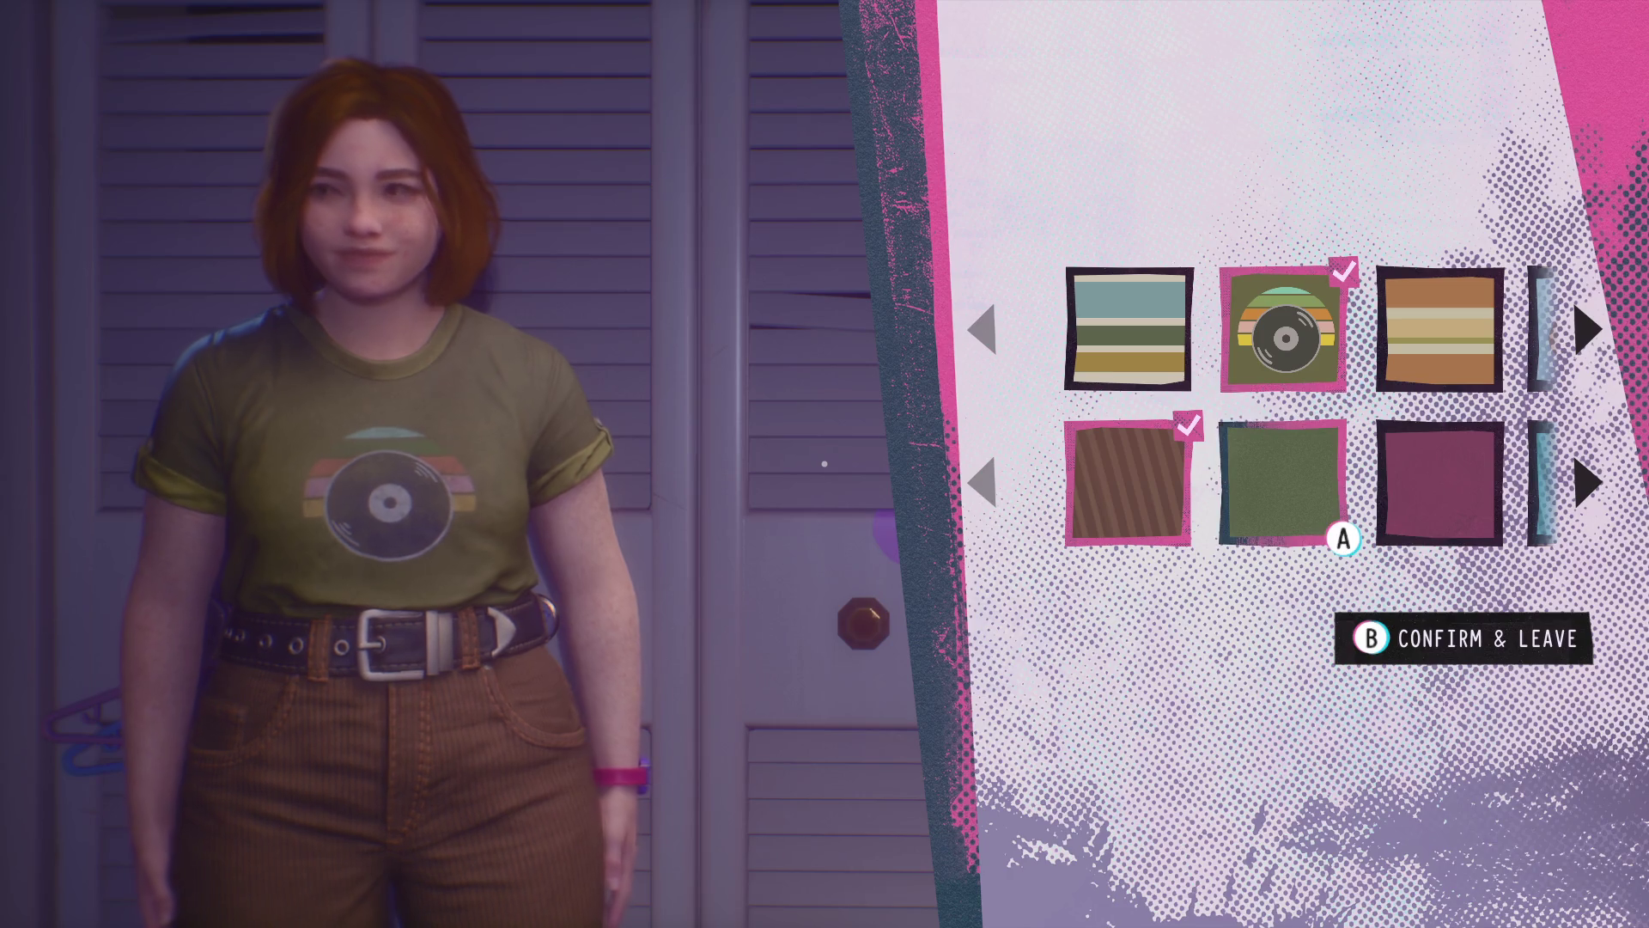
key("Left")
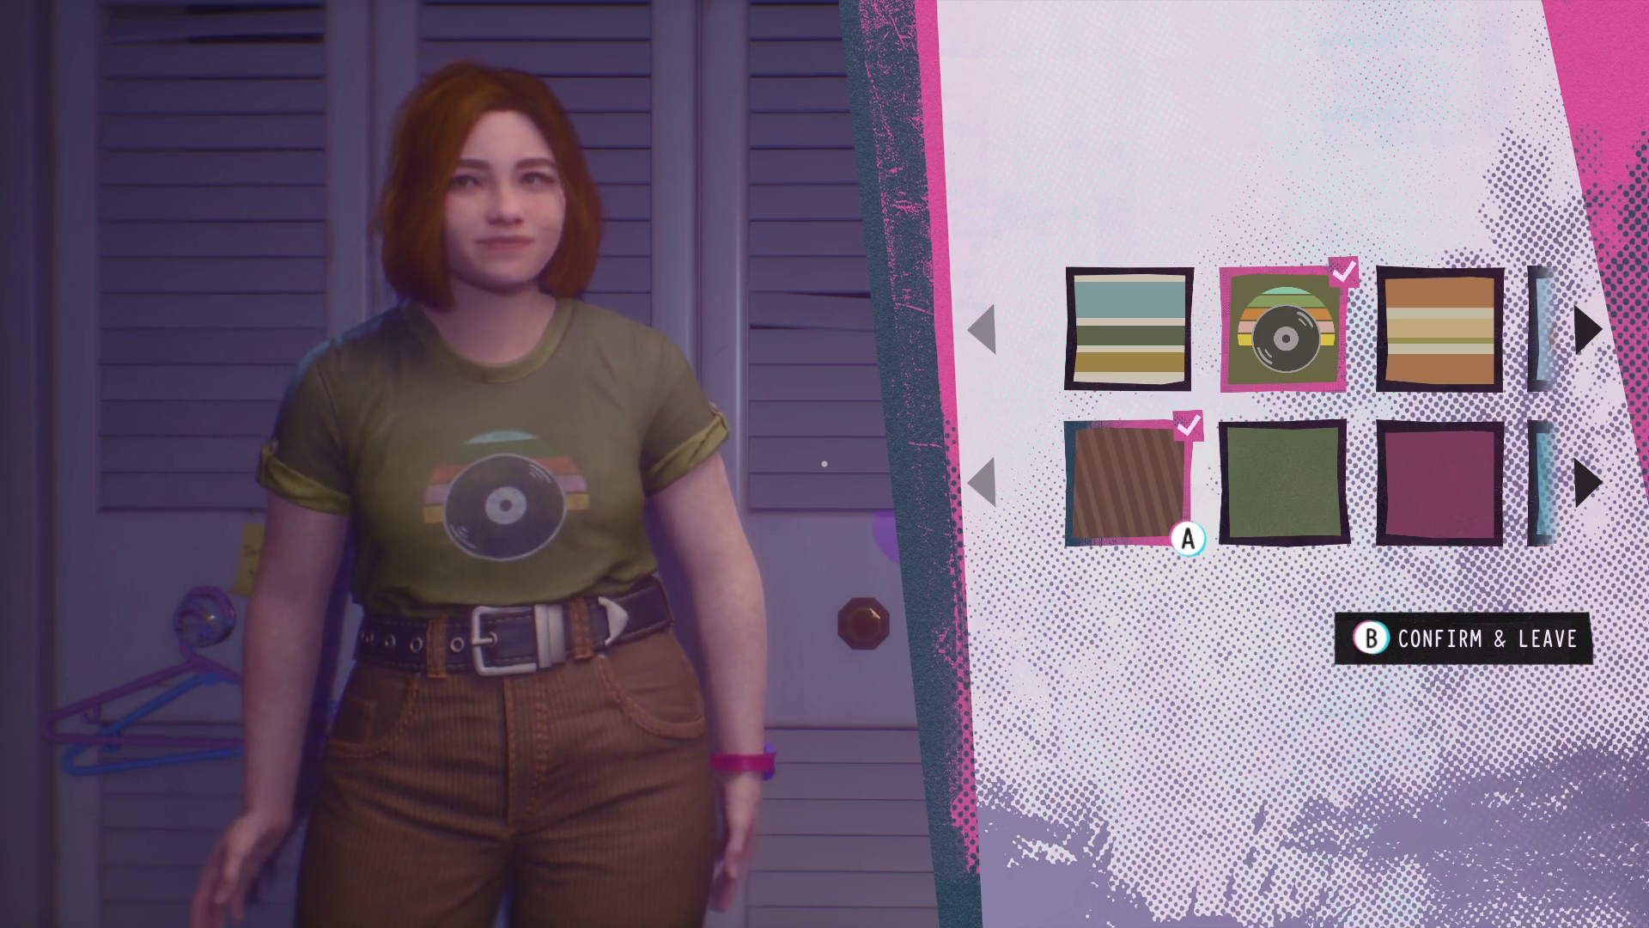
- Preview green, magenta and teal striped pants, settle on brown corduroy and confirm the outfit
key("Right")
key("Return")
key("Right")
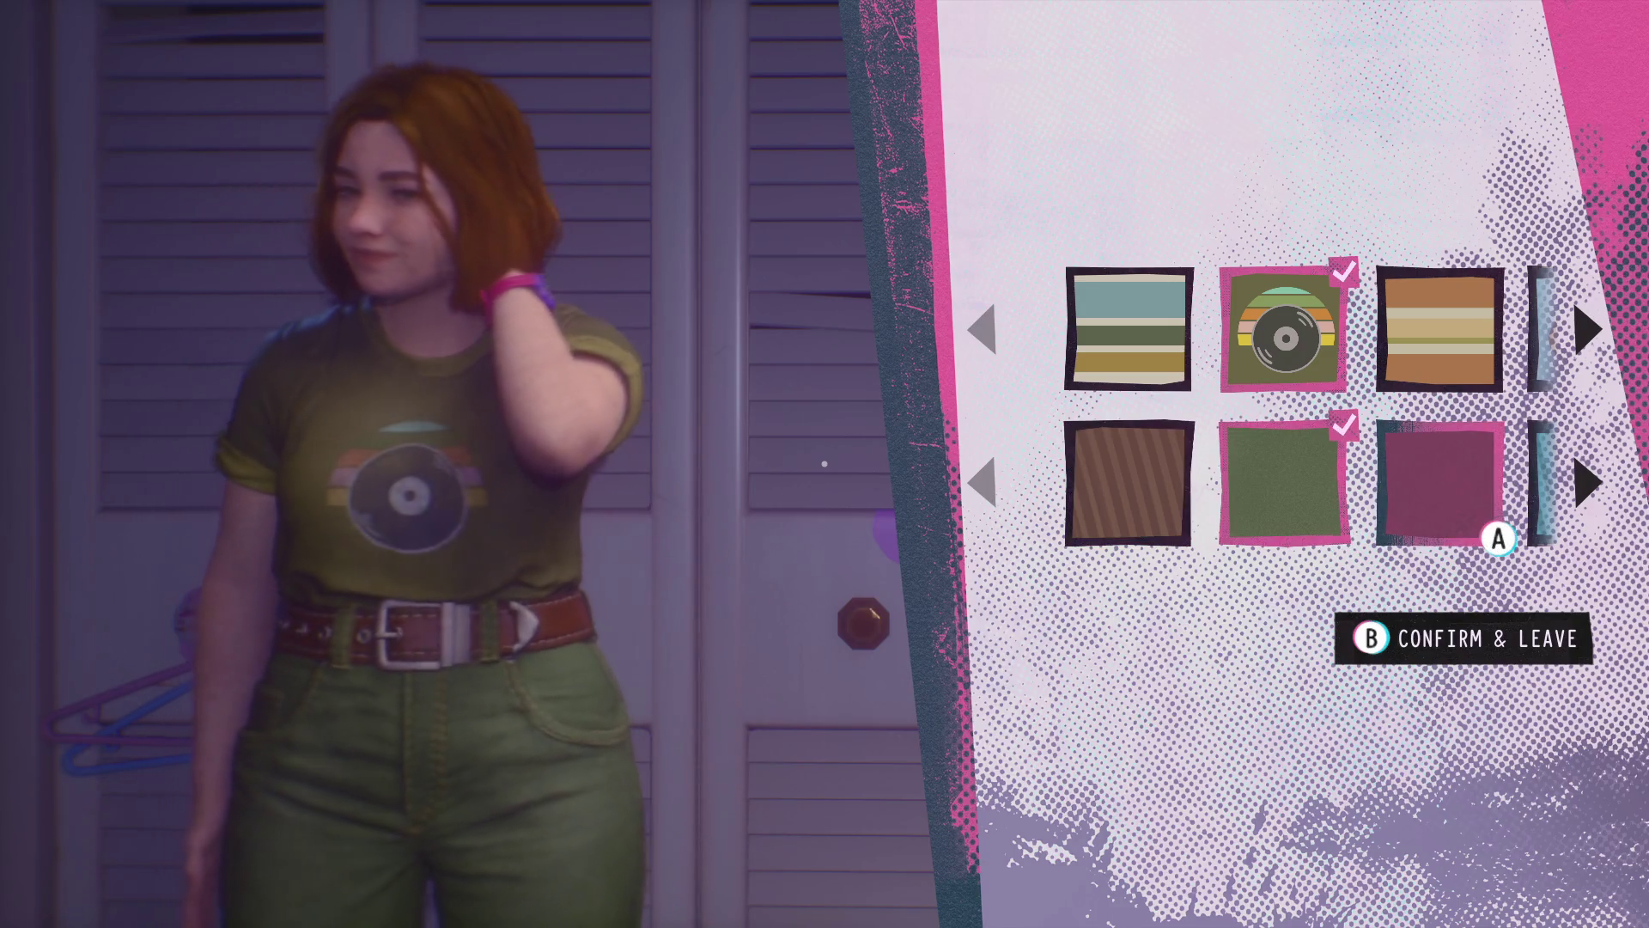
key("Return")
key("Right")
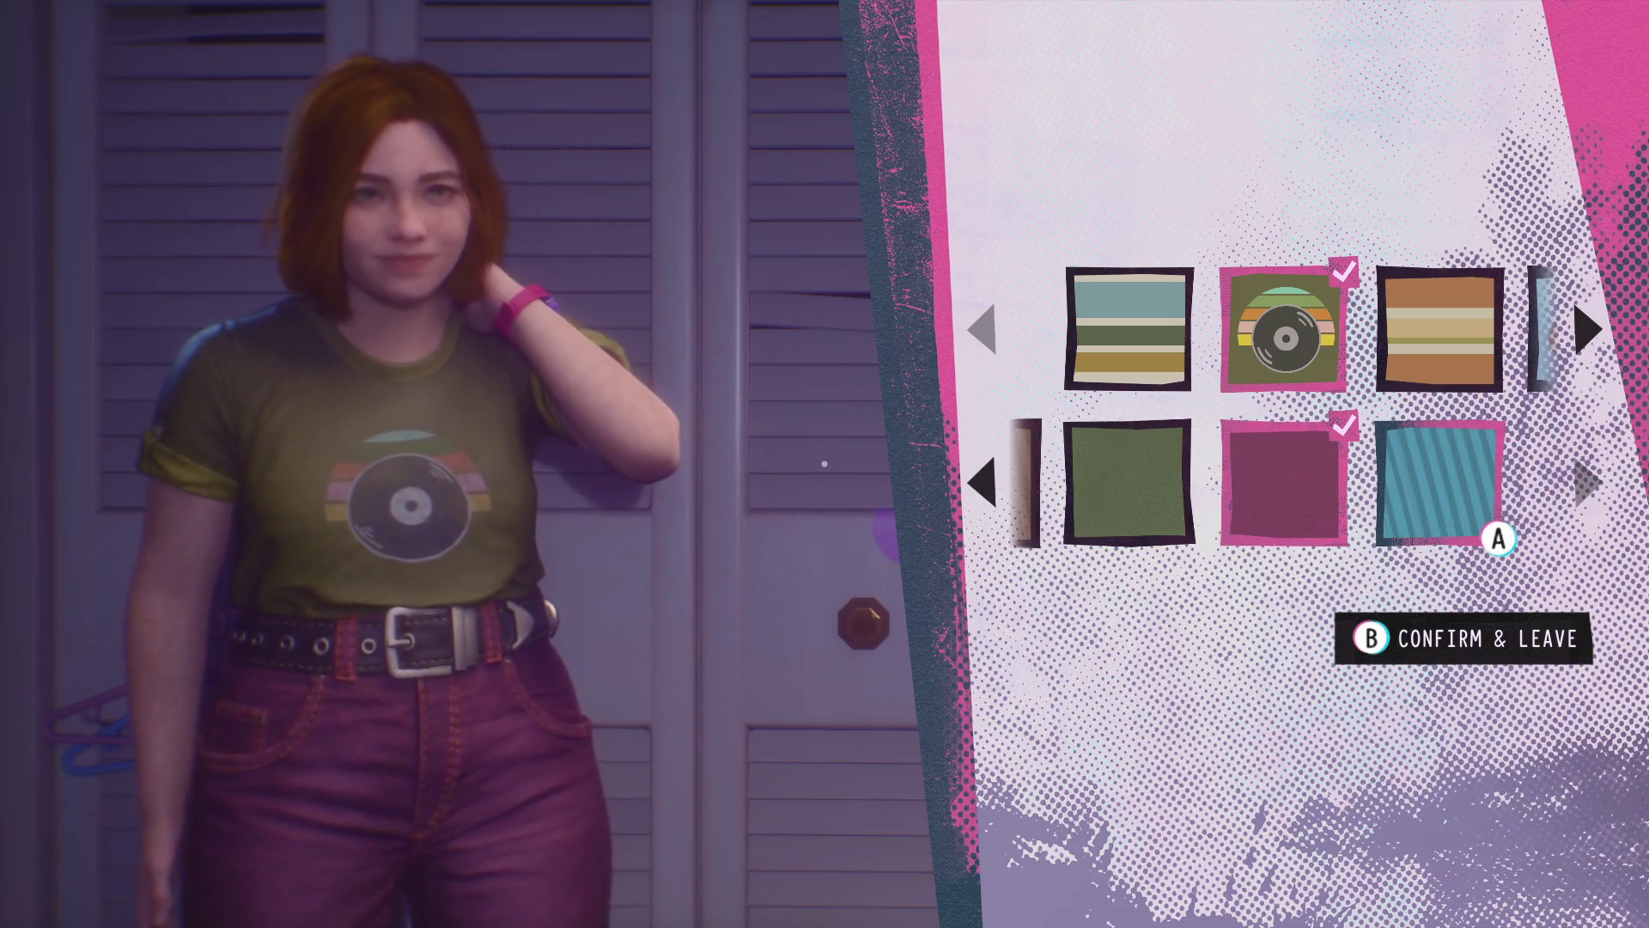
key("Return")
key("Left")
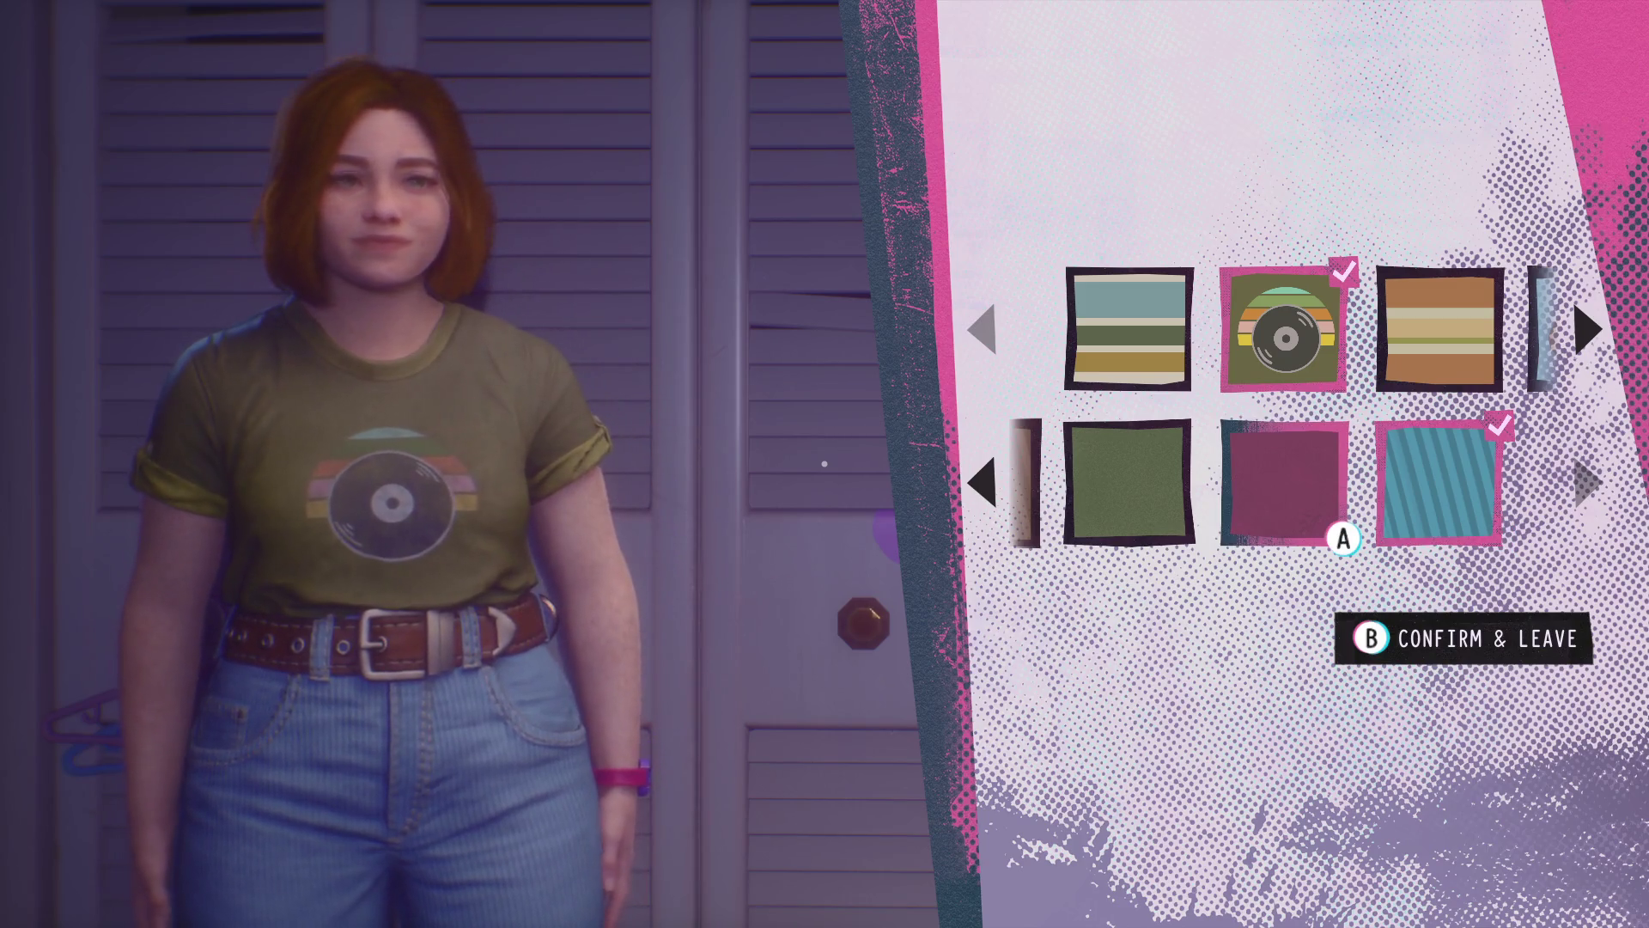
key("Return")
key("Return")
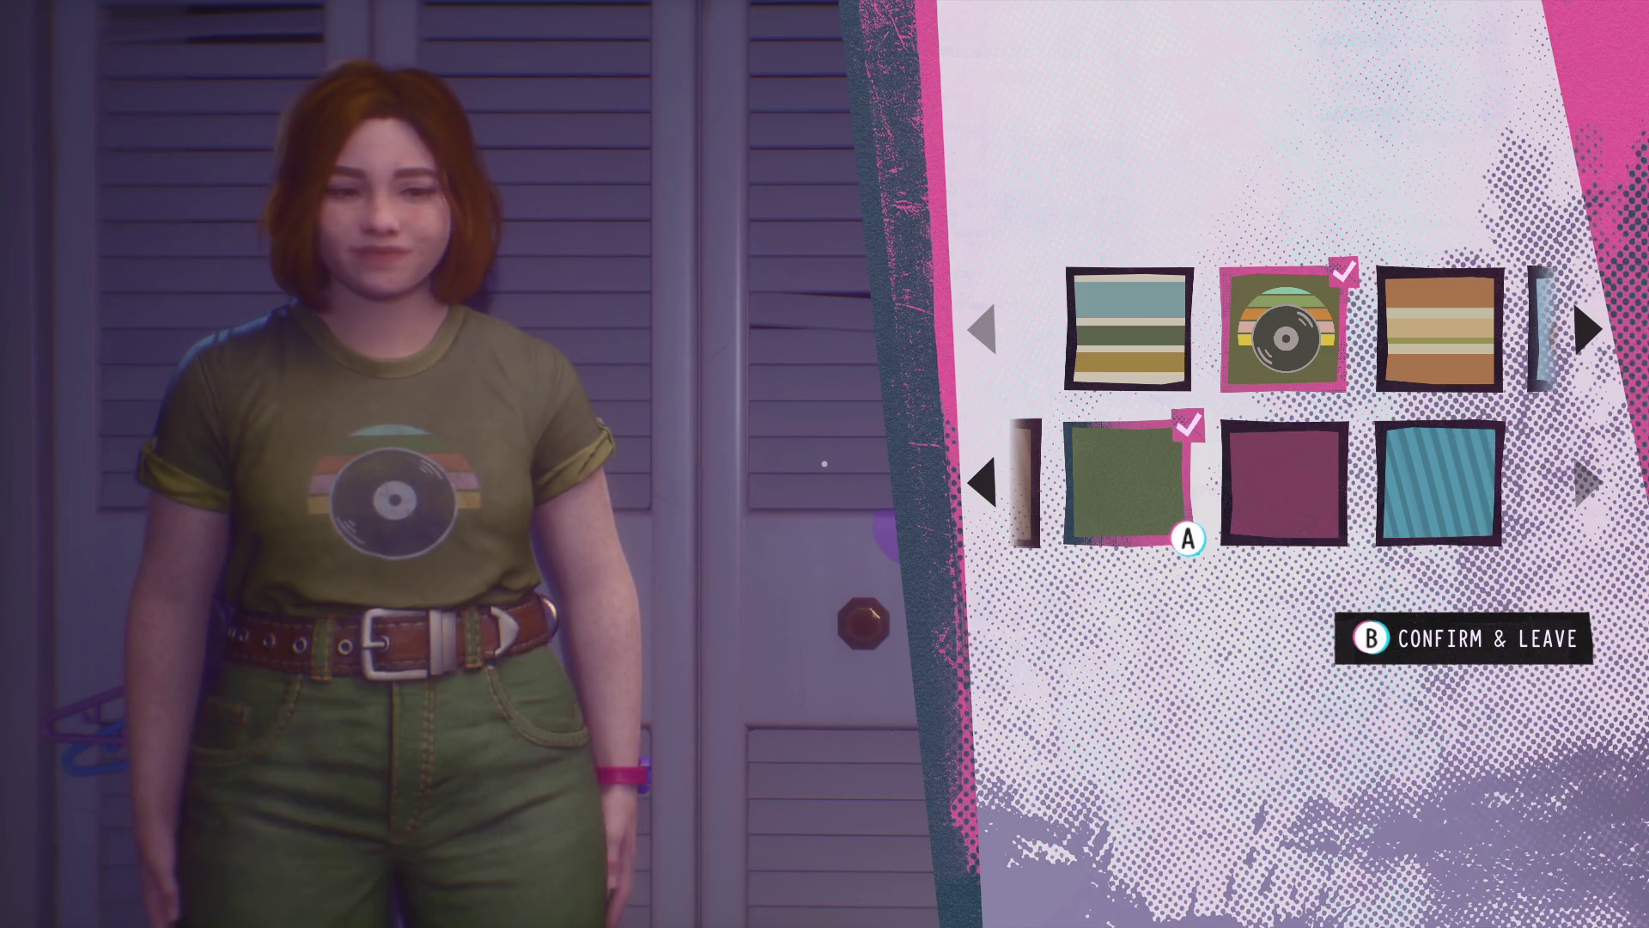
key("Left")
key("Return")
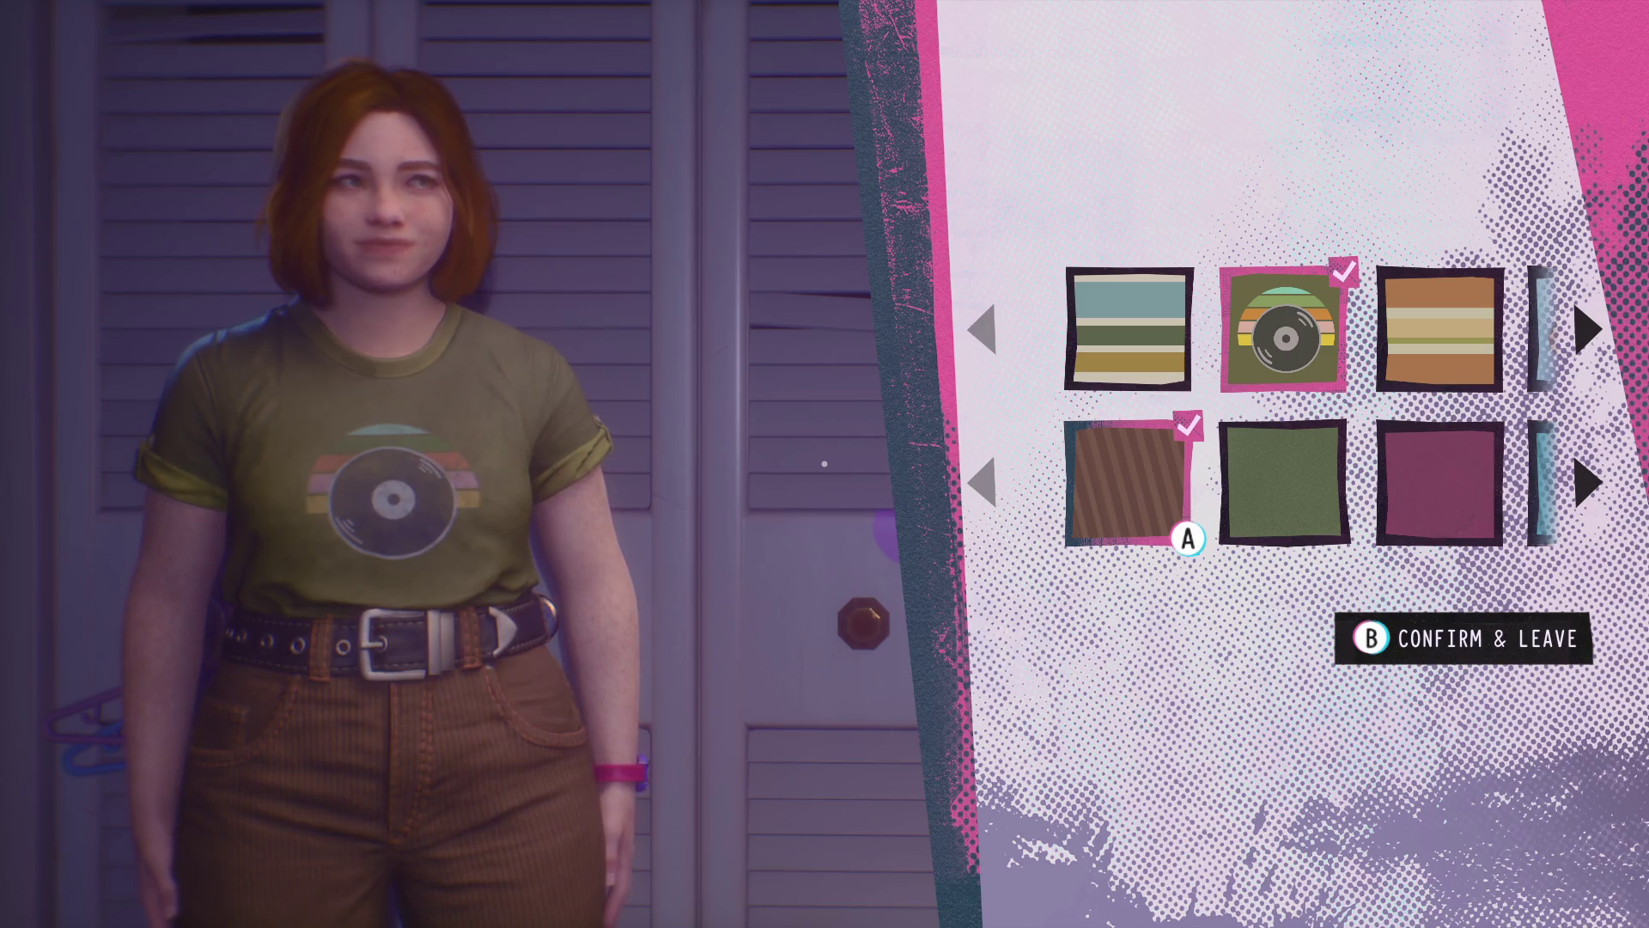
key("Escape")
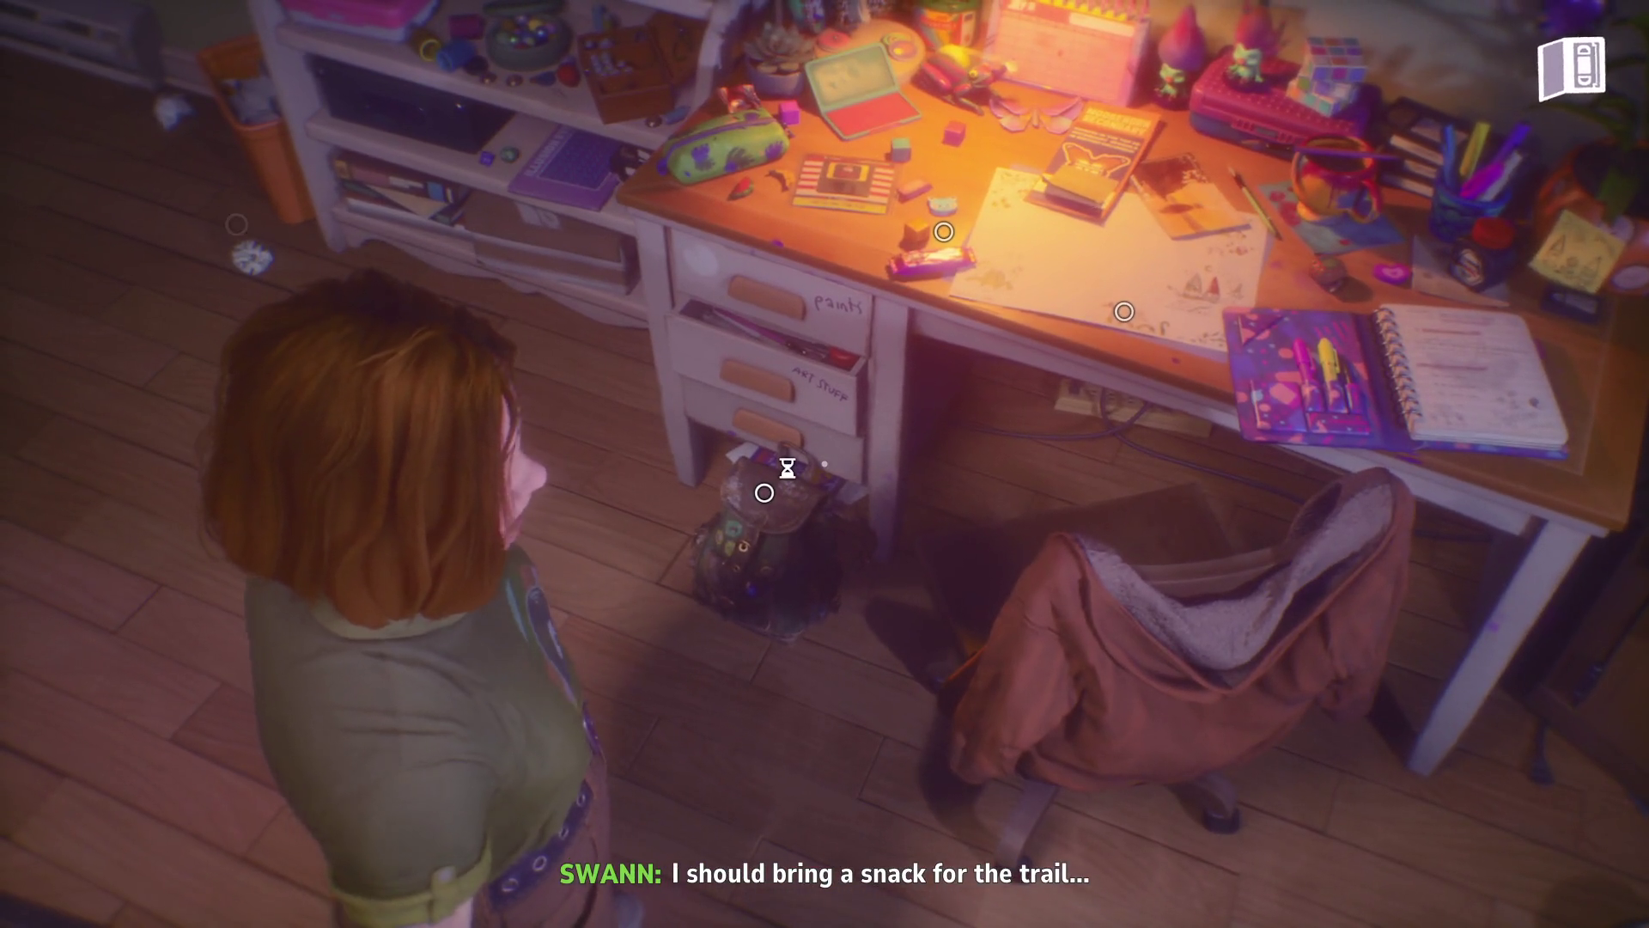
- Search along the desk and the shelf for the trail snack
left_click(764, 493)
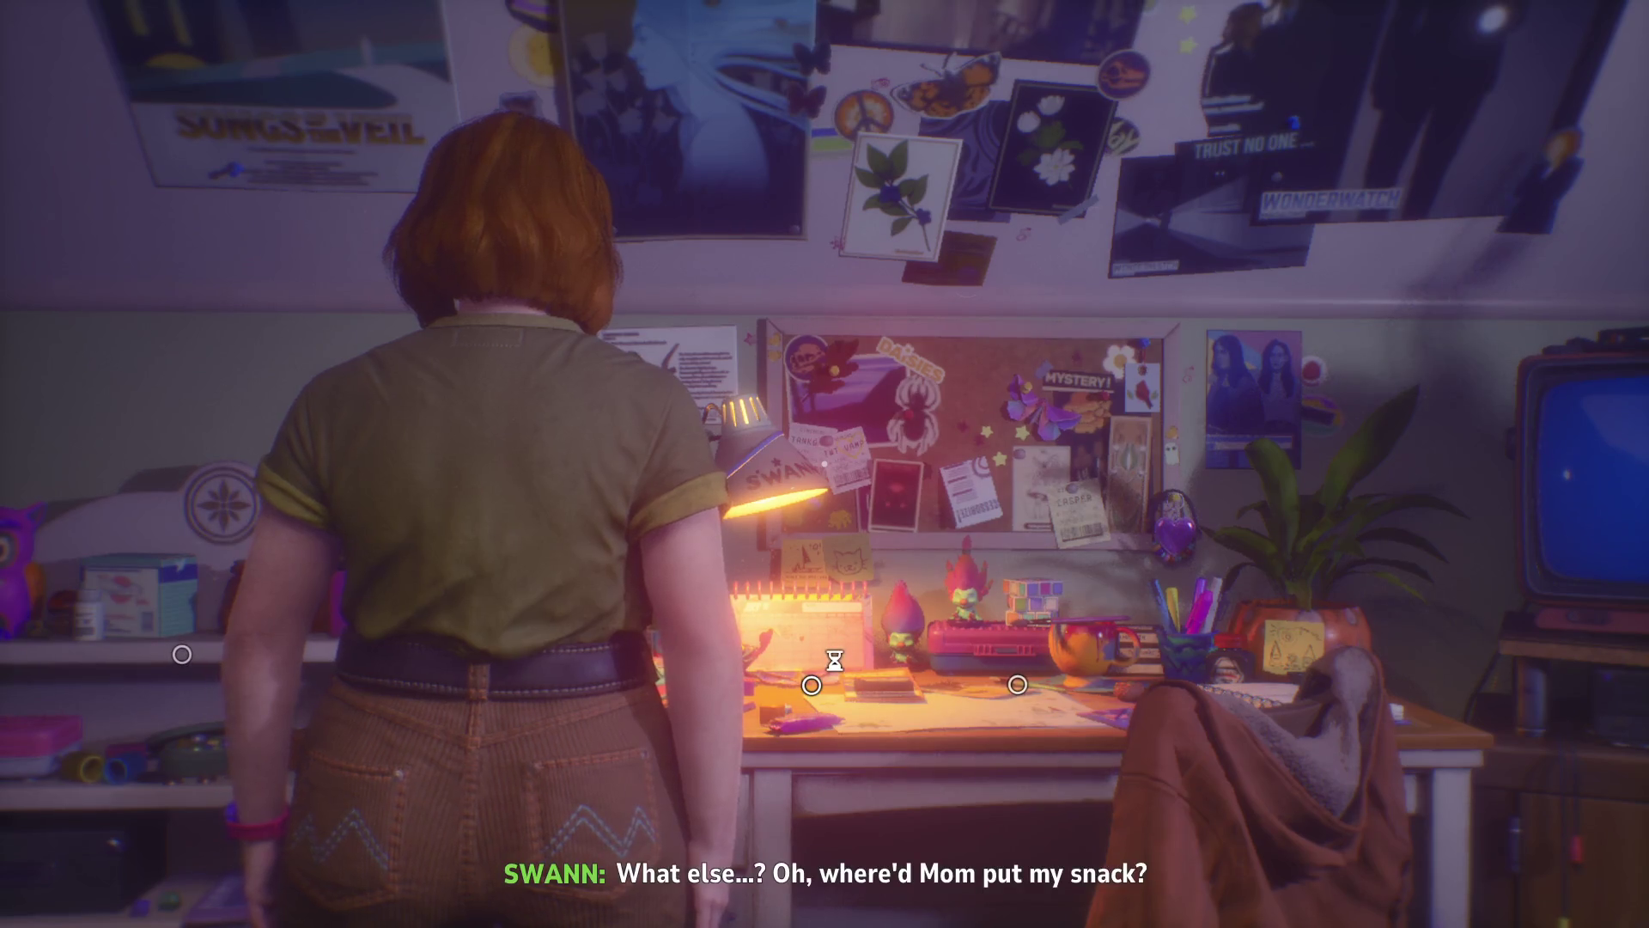
key("w")
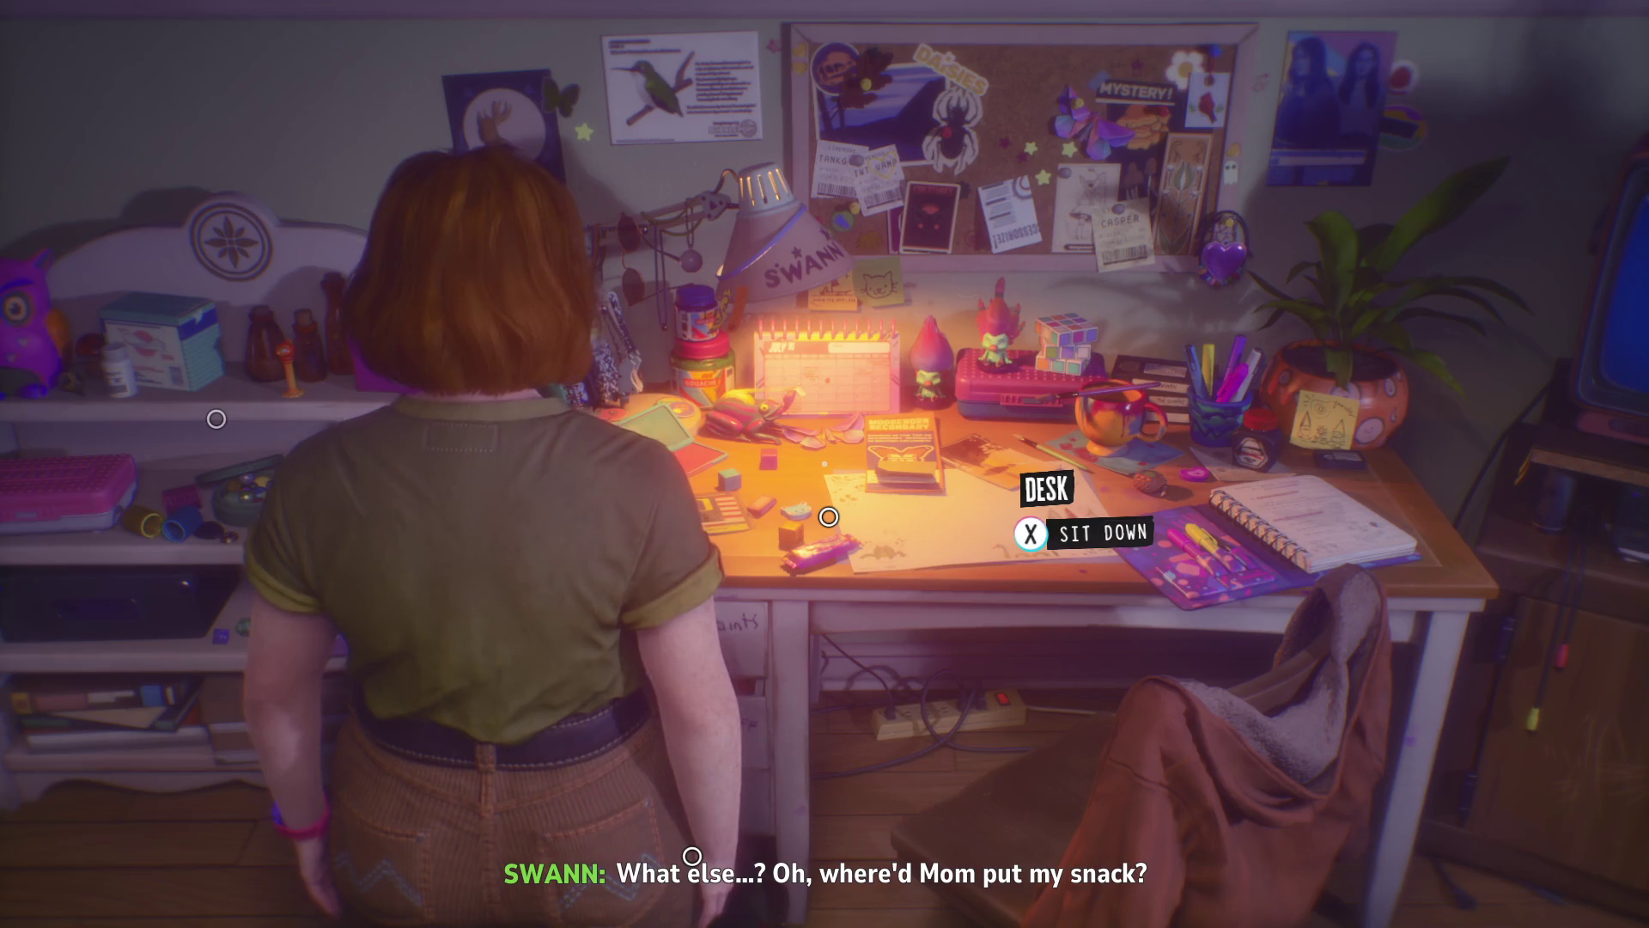
key("w")
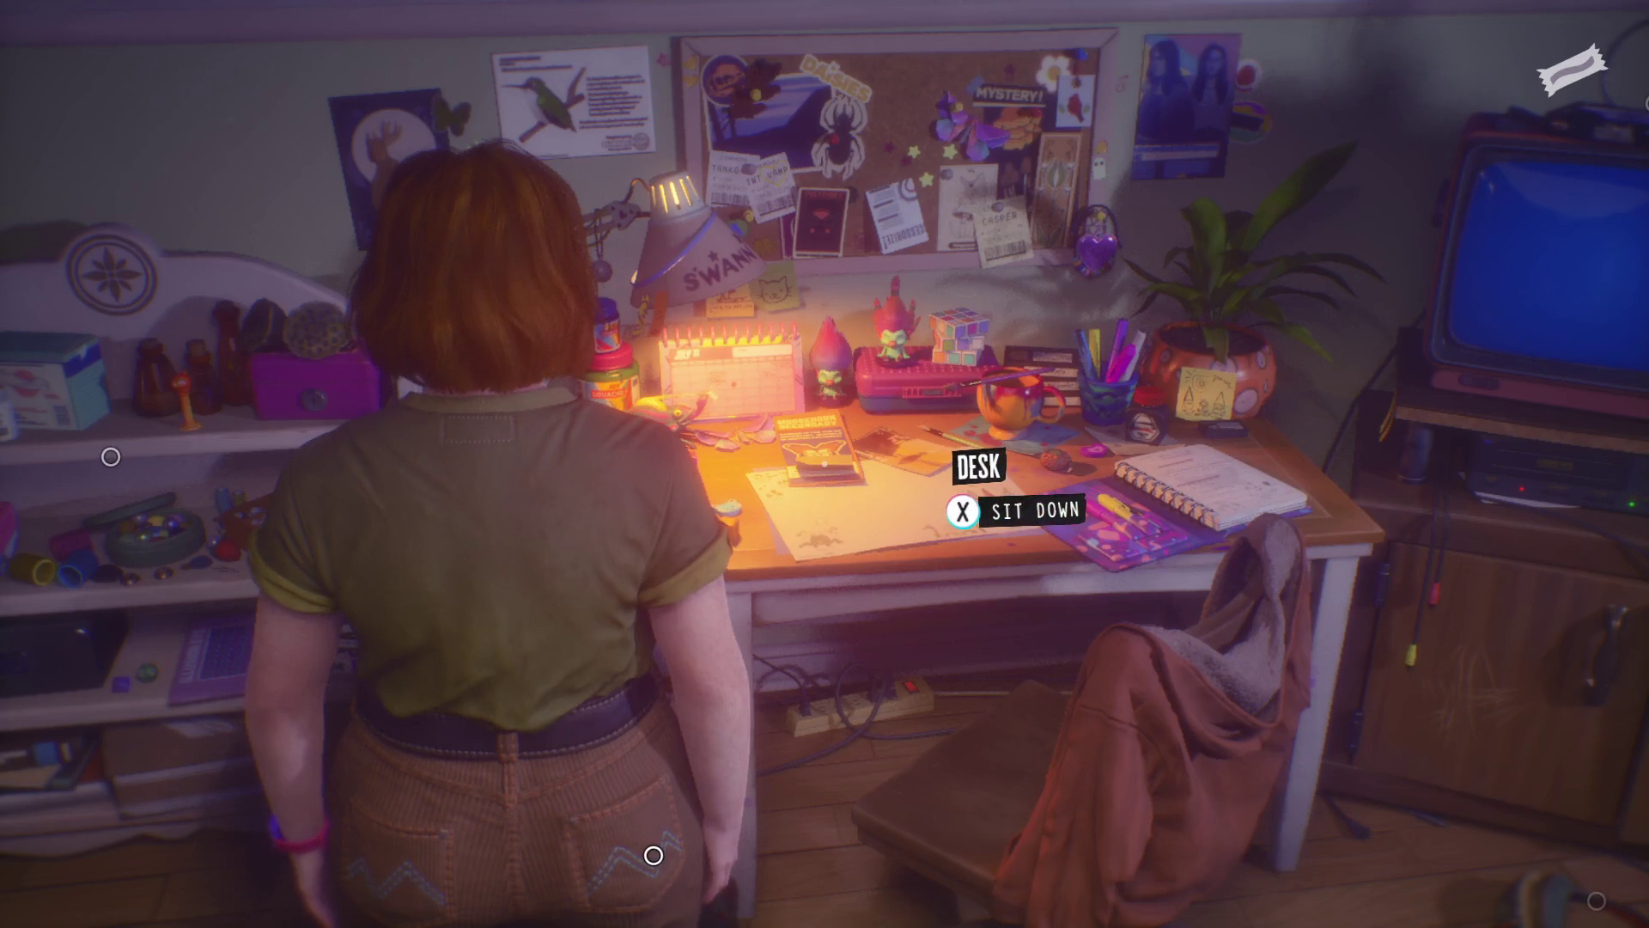
key("a")
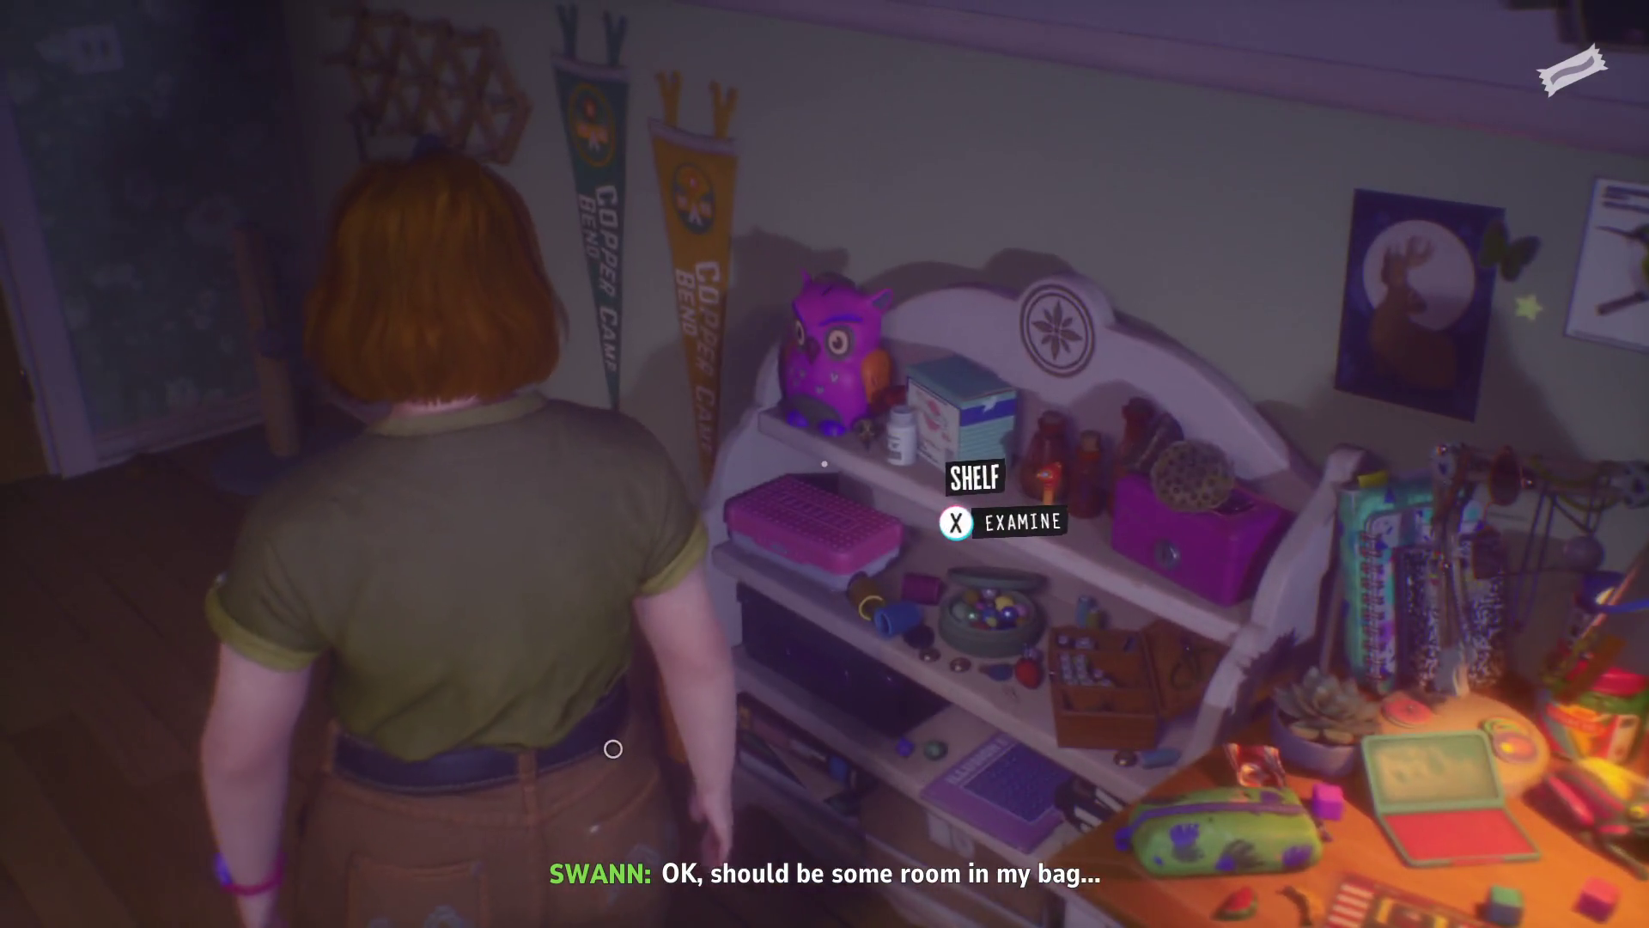
key("s")
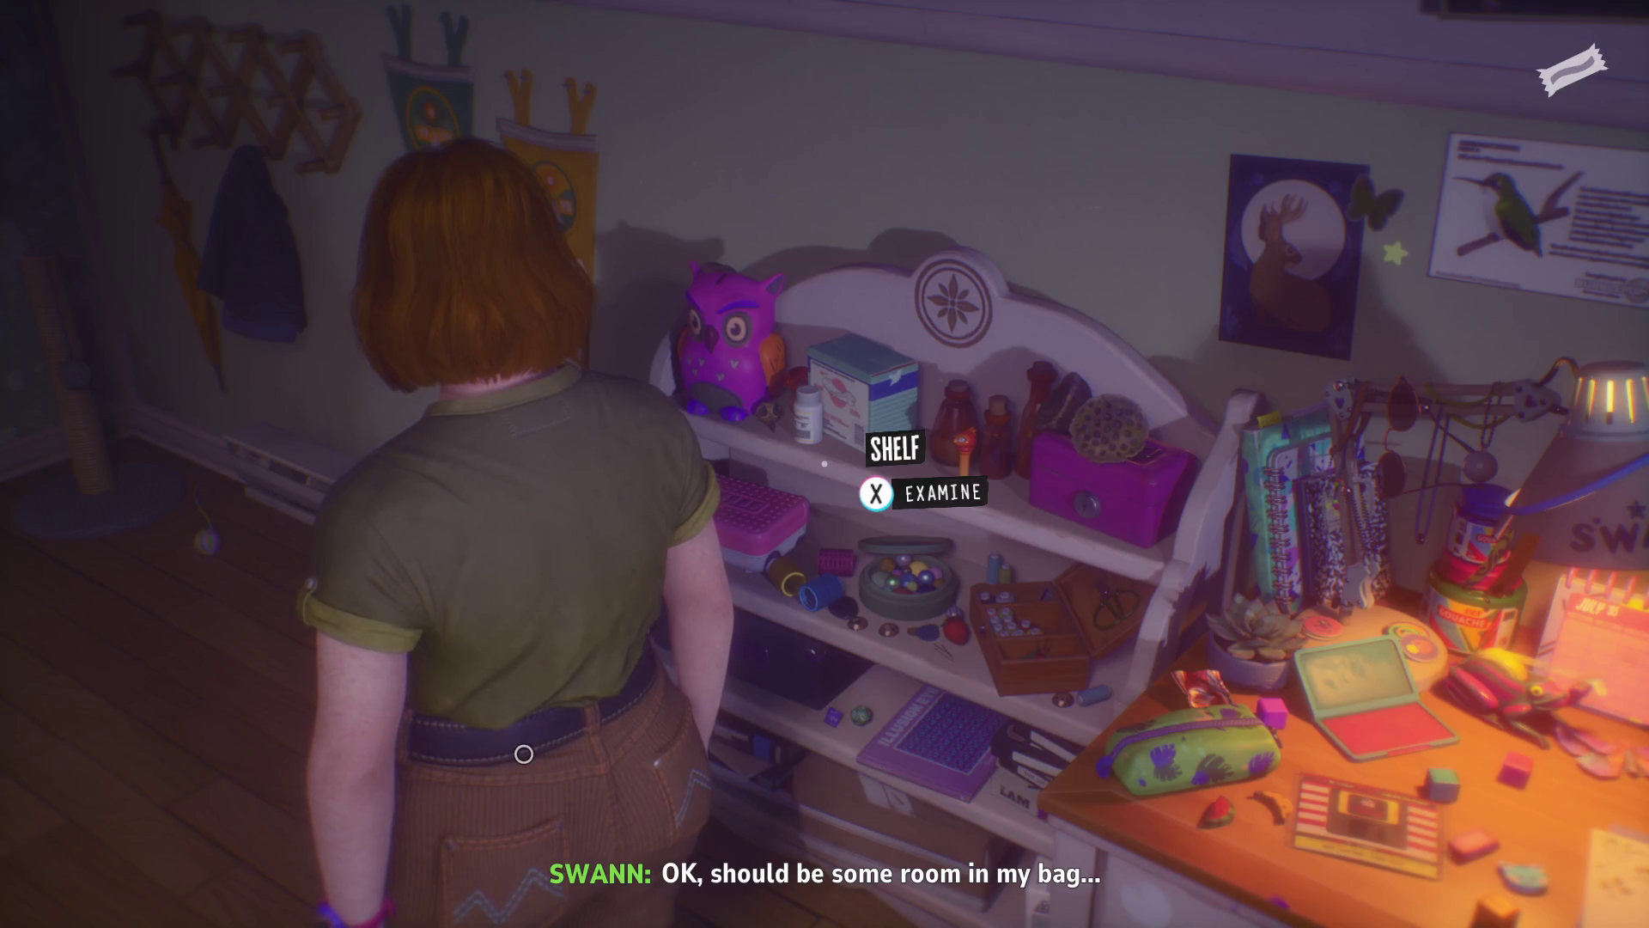
- Walk to the backpack under the desk and pack the snack into it
key("d")
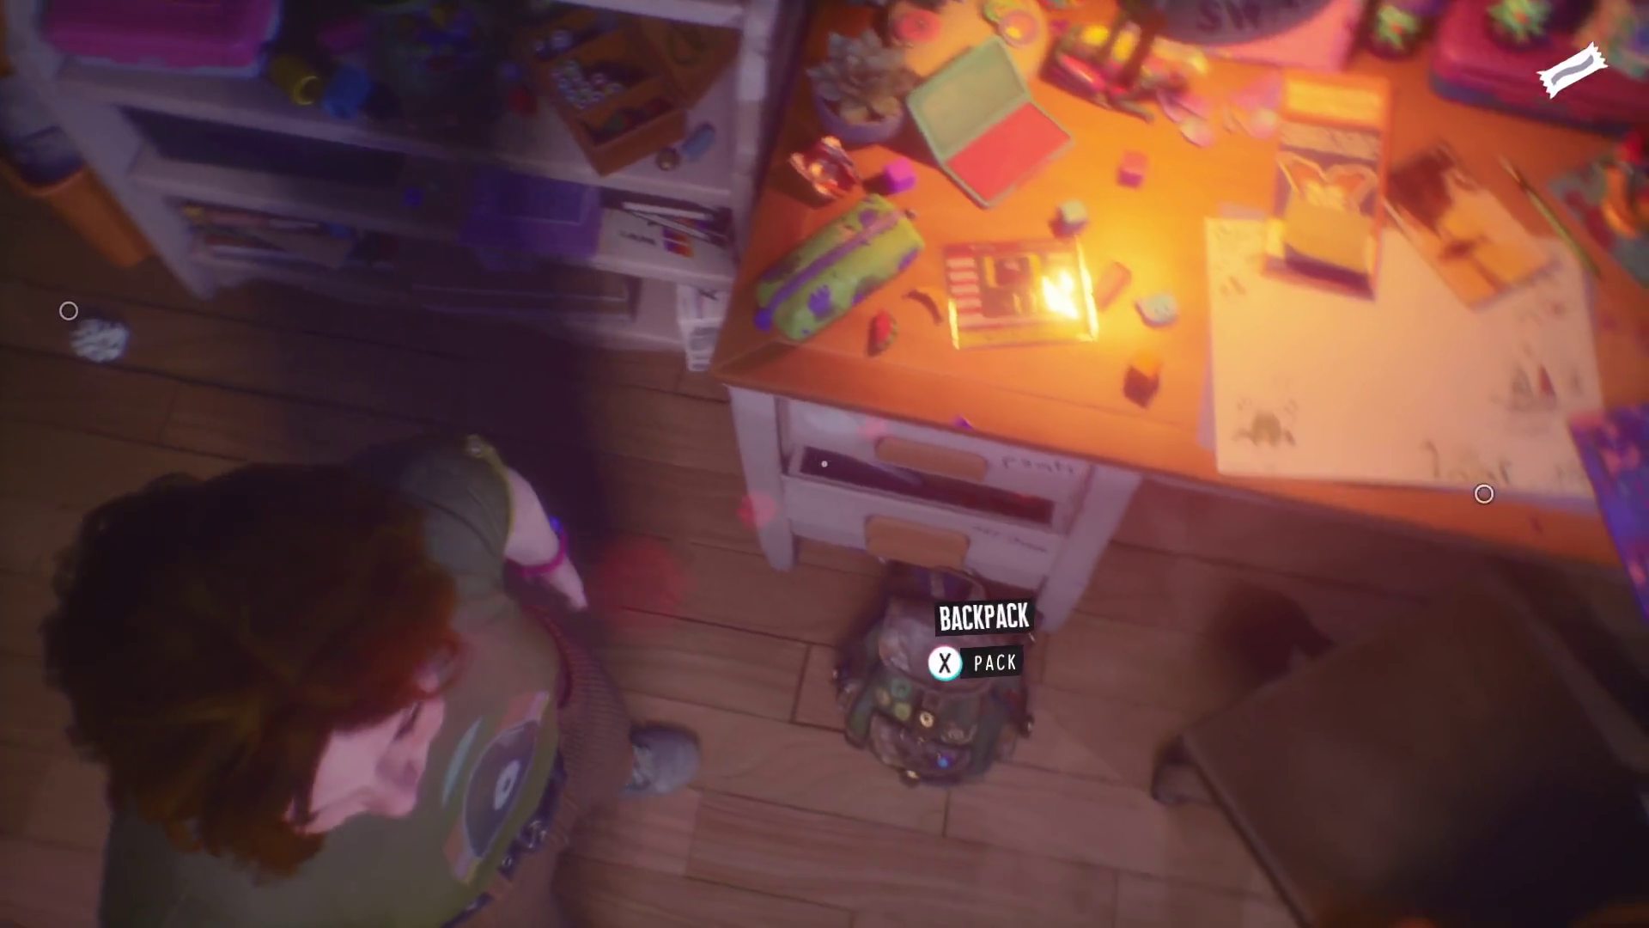
key("e")
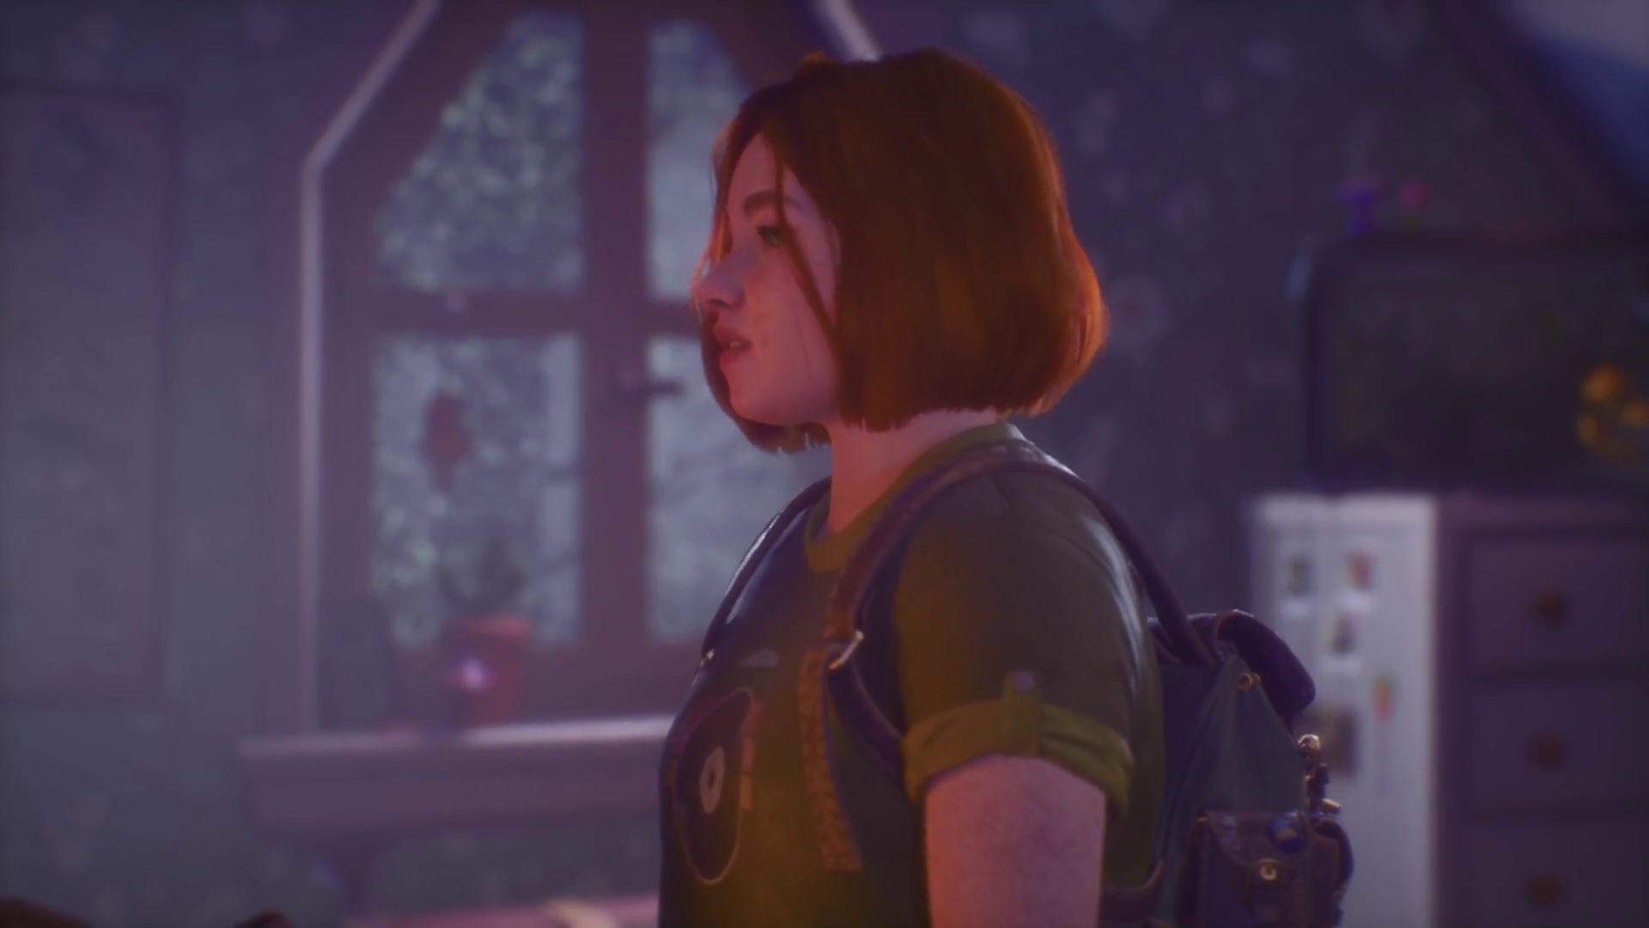
- Cross the room to the TV, pick up the camcorder and film the cat on the trunk
key("w")
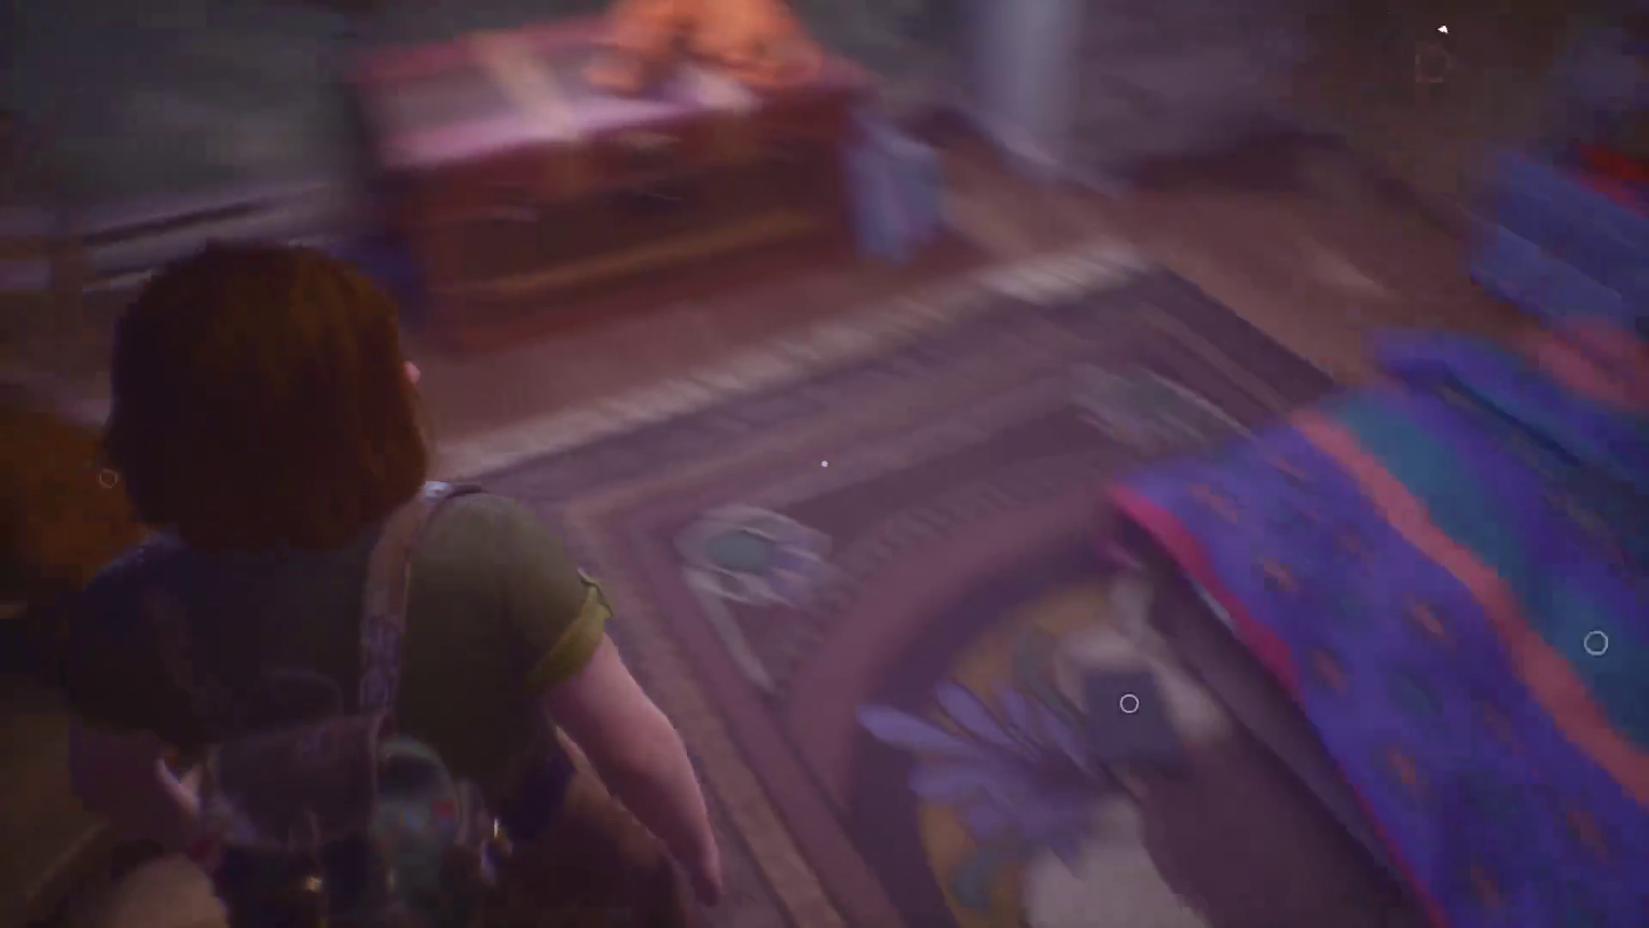
key("w")
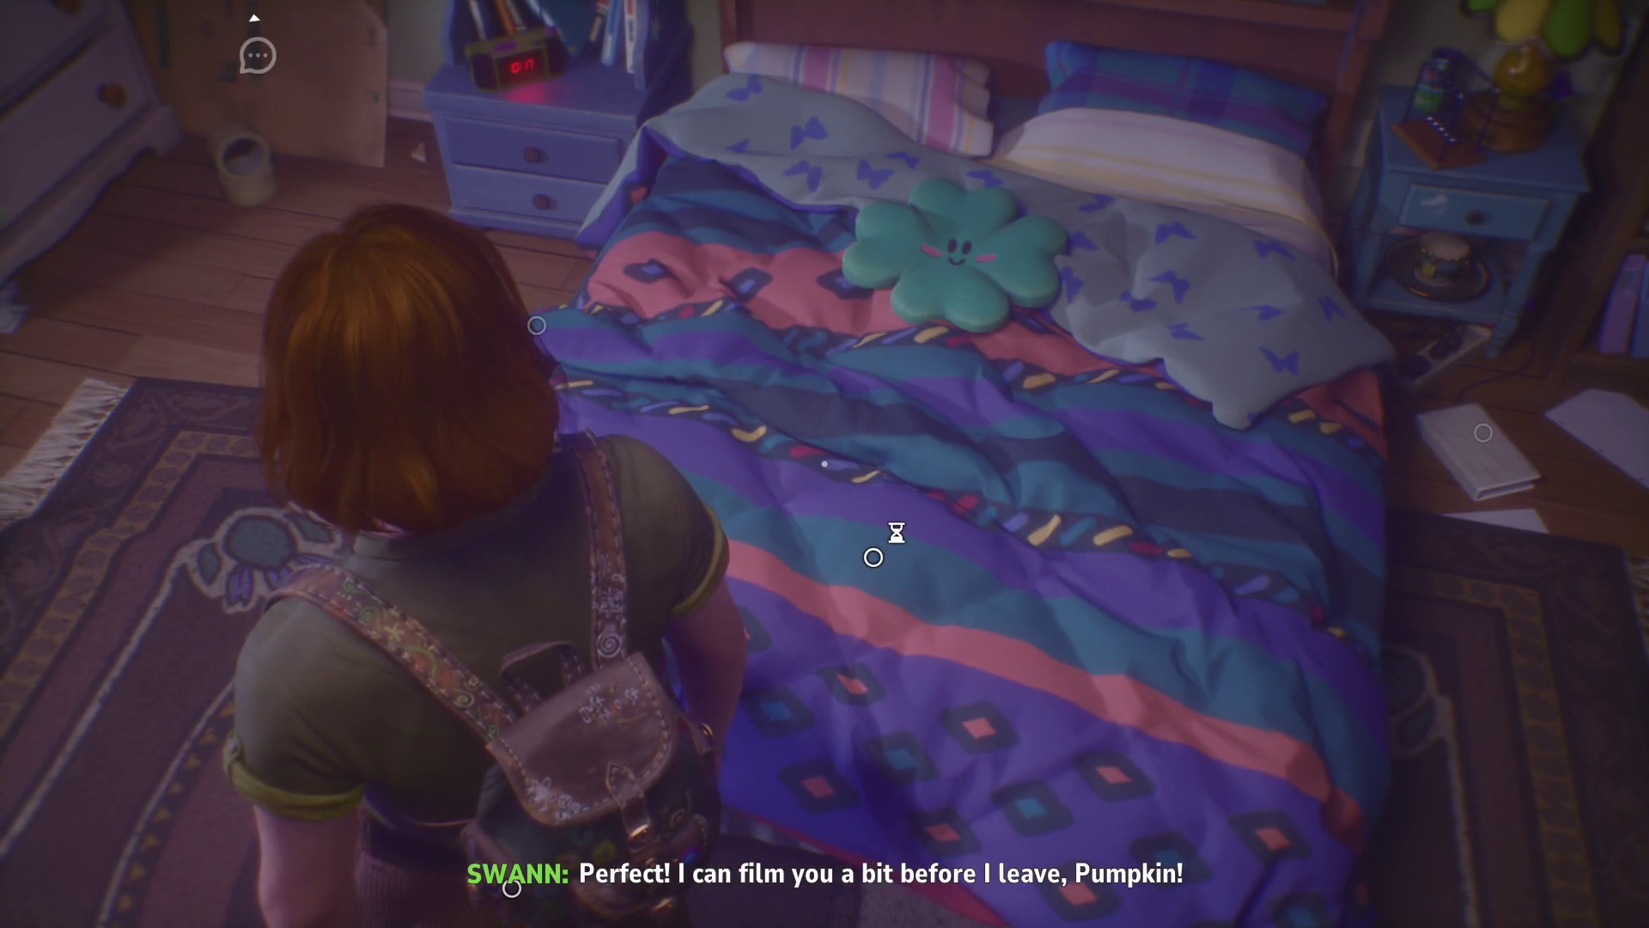
key("w")
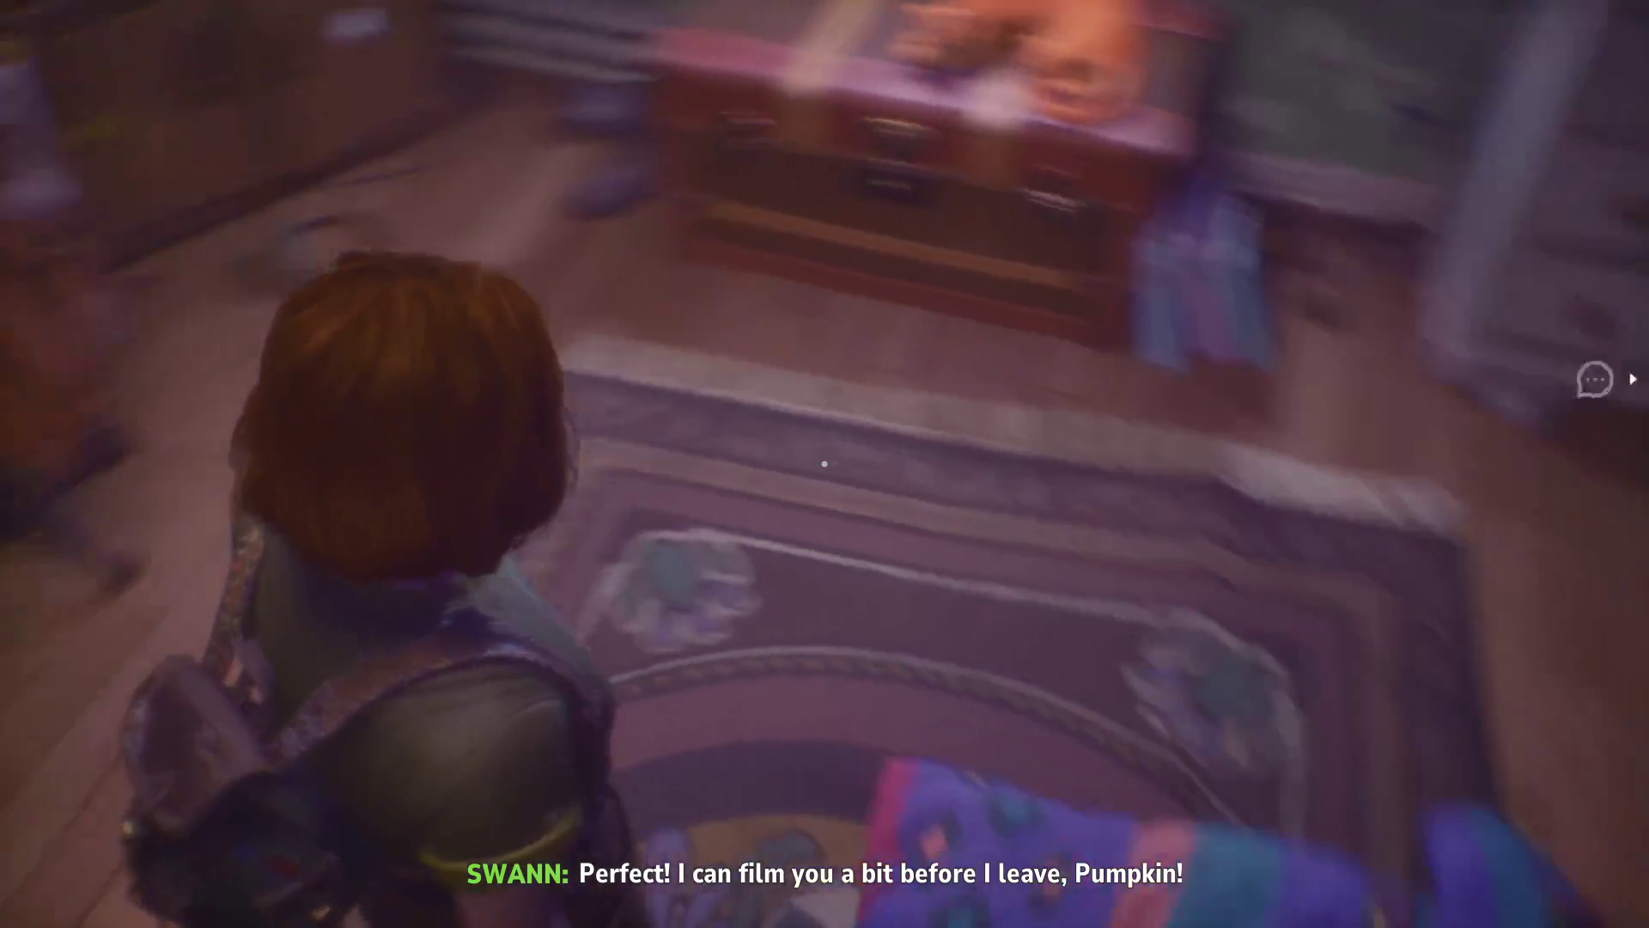
key("w")
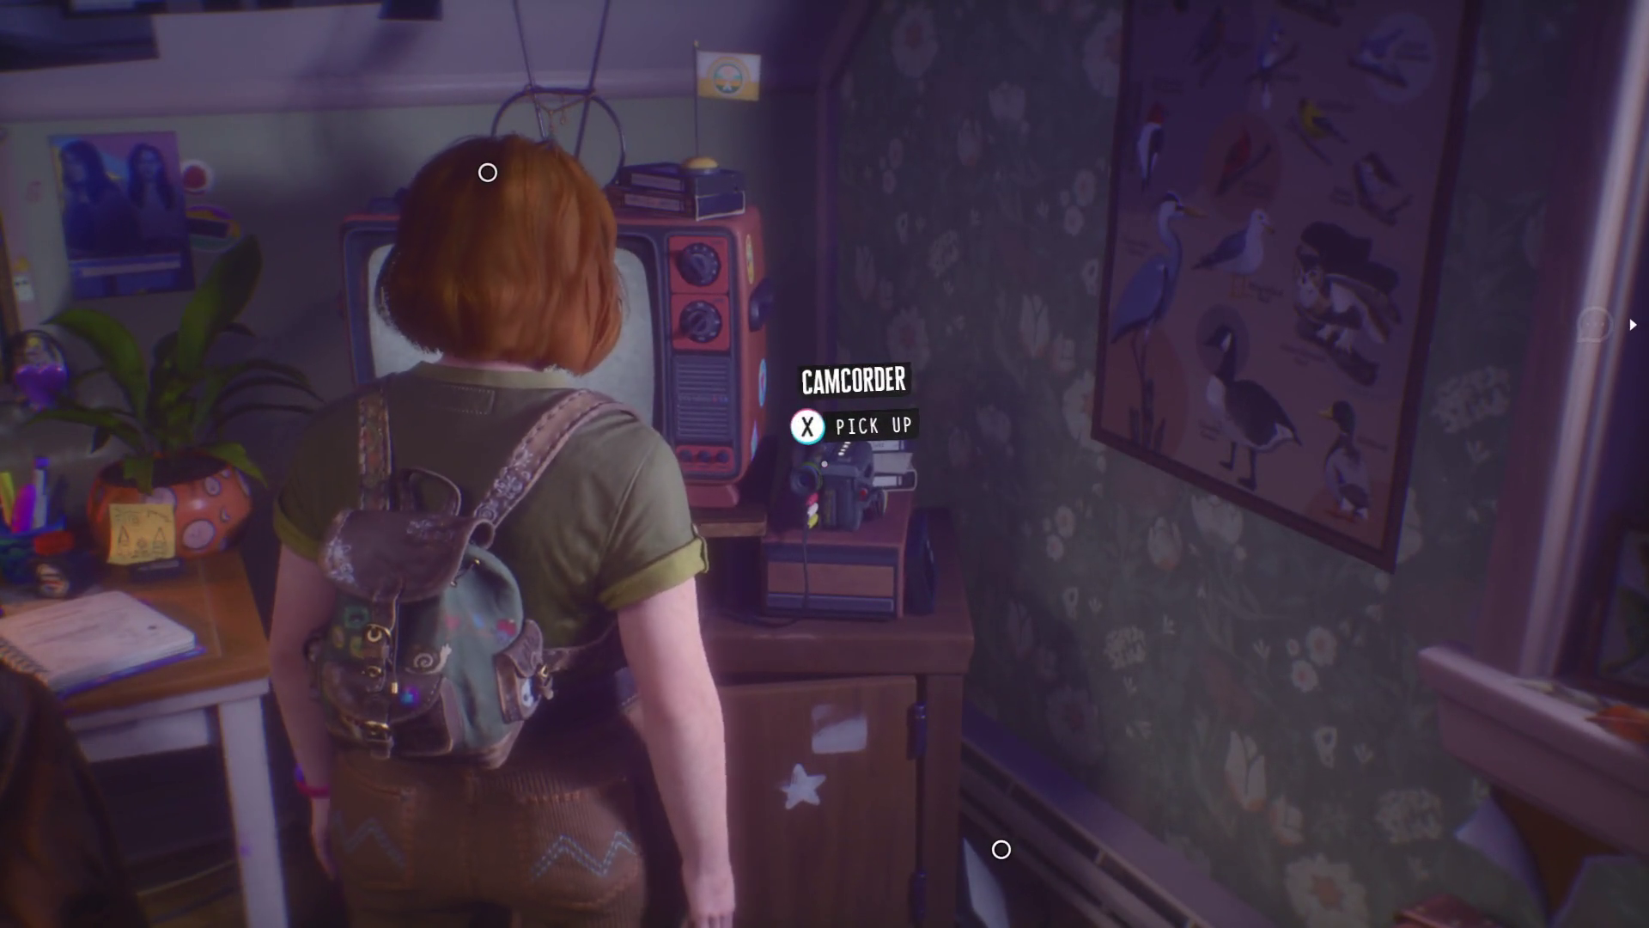
key("e")
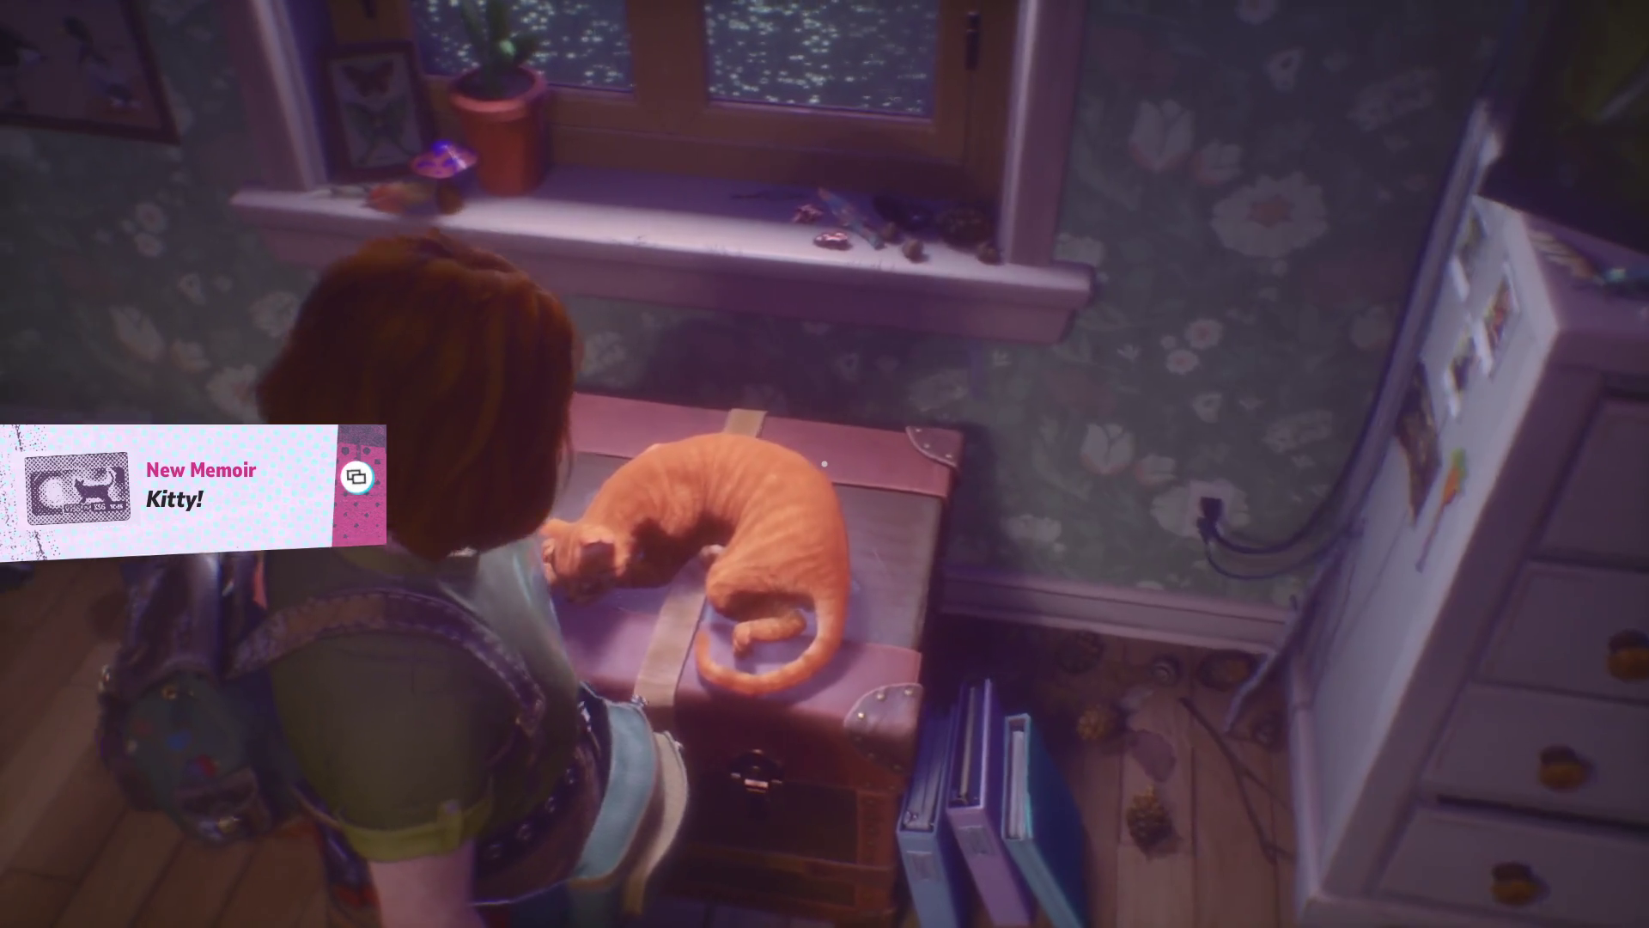
key("s")
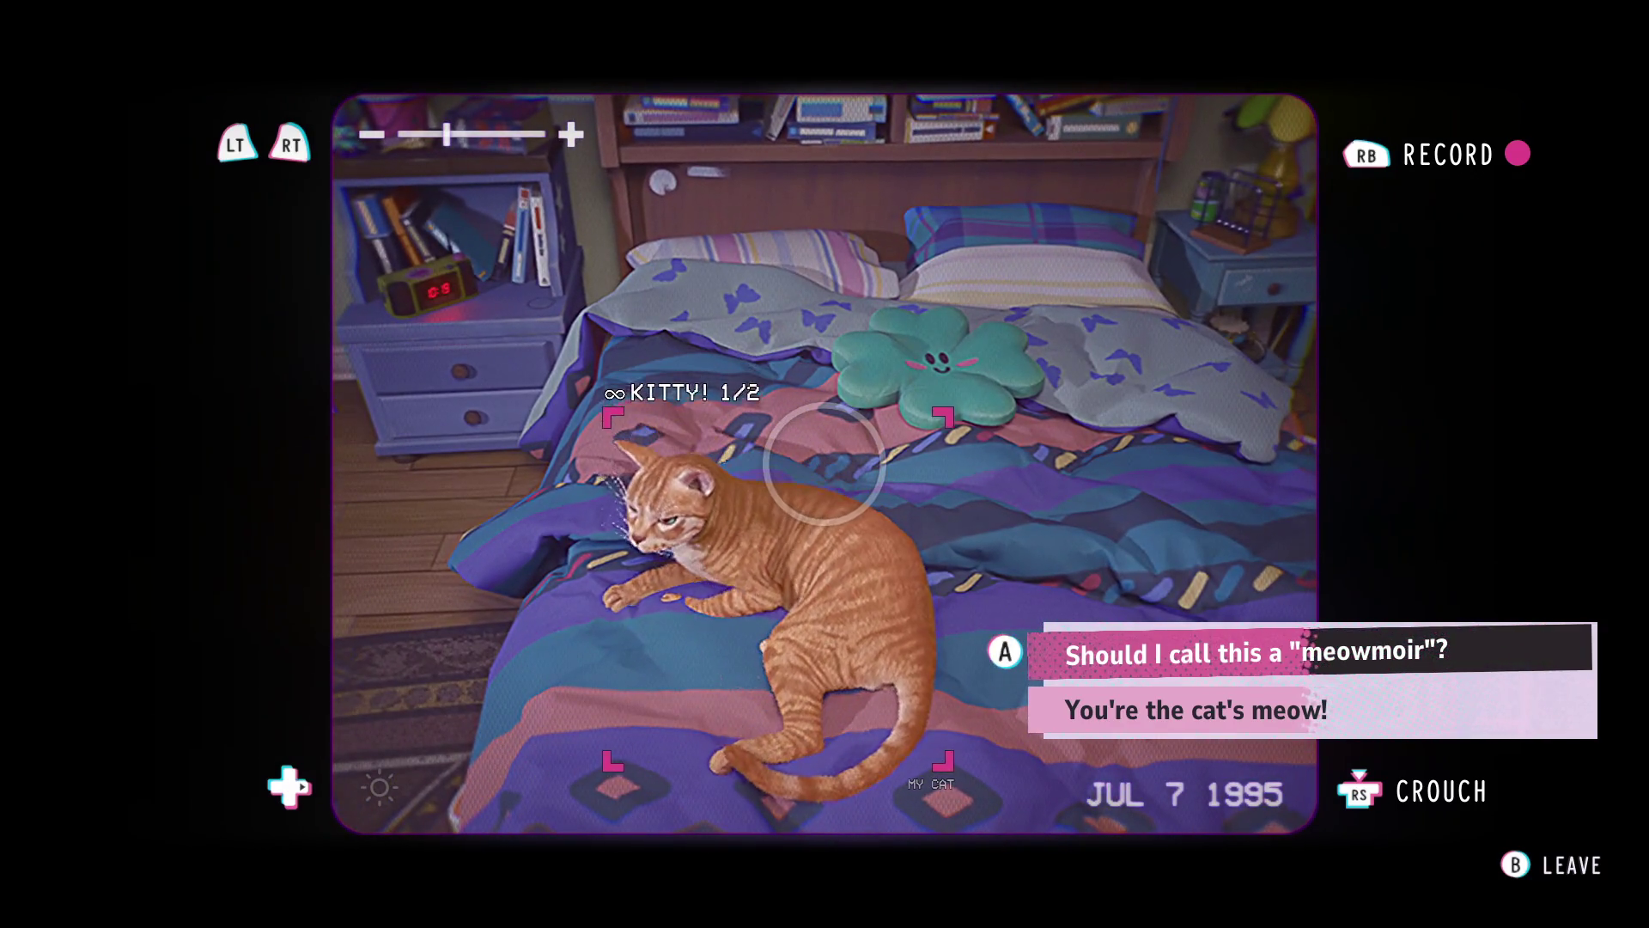
- Choose the meowmoir remark, record the cat on the bed, then lower the camcorder
key("Return")
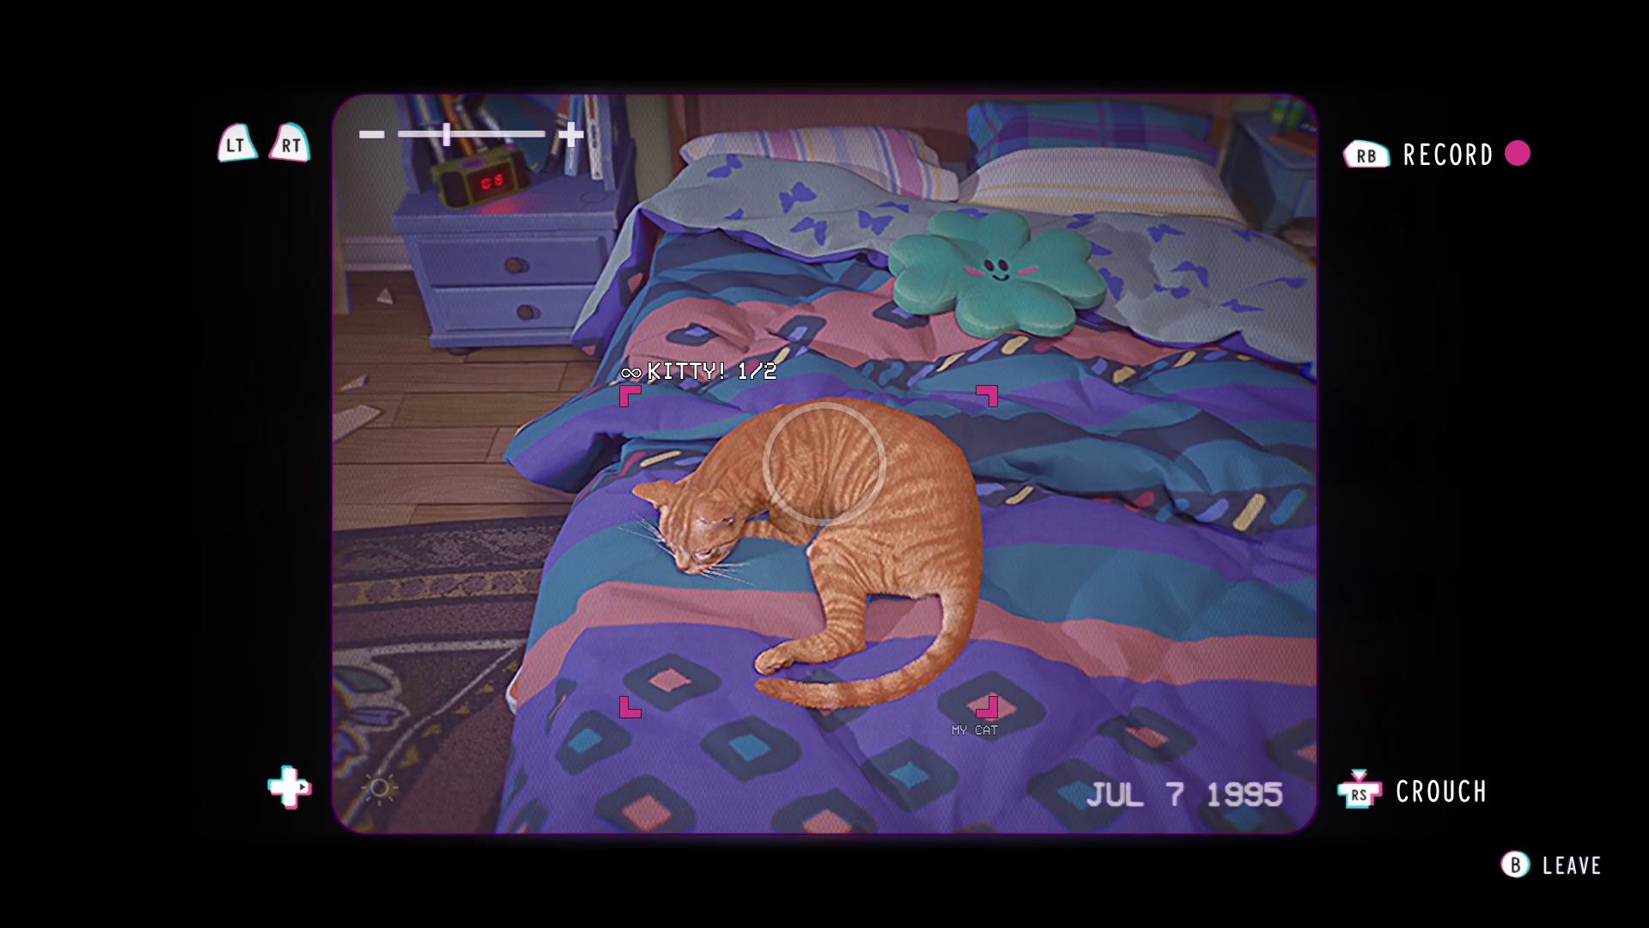
key("r")
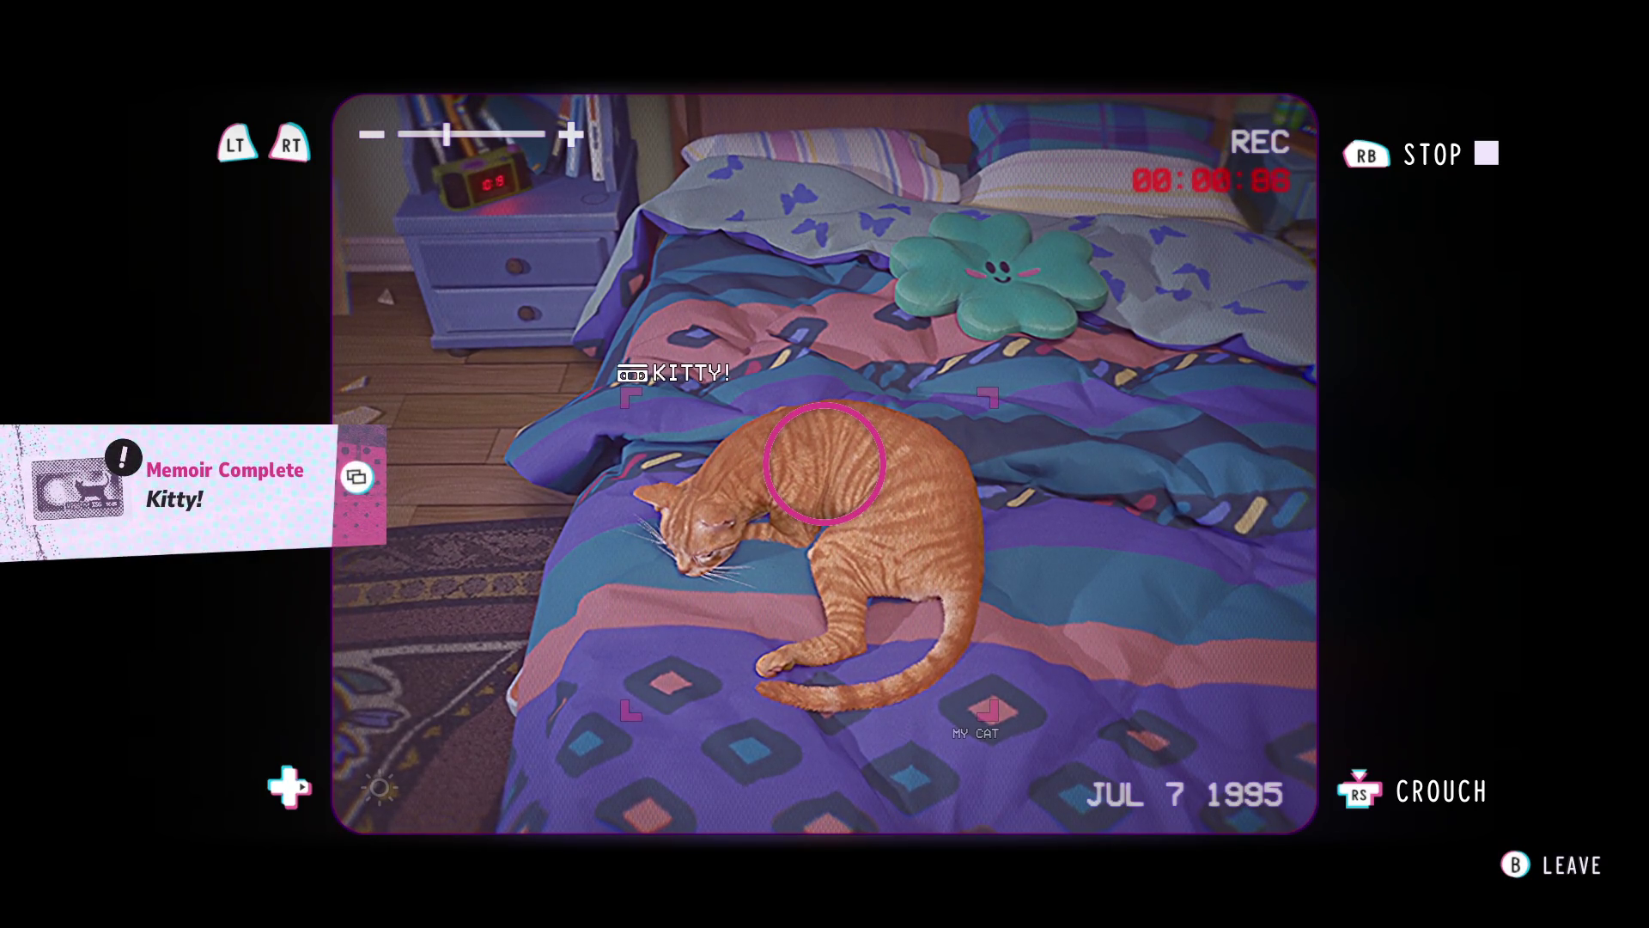
key("Escape")
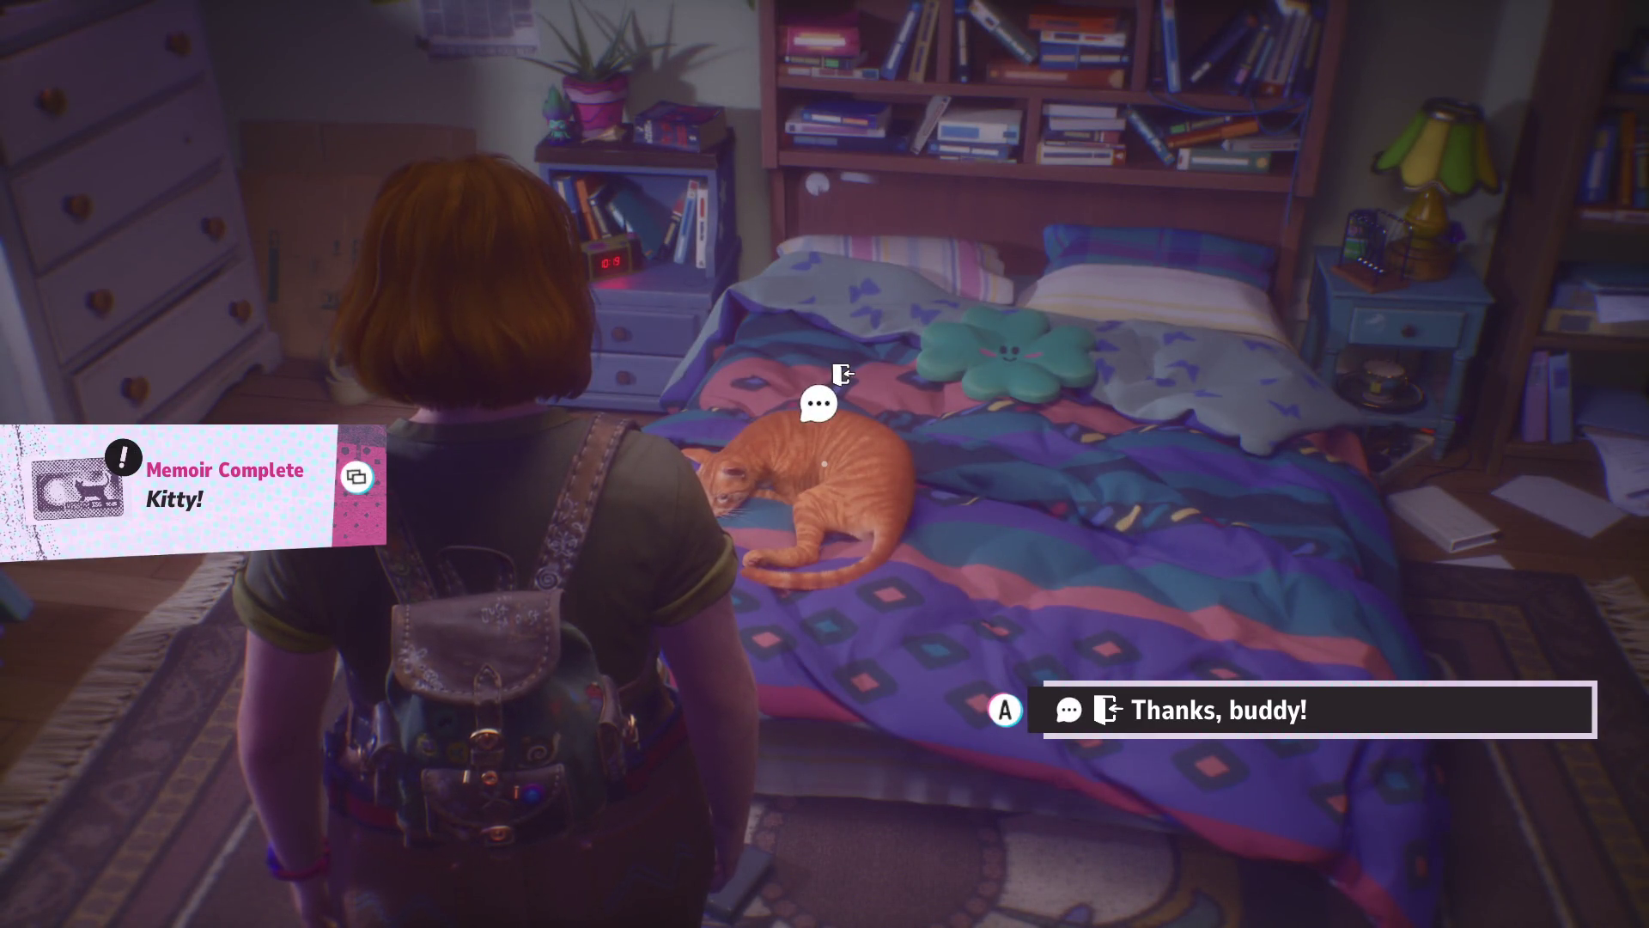
- Walk up to the cat on the bed, say 'Thanks, buddy!', and bring up the camcorder menu
key("w")
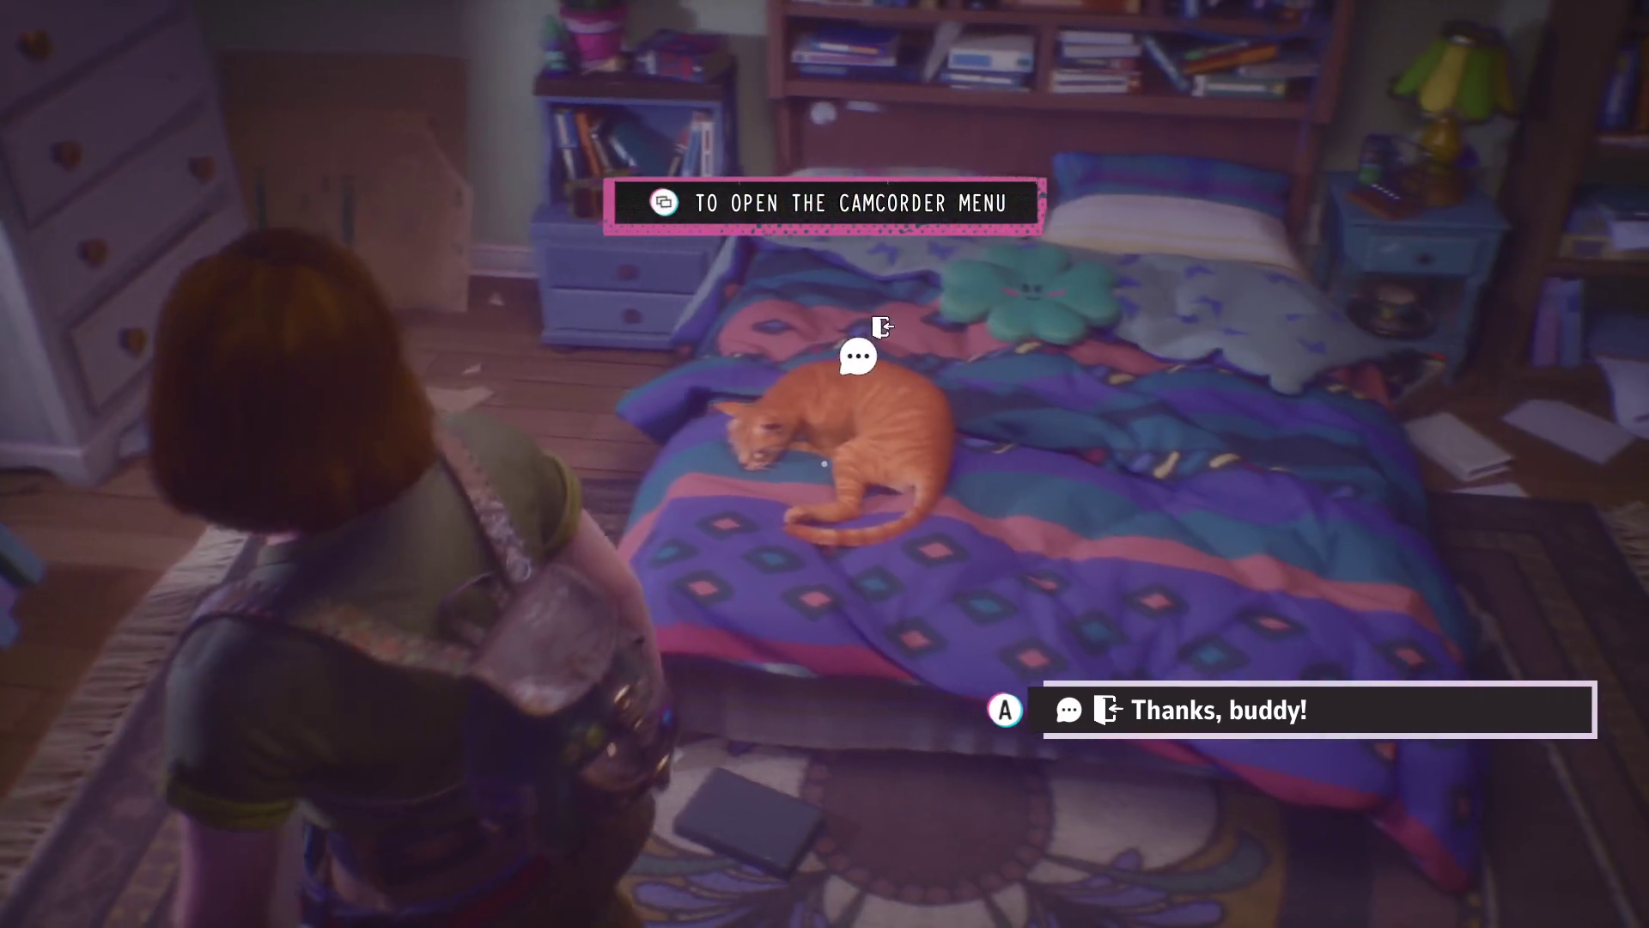
key("w")
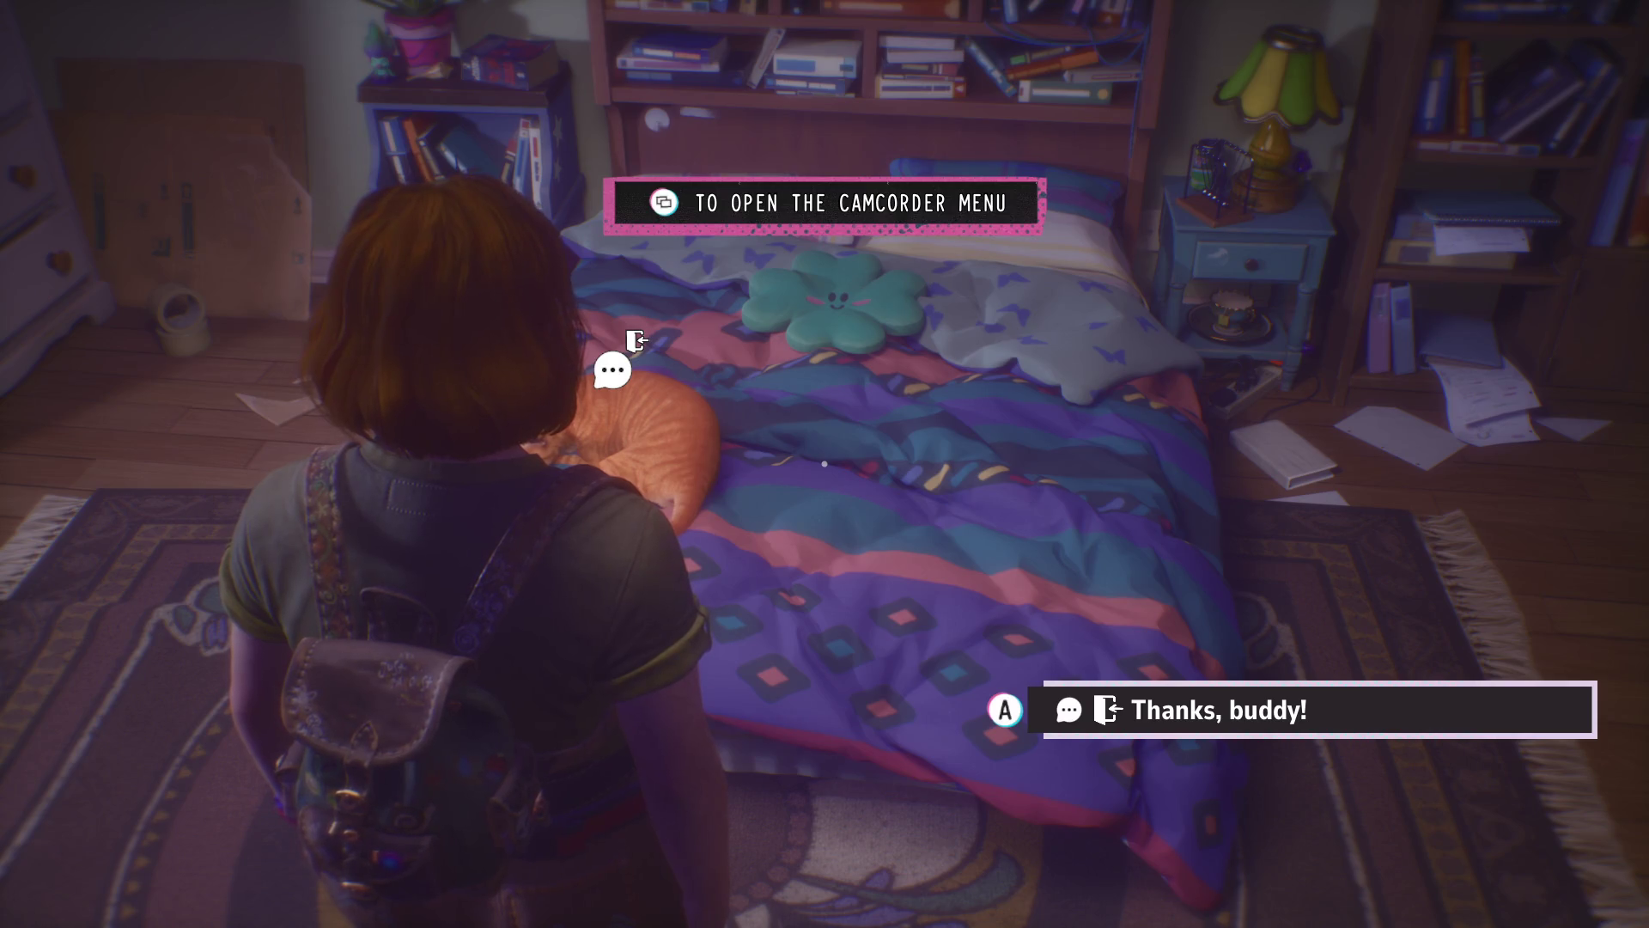
key("e")
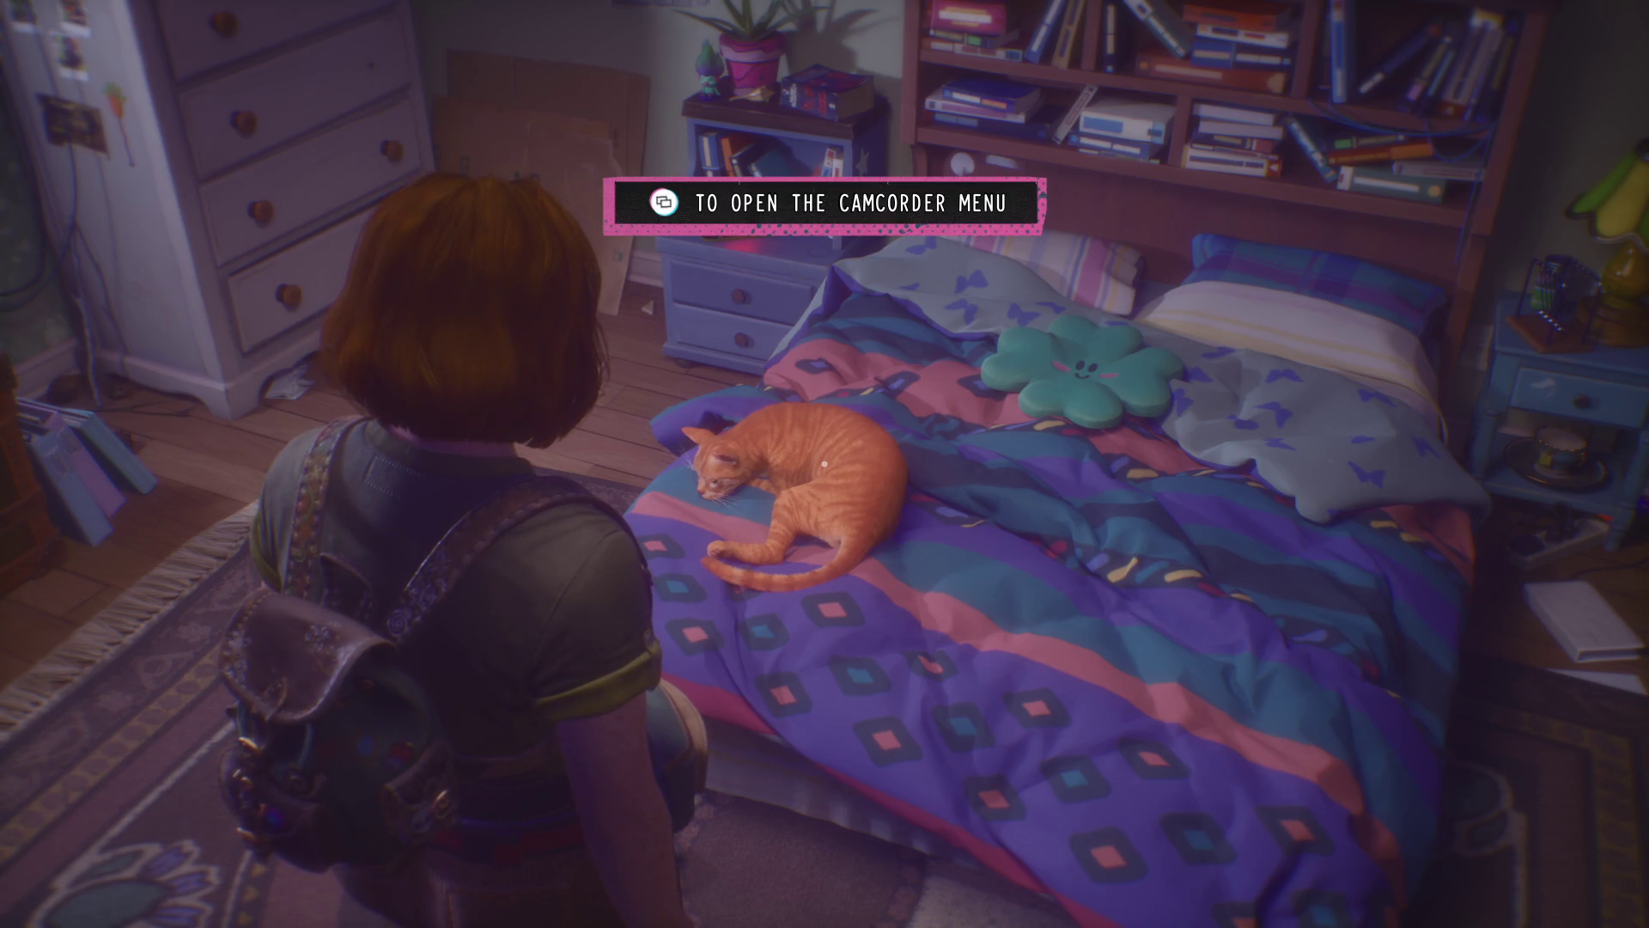
key("Tab")
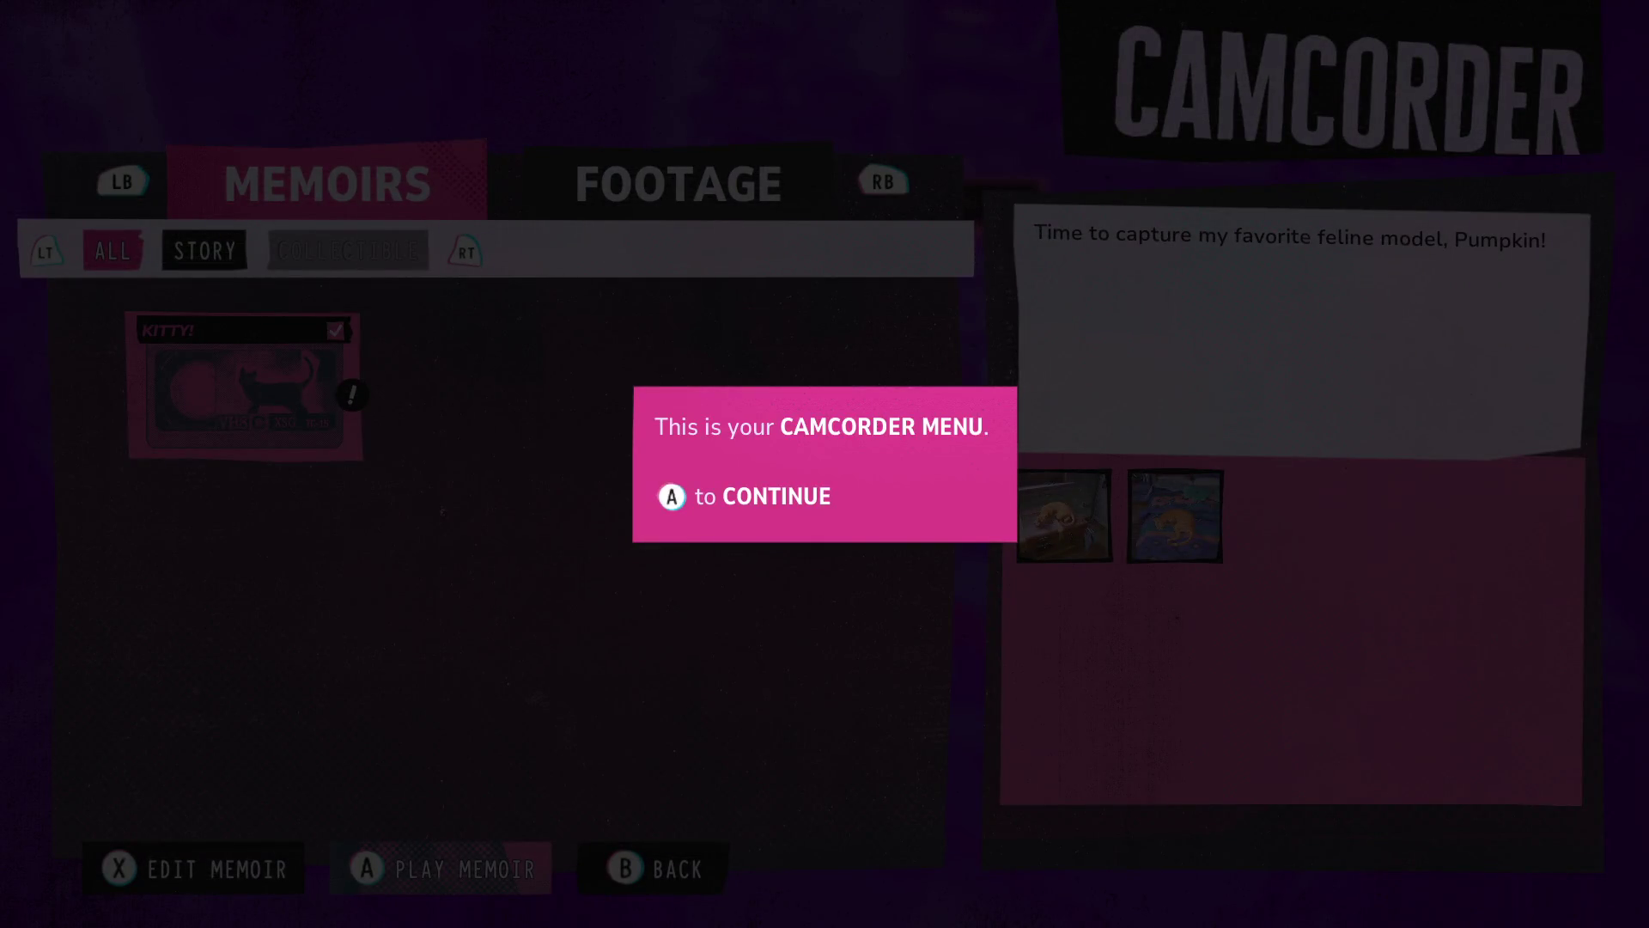
- Advance through the Camcorder, Memoirs and Footage tutorial popups to the completed-memoir tip
key("Return")
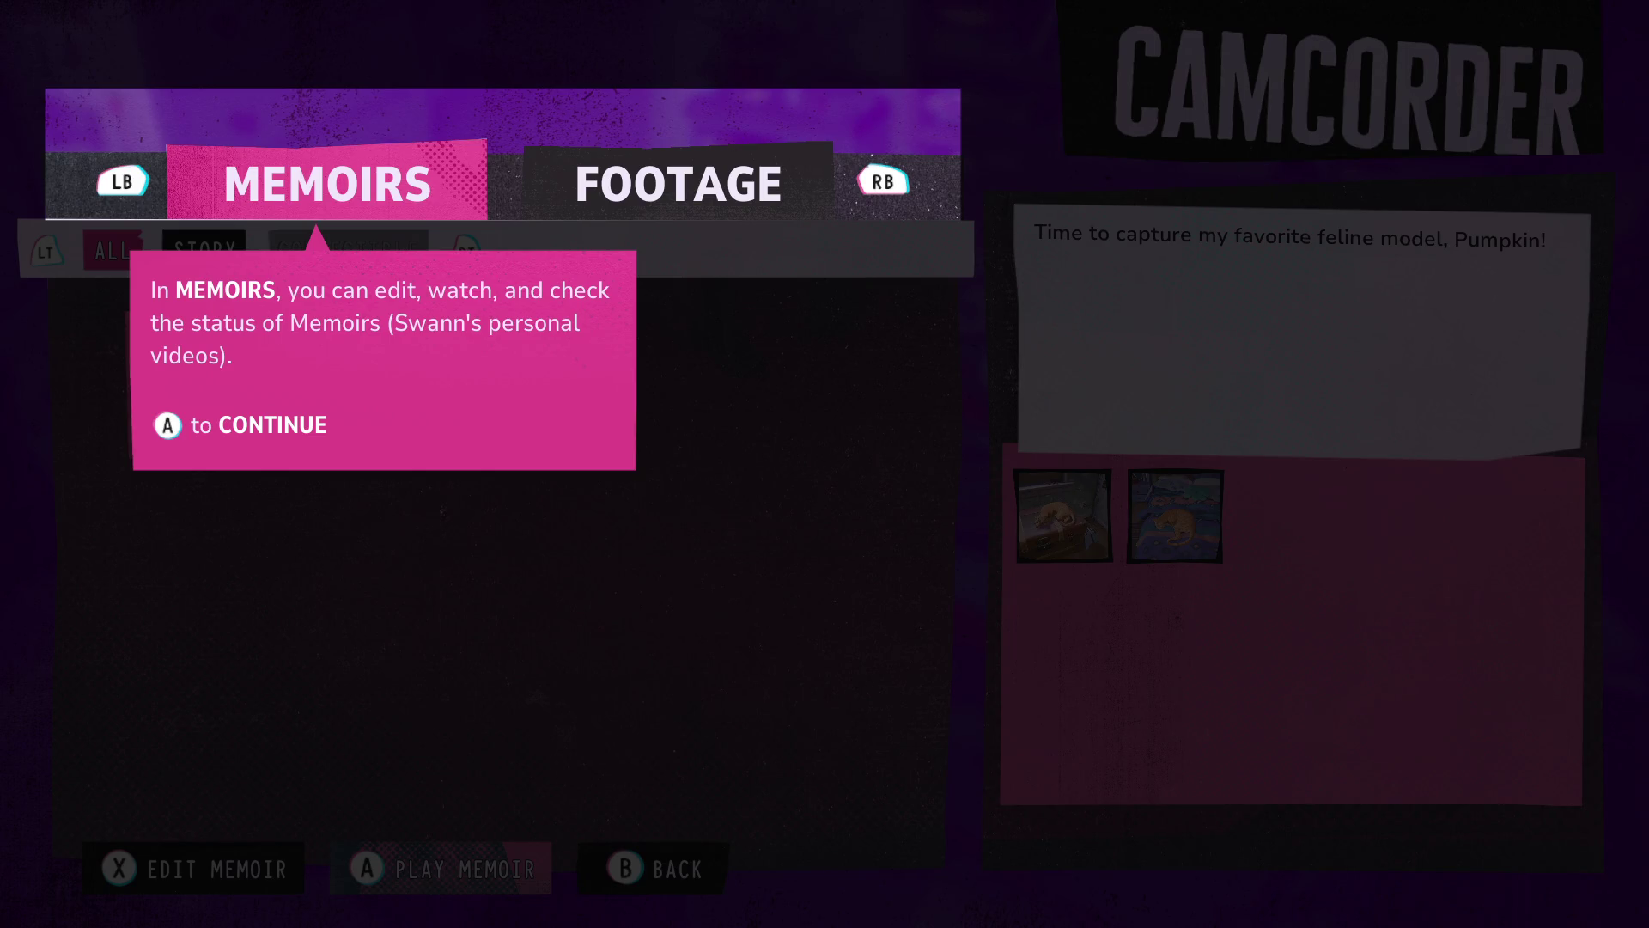
key("Return")
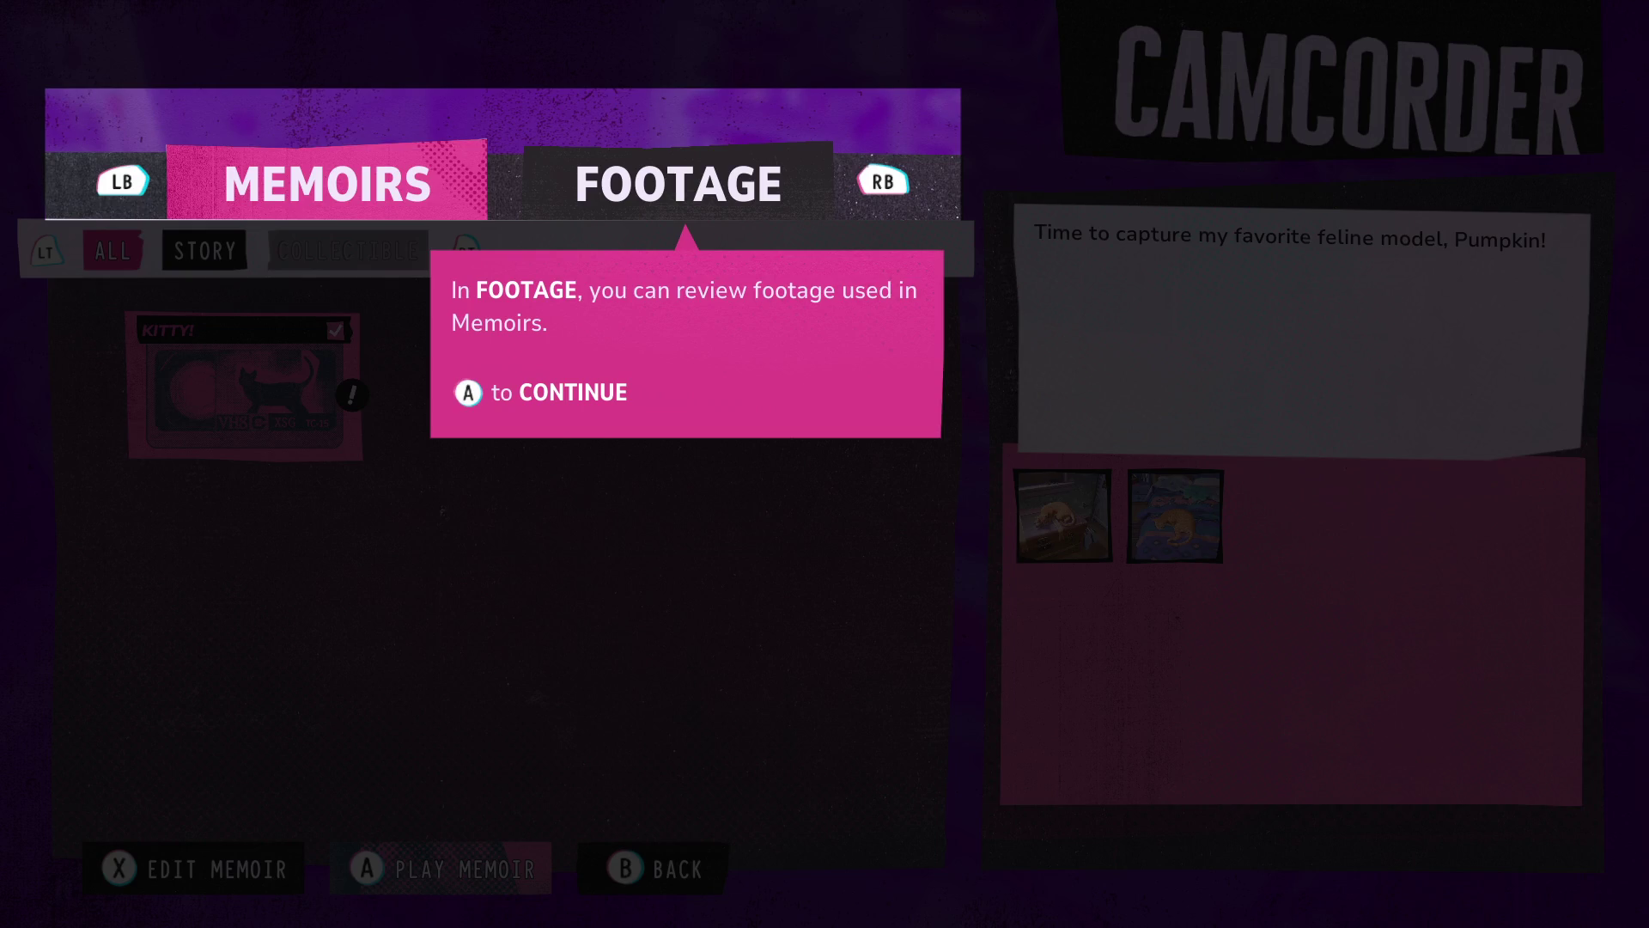
key("Return")
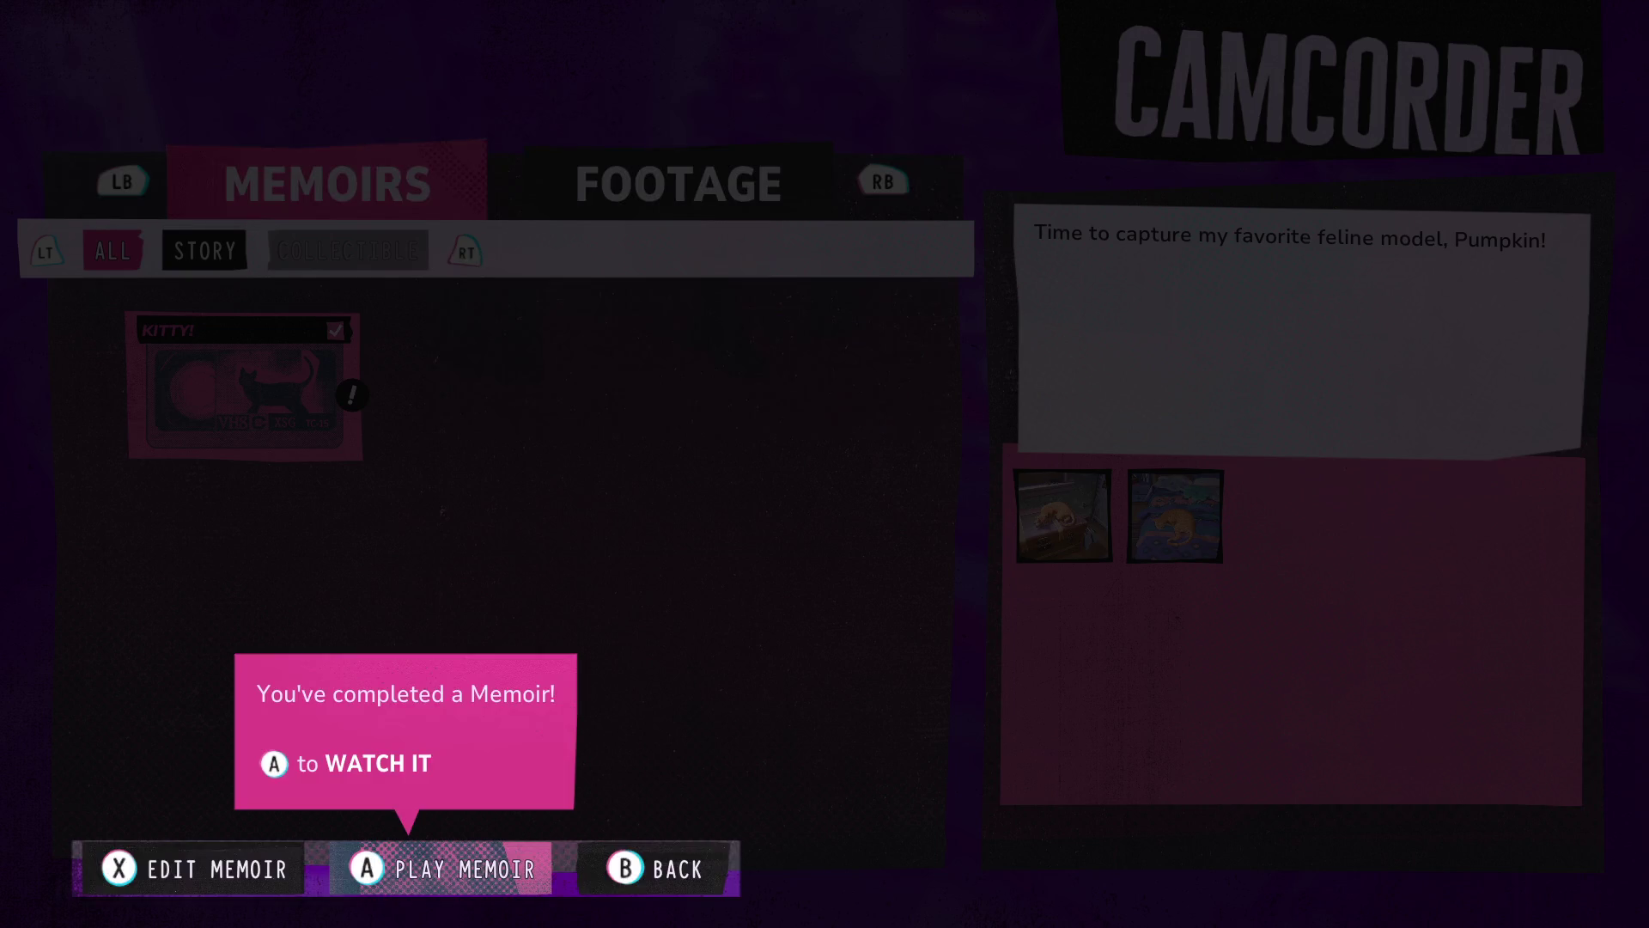